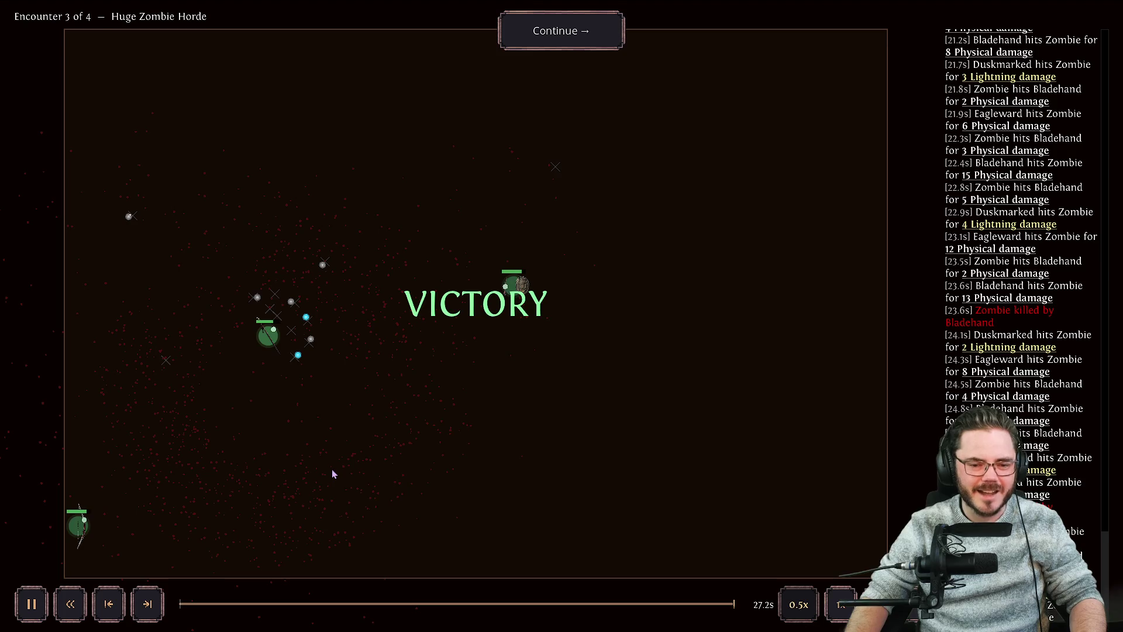
Step: Pause the won replay, give Bladehand the Combustion Thesis passive, and continue to The Ship's Hold
{"action": "key", "text": "space"}
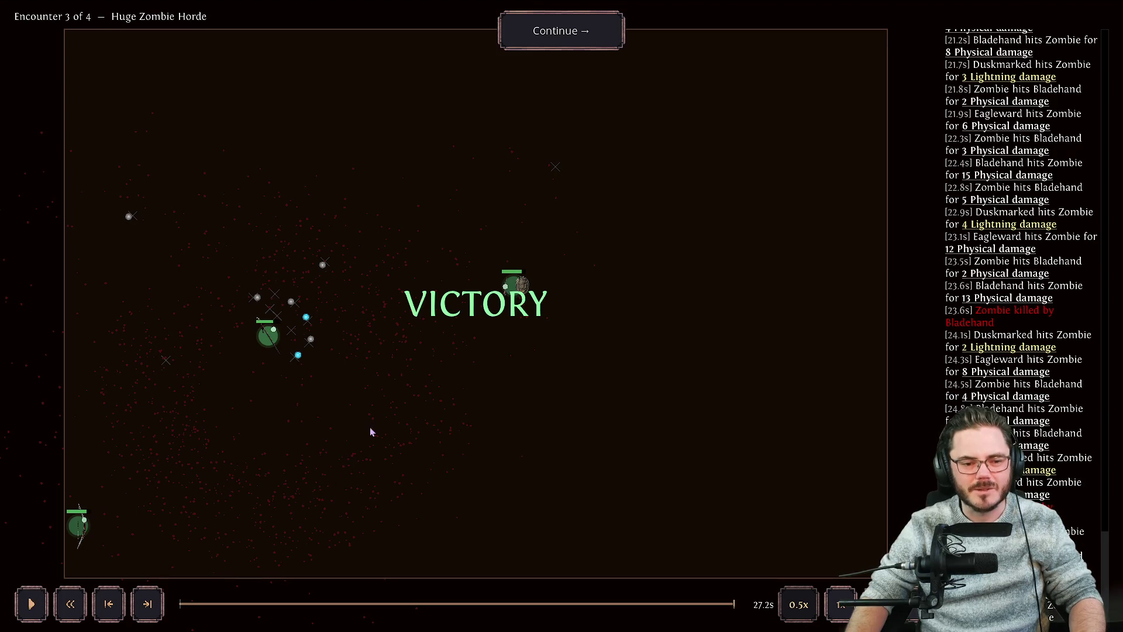
{"action": "left_click", "coordinate": [579, 36]}
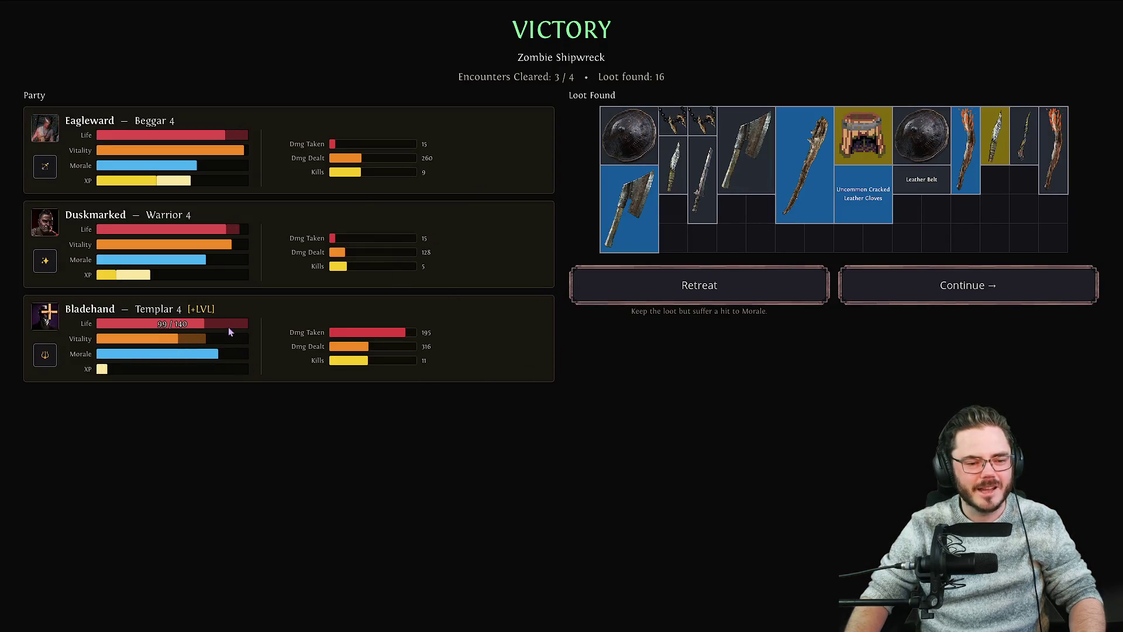
{"action": "left_click", "coordinate": [47, 316]}
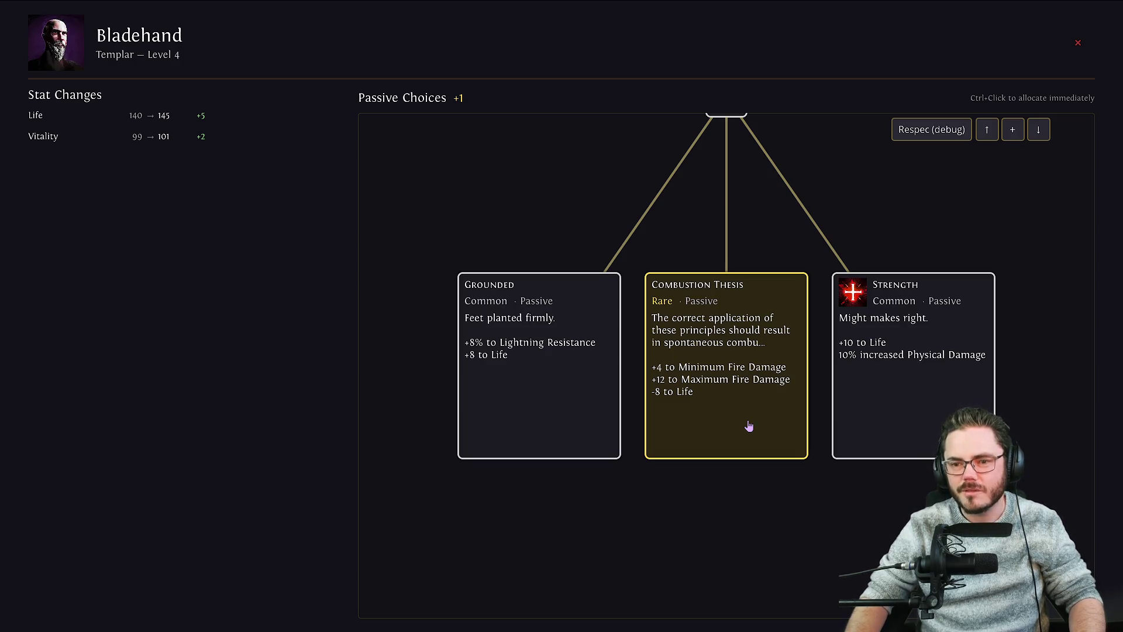
{"action": "left_click", "coordinate": [749, 425]}
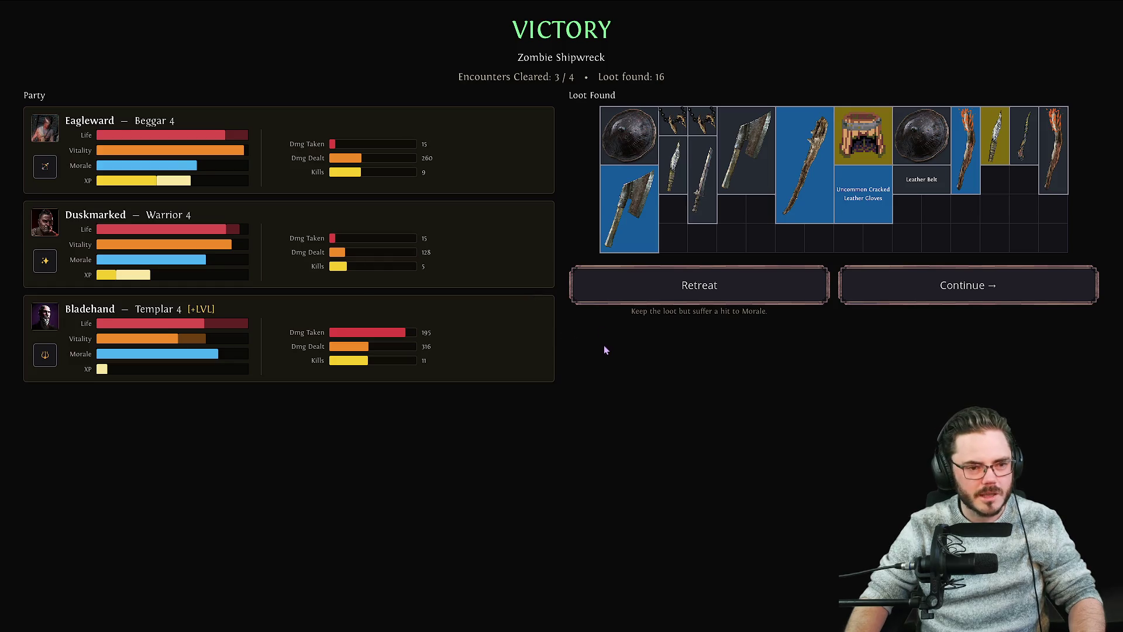
{"action": "left_click", "coordinate": [1004, 292]}
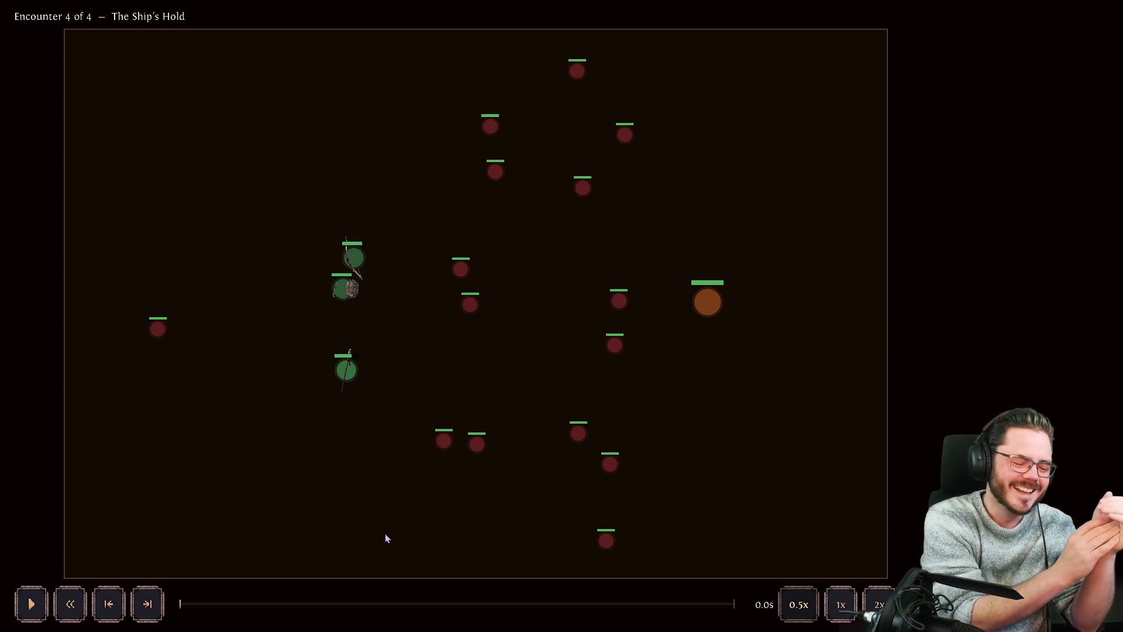
{"action": "key", "text": "alt+Tab"}
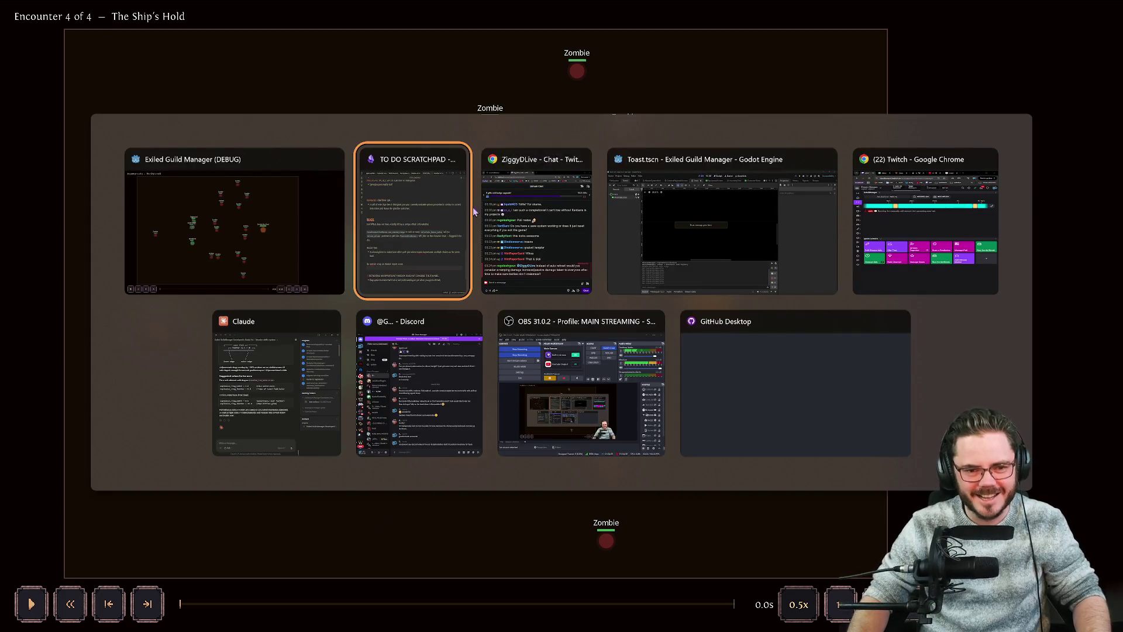
Step: Add a ❗ bug to TO DO SCRATCHPAD: Search and Rescue toast must wait until the mission report screen
{"action": "left_click", "coordinate": [473, 207]}
{"action": "left_click", "coordinate": [585, 405]}
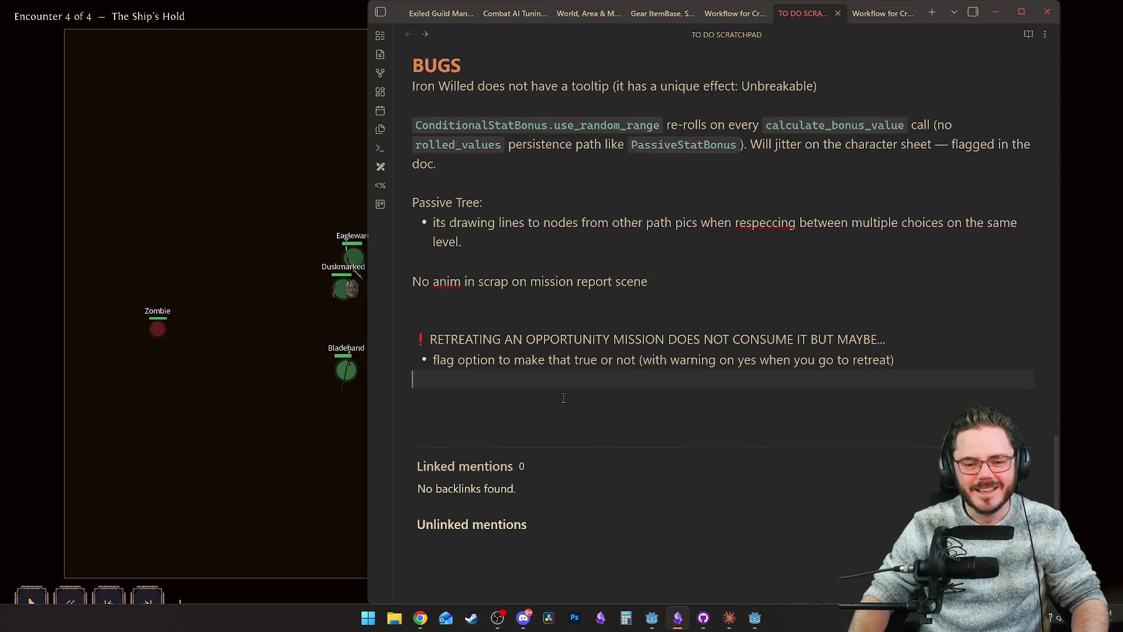
{"action": "key", "text": "Return"}
{"action": "key", "text": "Return"}
{"action": "type", "text": "SEARCH AND RESCUE TO"}
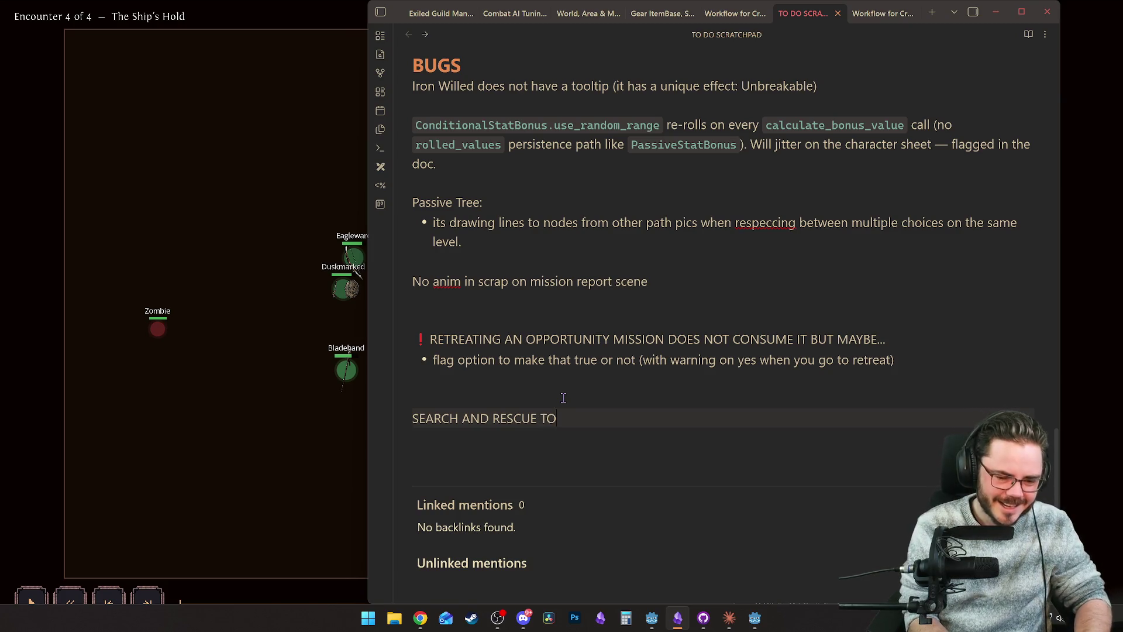
{"action": "type", "text": "AST NOT"}
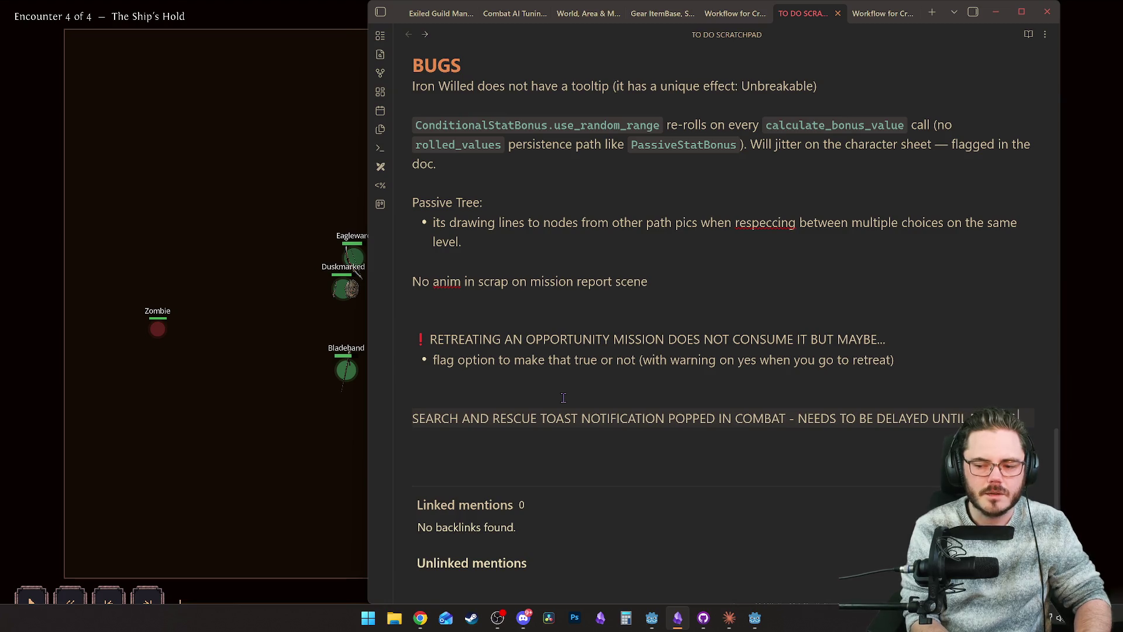
{"action": "type", "text": "ISSION REPORT SCREEN"}
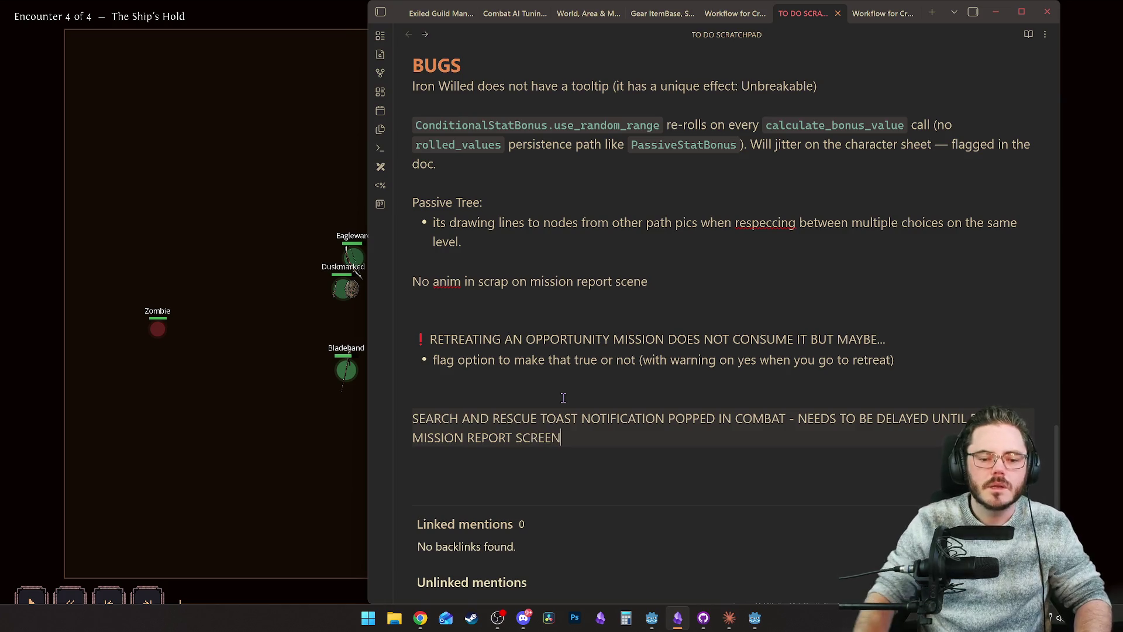
{"action": "key", "text": "ctrl+shift+u"}
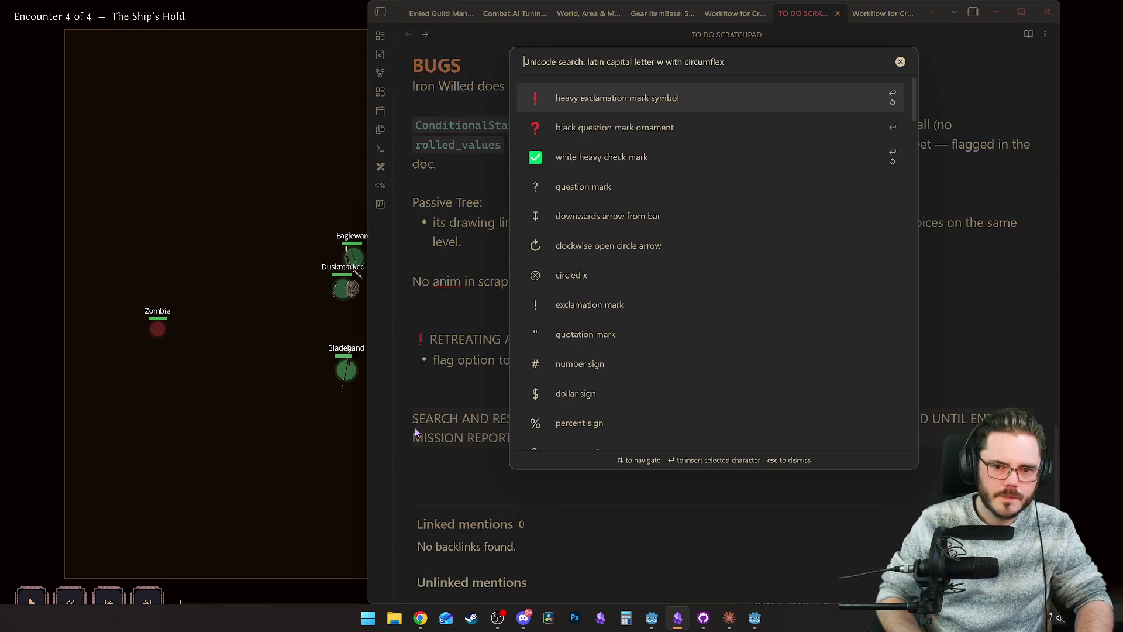
{"action": "key", "text": "Return"}
{"action": "key", "text": "alt+Tab"}
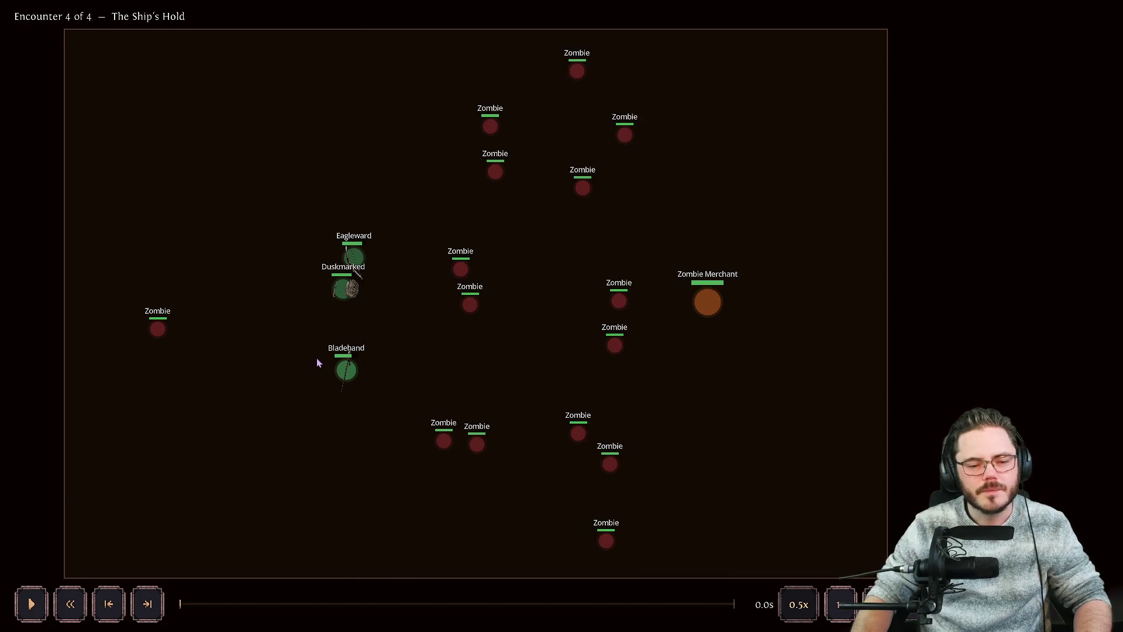
Step: Play The Ship's Hold replay to defeat and open the mission report showing Eagleward captured
{"action": "key", "text": "space"}
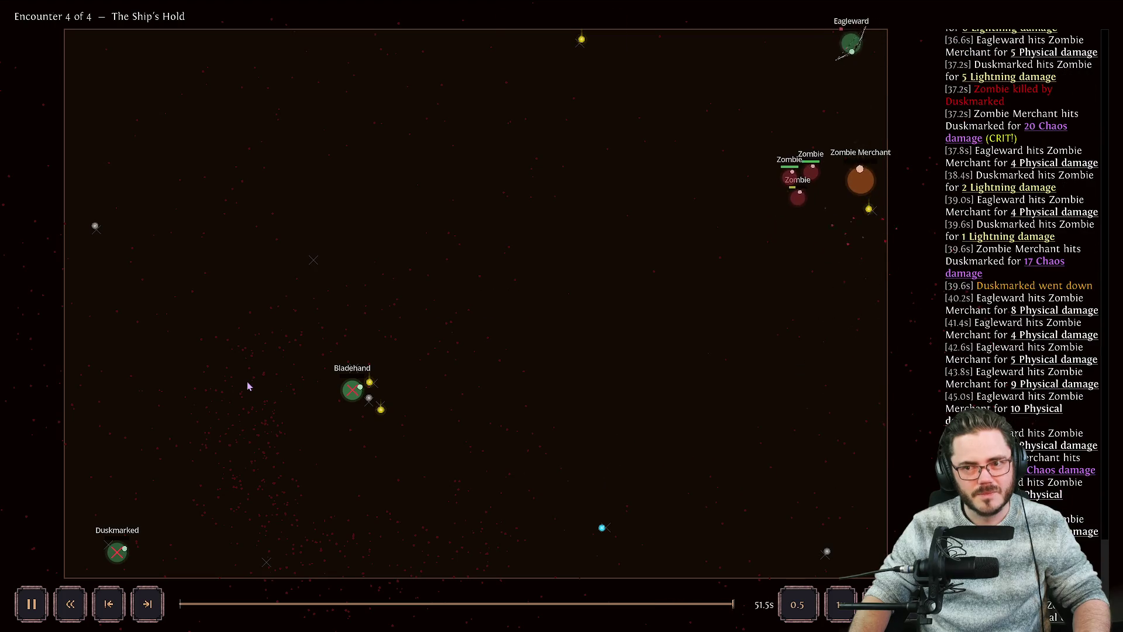
{"action": "left_click", "coordinate": [558, 33]}
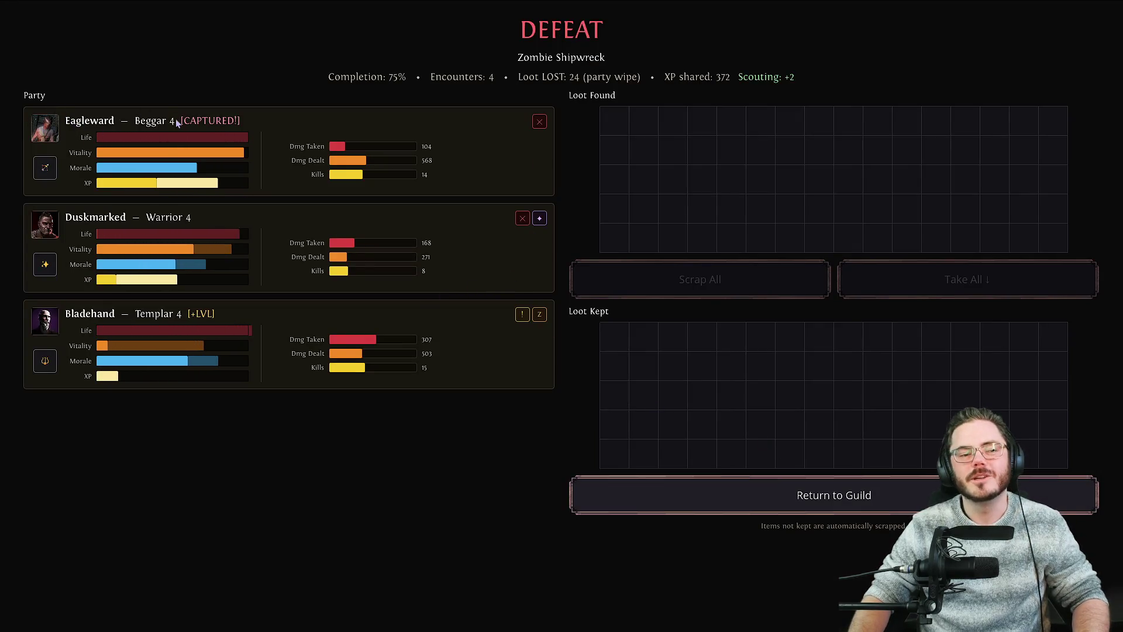
Step: Return to the guild camp and end the day, advancing to Day 17
{"action": "left_click", "coordinate": [770, 504]}
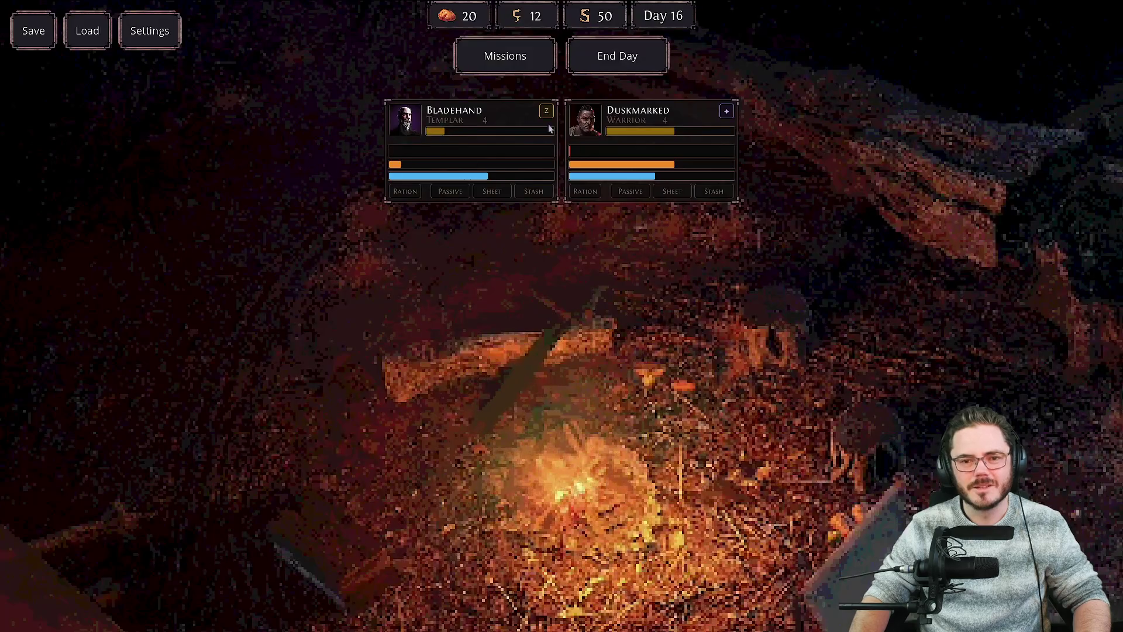
{"action": "left_click", "coordinate": [579, 65]}
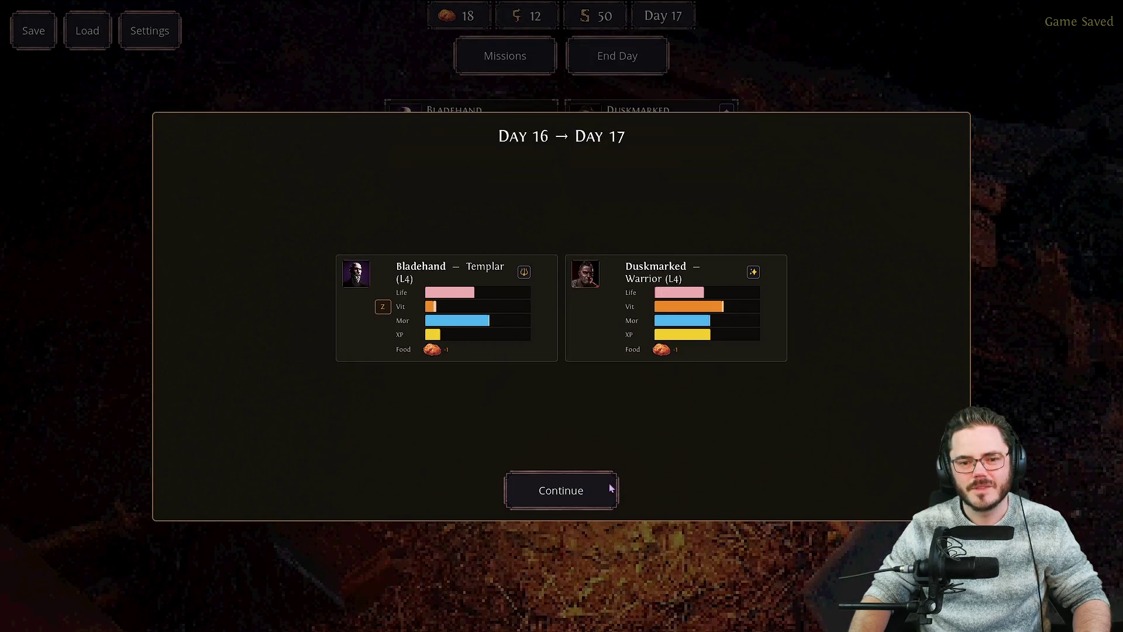
{"action": "left_click", "coordinate": [615, 484]}
Step: Open the mission board and embark on the Search & Rescue mission
{"action": "left_click", "coordinate": [505, 56]}
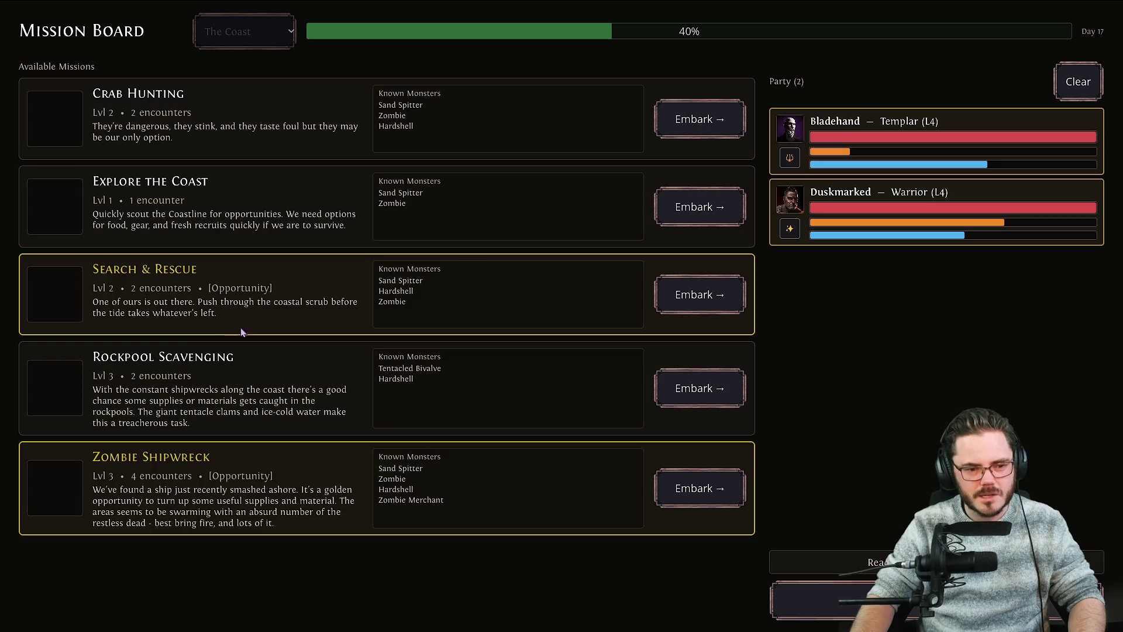
{"action": "mouse_move", "coordinate": [406, 292]}
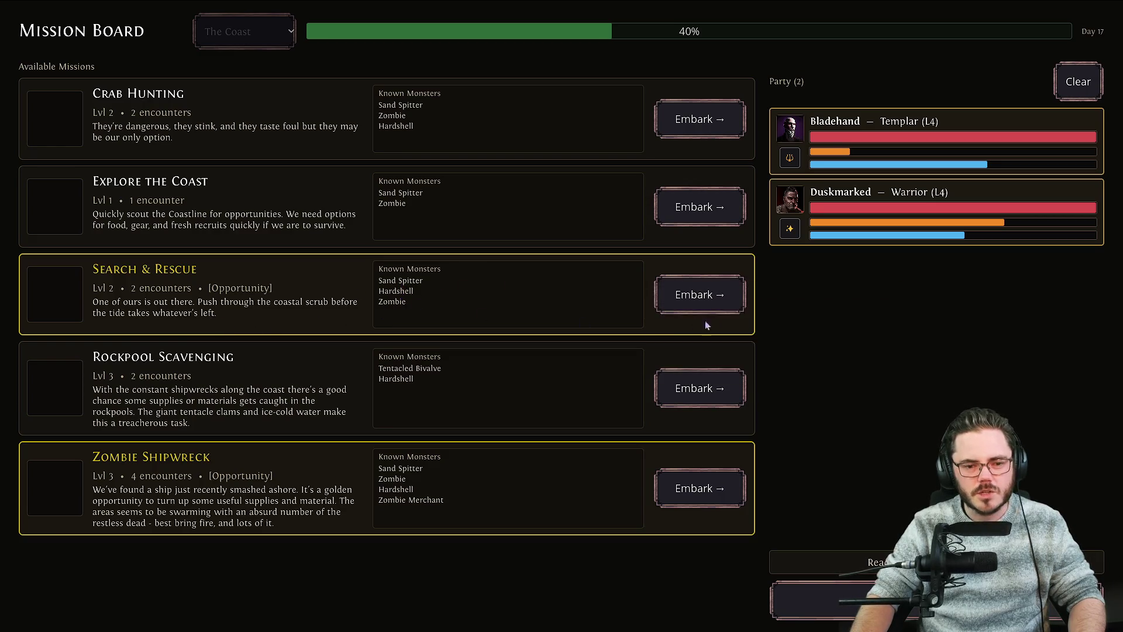
{"action": "left_click", "coordinate": [718, 296]}
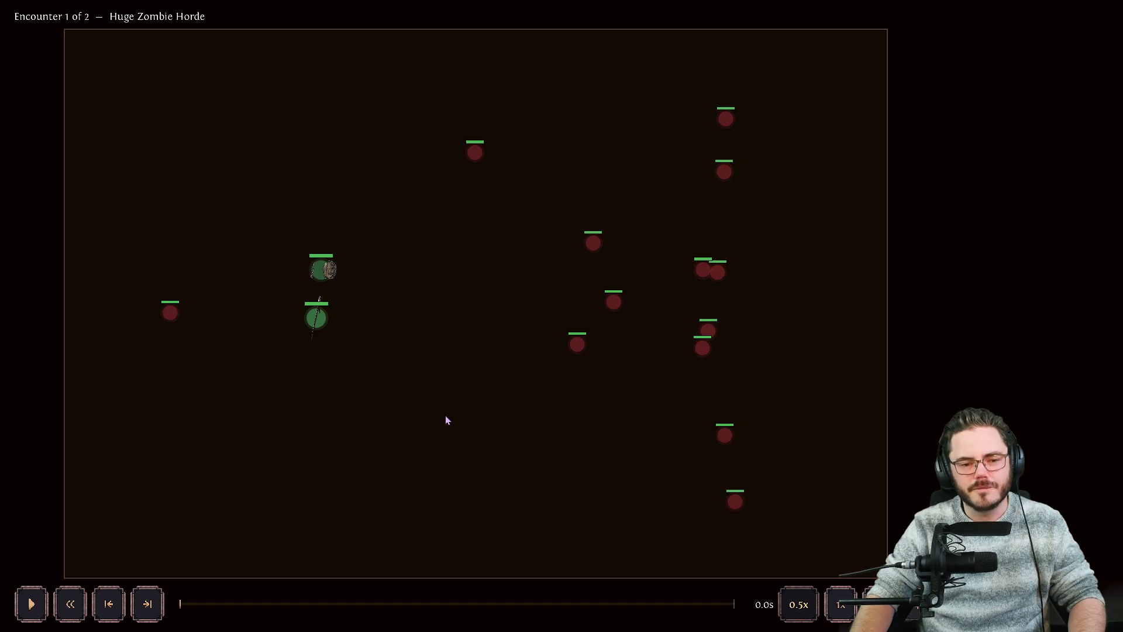
Step: Play the Huge Zombie Horde battle and continue past the victory to the results summary
{"action": "key", "text": "space"}
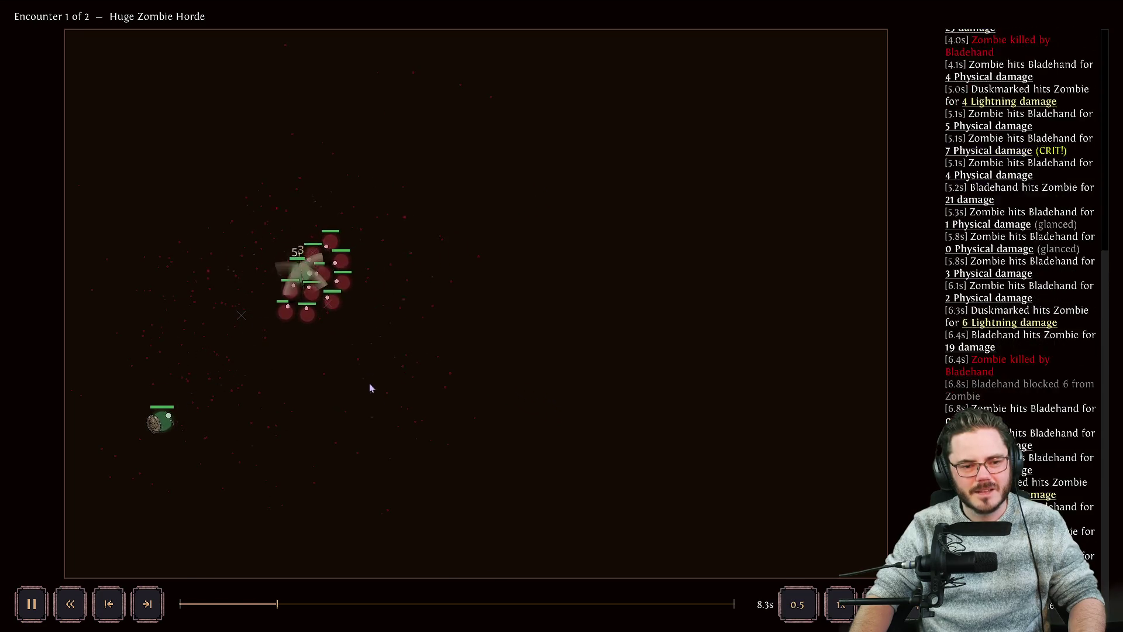
{"action": "mouse_move", "coordinate": [295, 281]}
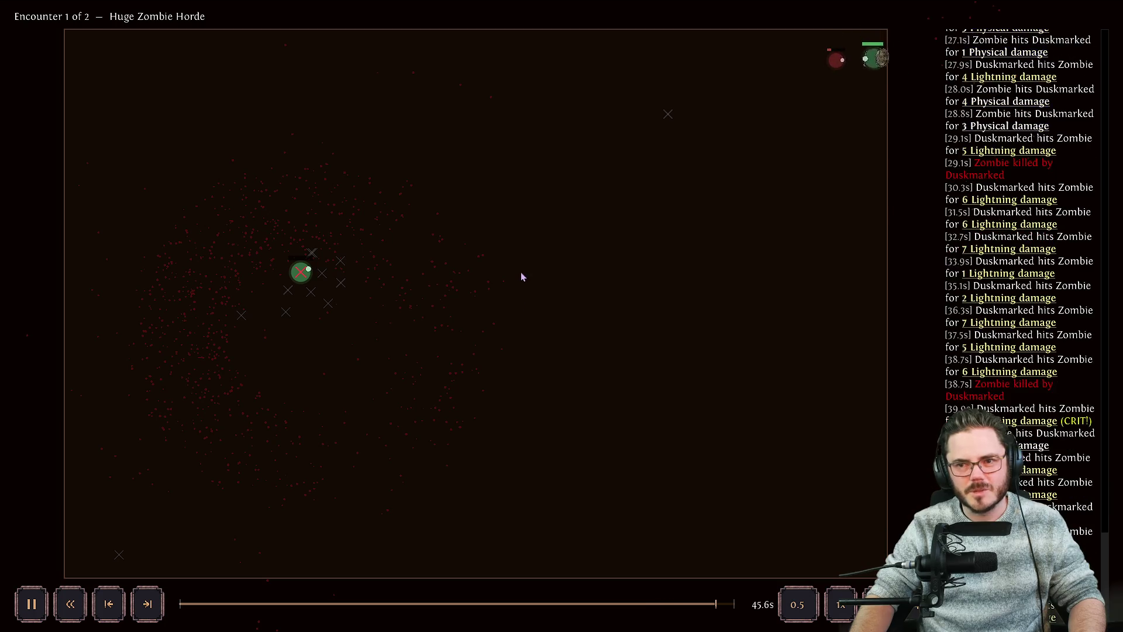
{"action": "left_click", "coordinate": [559, 31]}
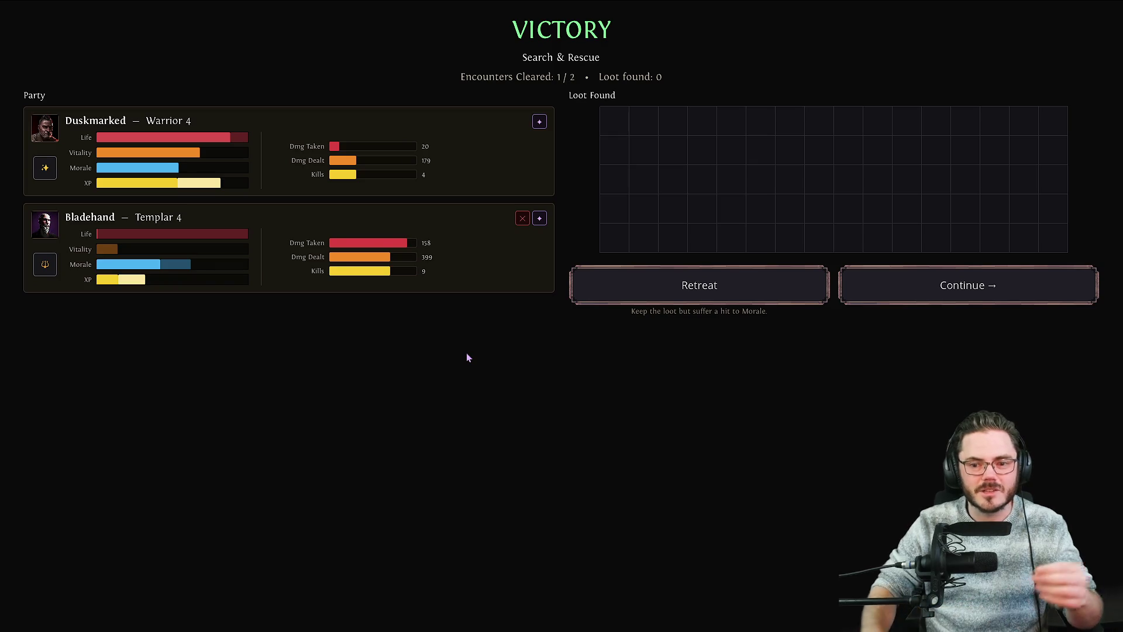
Step: Continue to Foraging Crabs and pause on Bladehand, who is down to 1/137 life
{"action": "mouse_move", "coordinate": [151, 165]}
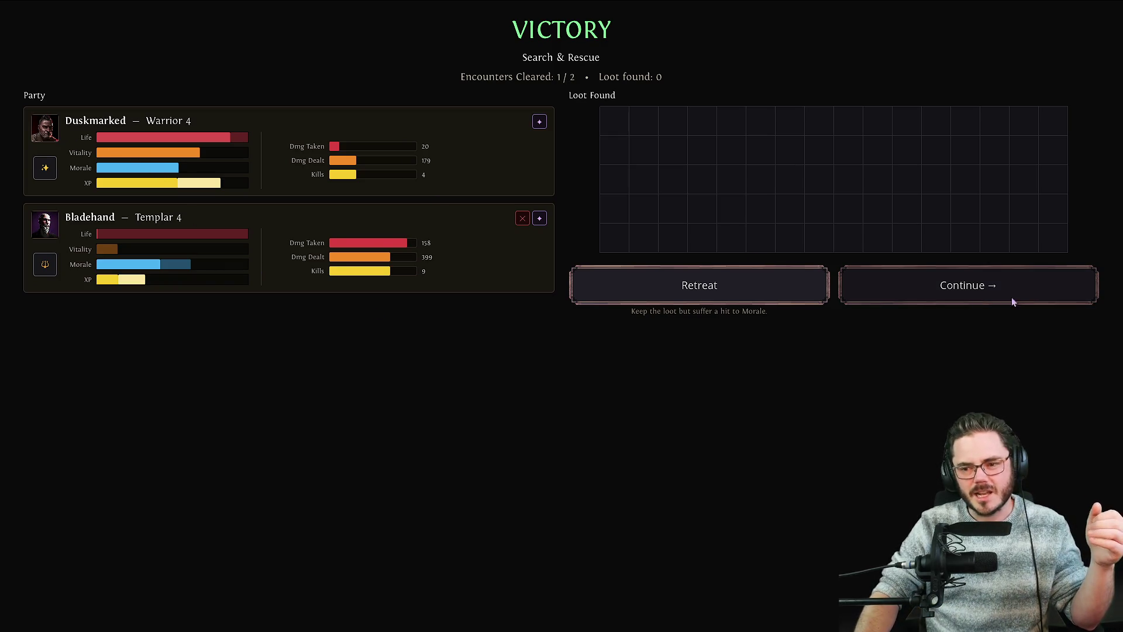
{"action": "left_click", "coordinate": [1010, 296]}
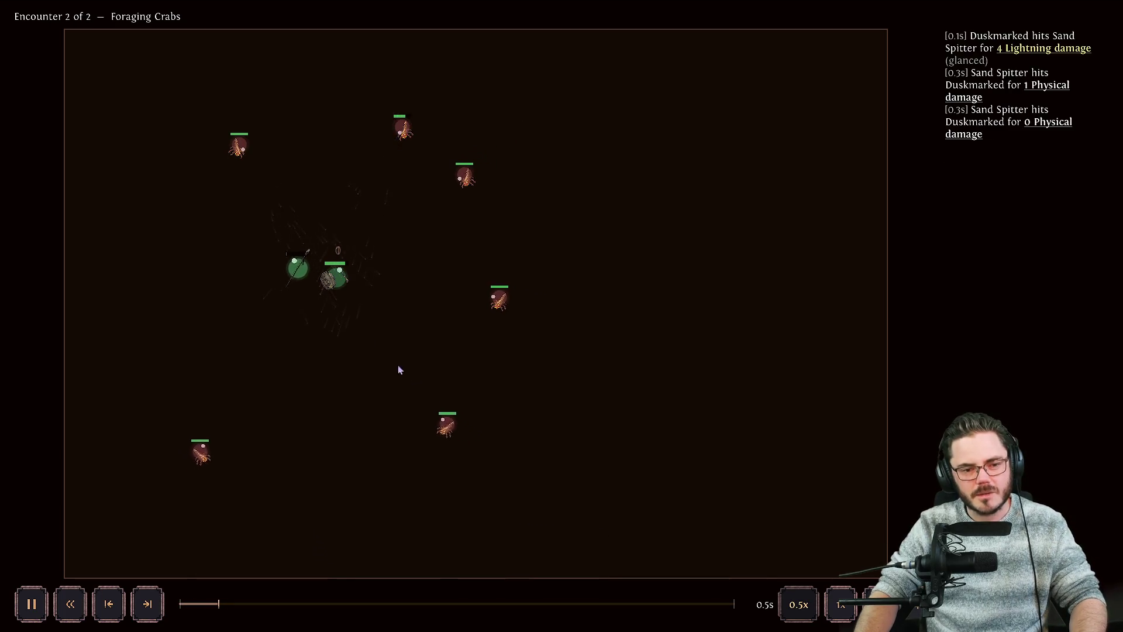
{"action": "left_click", "coordinate": [297, 277]}
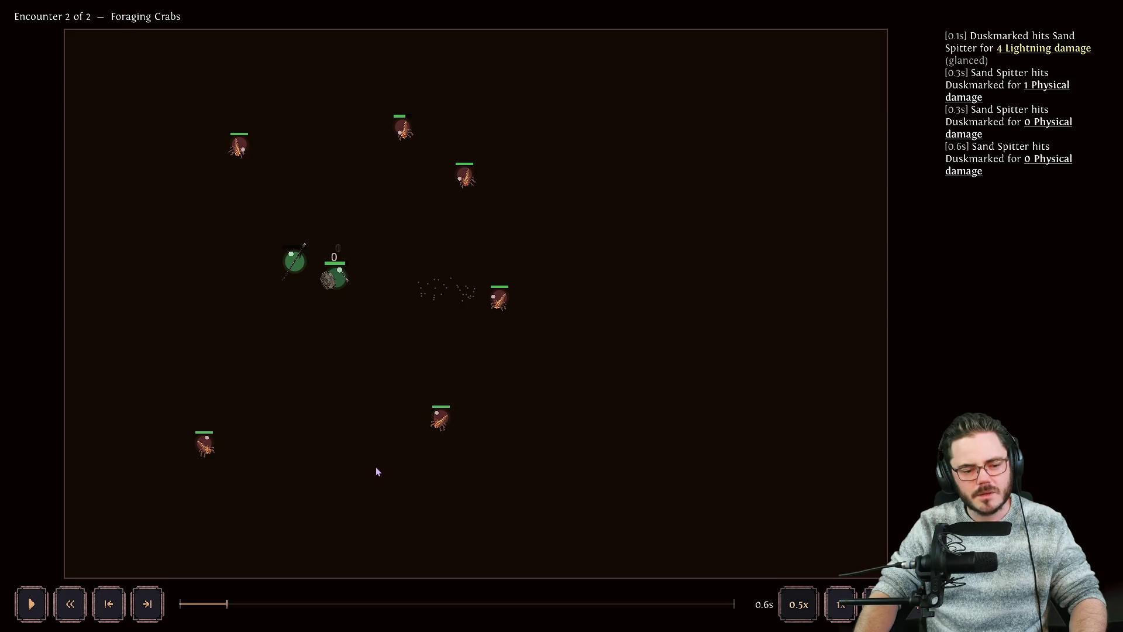
{"action": "mouse_move", "coordinate": [292, 268]}
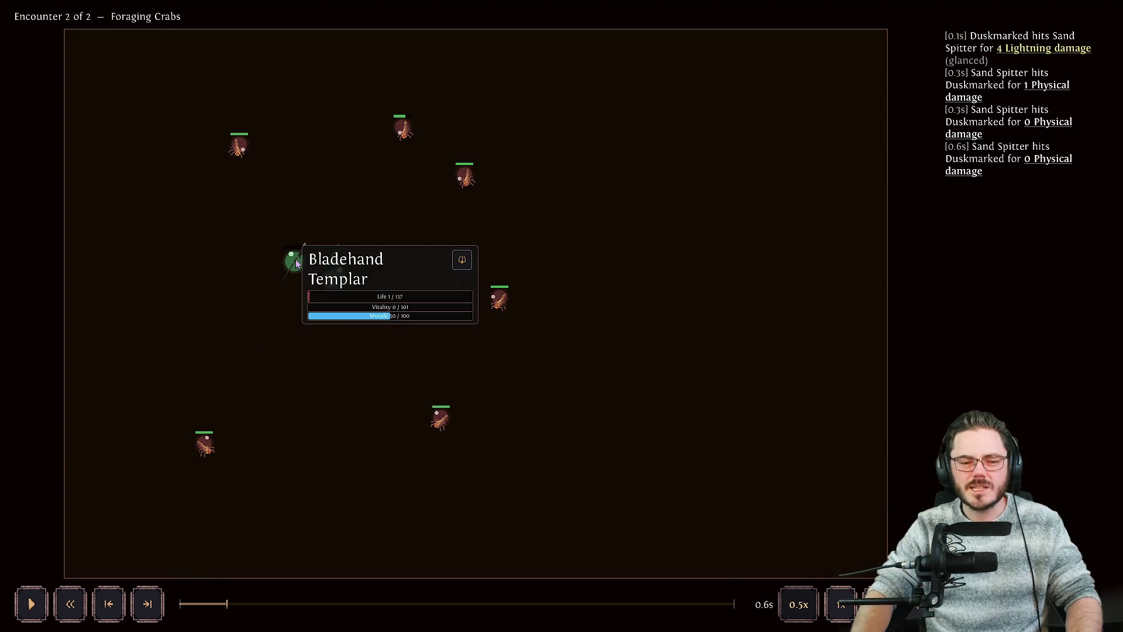
{"action": "key", "text": "alt+Tab"}
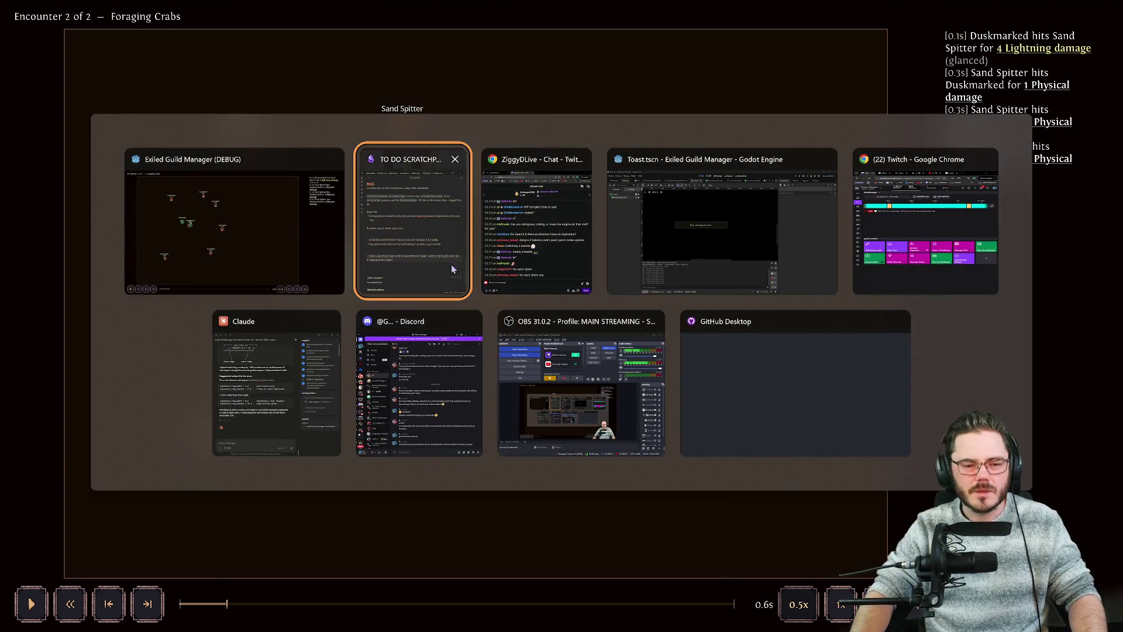
Step: Note that a downed exile went into the next mission with 1 life
{"action": "key", "text": "Return"}
{"action": "key", "text": "Return"}
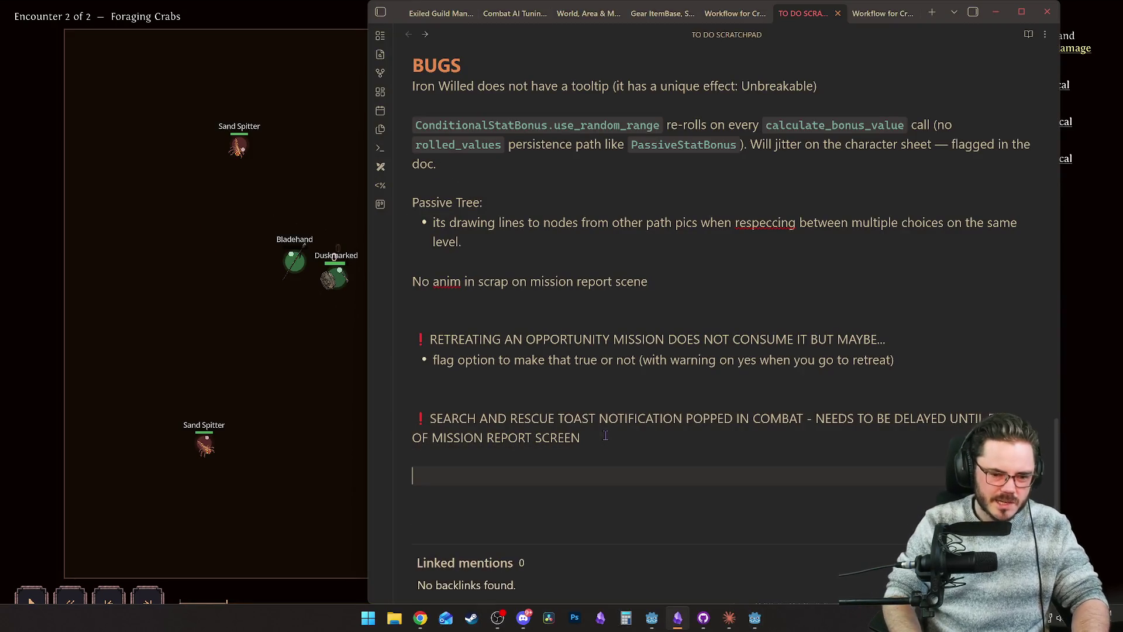
{"action": "scroll", "coordinate": [605, 435], "scroll_direction": "down", "scroll_amount": 3}
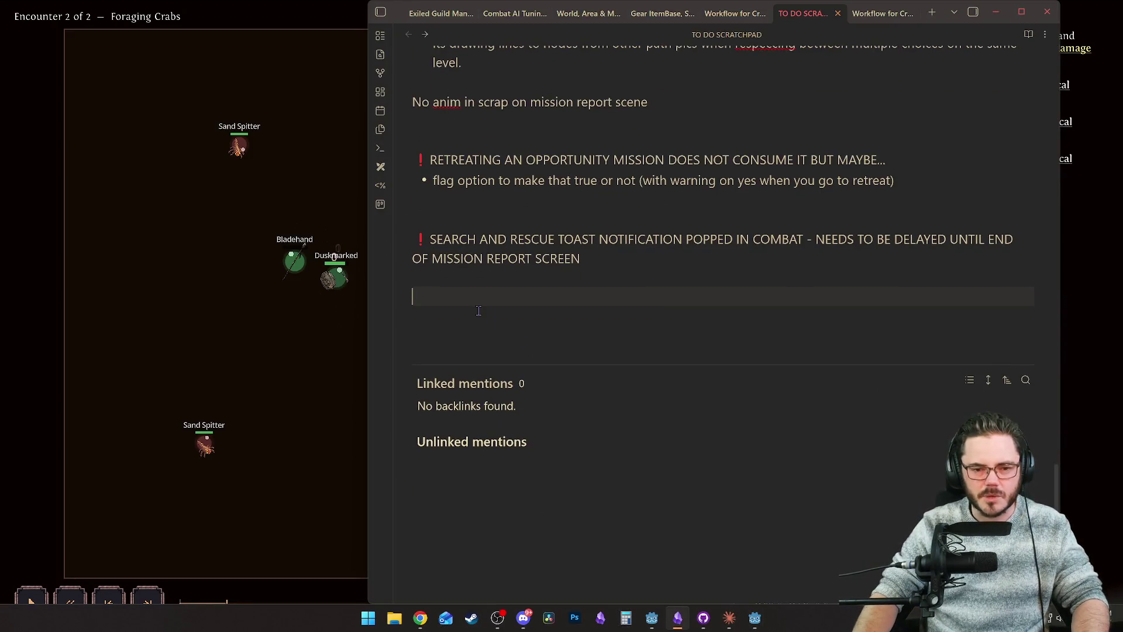
{"action": "type", "text": "Exile "}
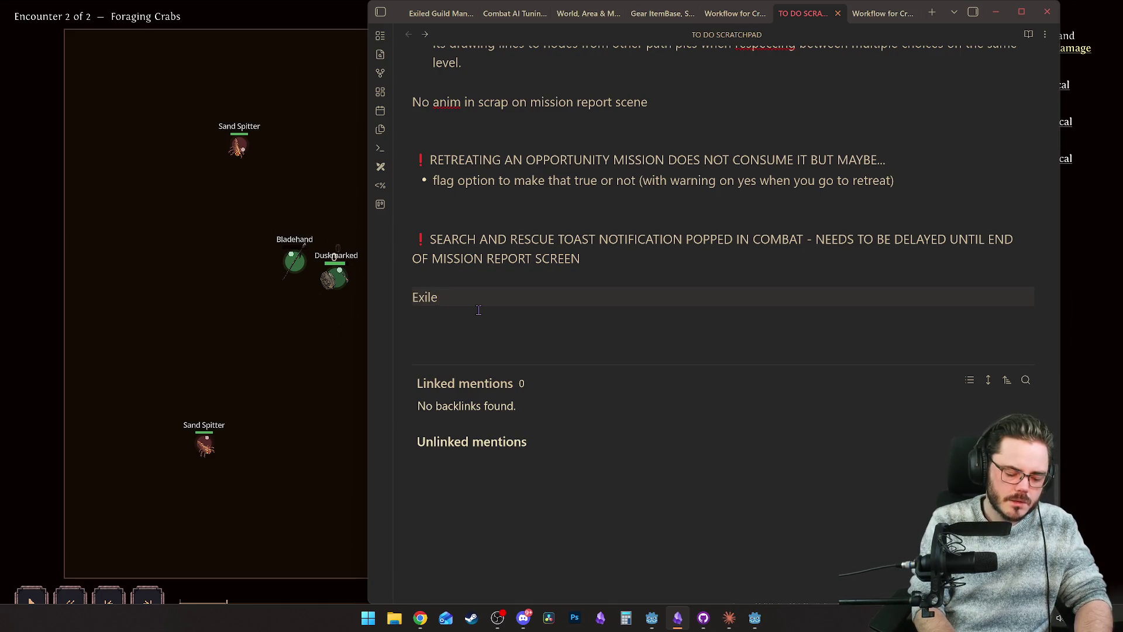
{"action": "type", "text": "was downed"}
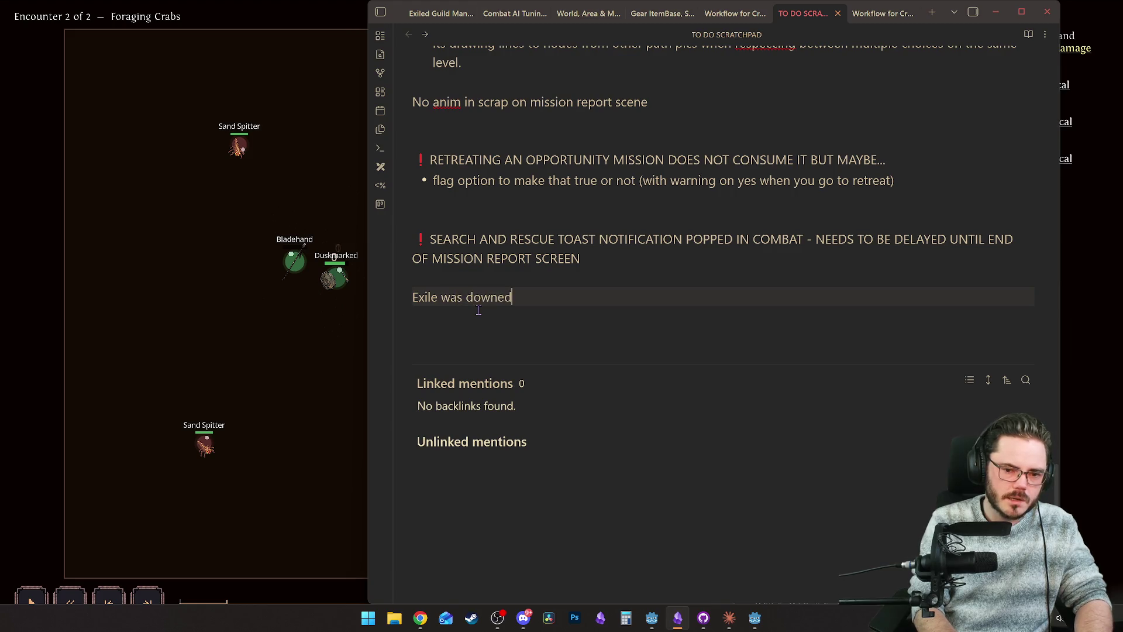
{"action": "type", "text": " but went"}
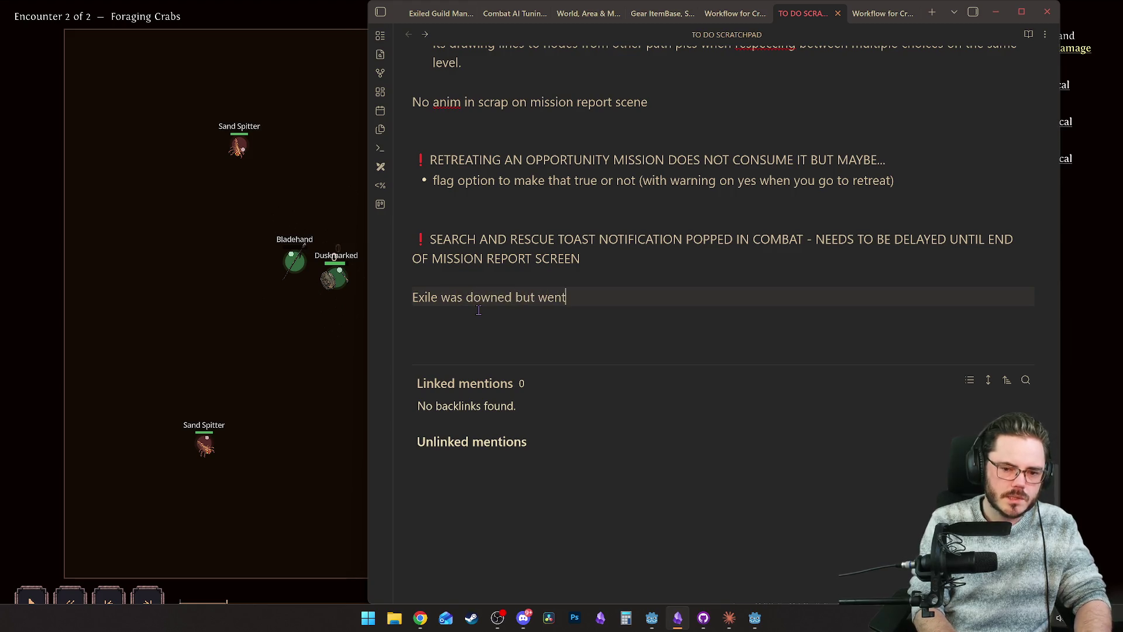
{"action": "type", "text": " into next mis"}
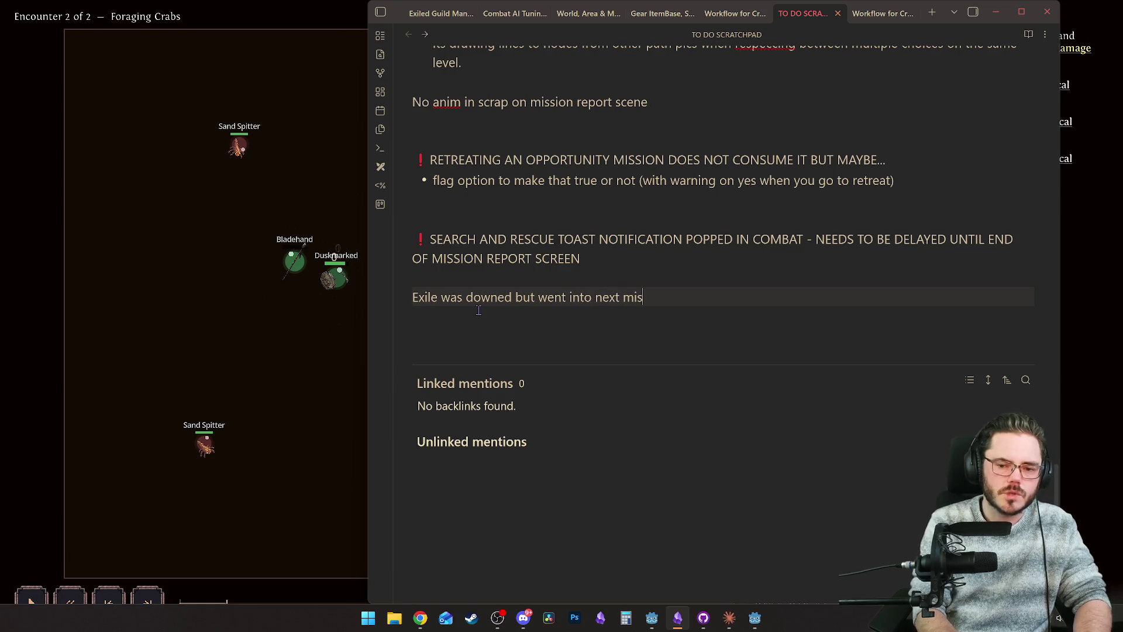
{"action": "type", "text": "sion with ne"}
{"action": "key", "text": "BackSpace"}
{"action": "key", "text": "BackSpace"}
{"action": "type", "text": "1HP"}
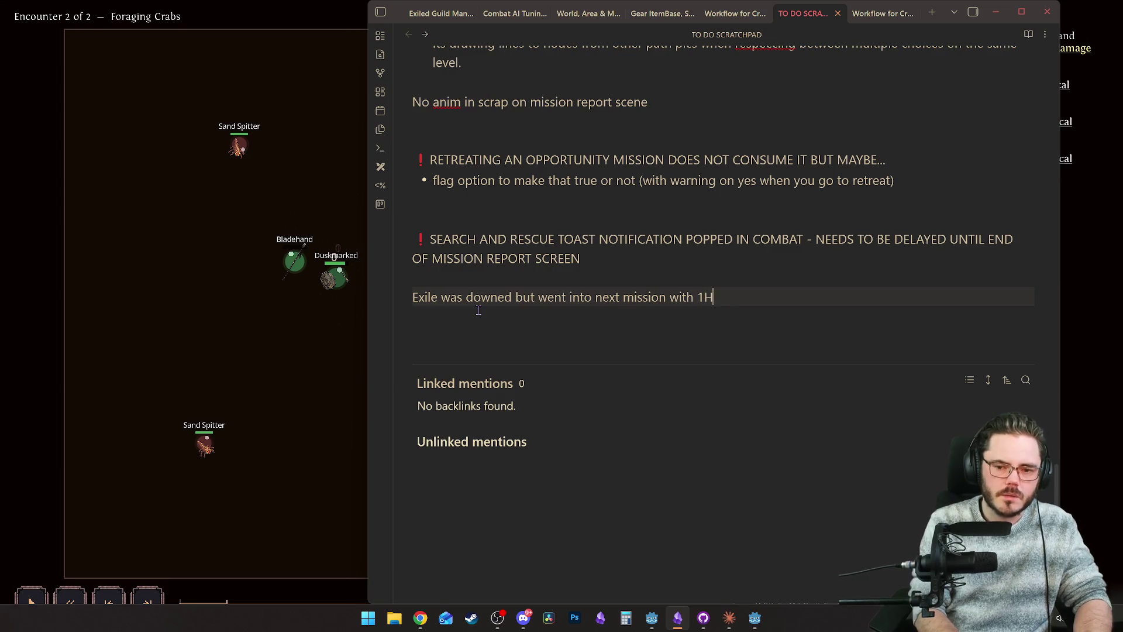
{"action": "key", "text": "BackSpace"}
{"action": "key", "text": "BackSpace"}
{"action": "type", "text": "life"}
Step: Add a THEORY bullet: a regen tick after being downed left him available for the next encounter
{"action": "key", "text": "Return"}
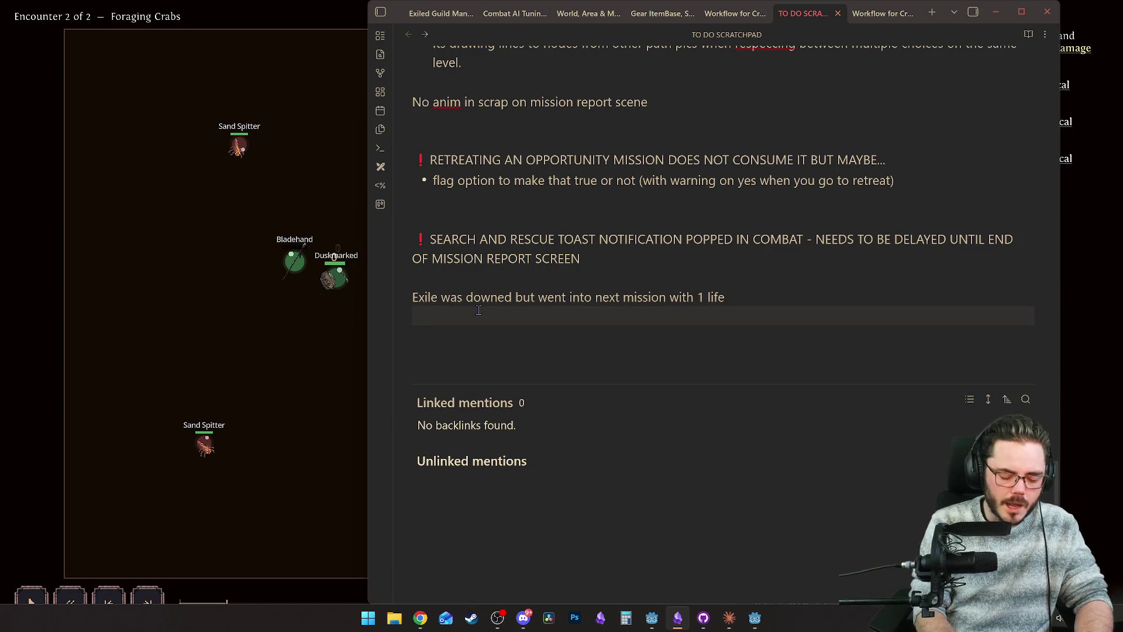
{"action": "type", "text": "- THEORY:"}
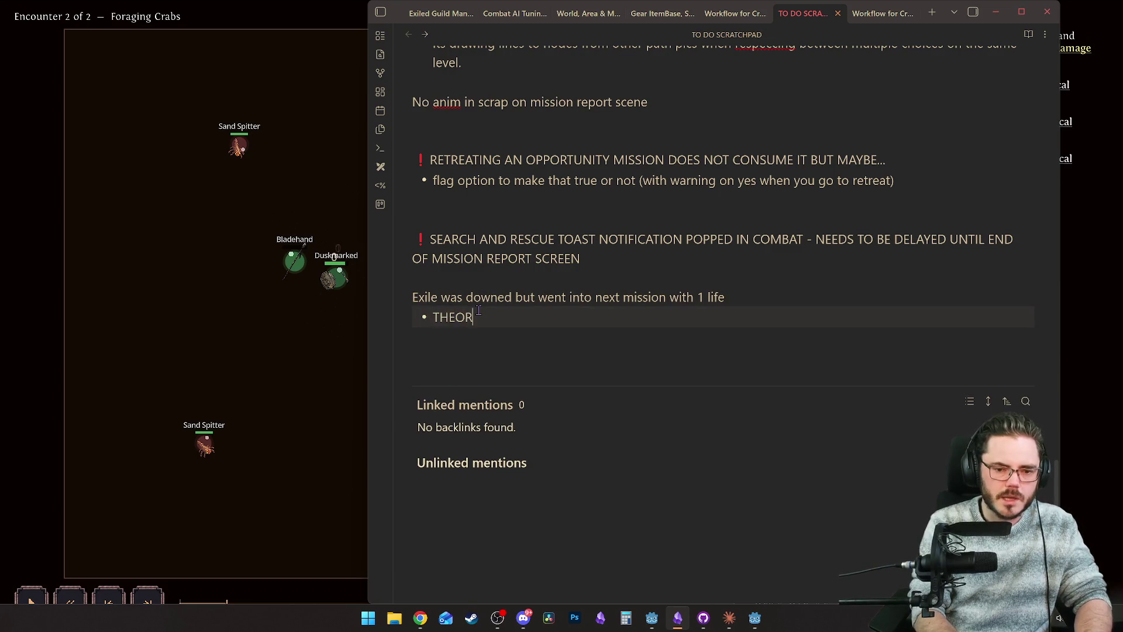
{"action": "type", "text": " h"}
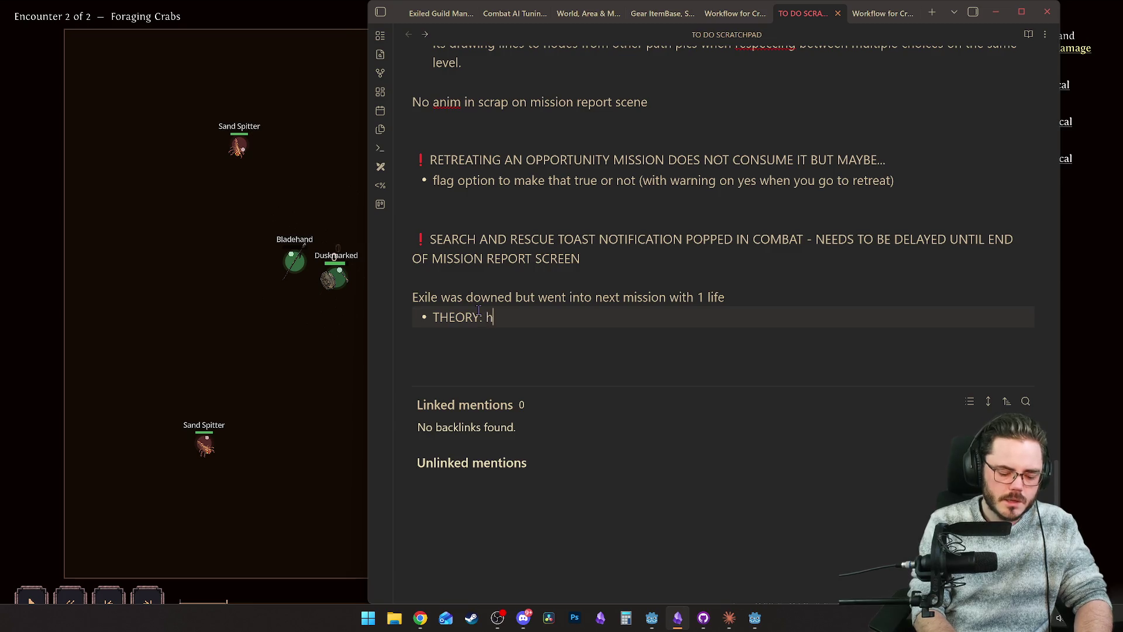
{"action": "type", "text": "e had regen"}
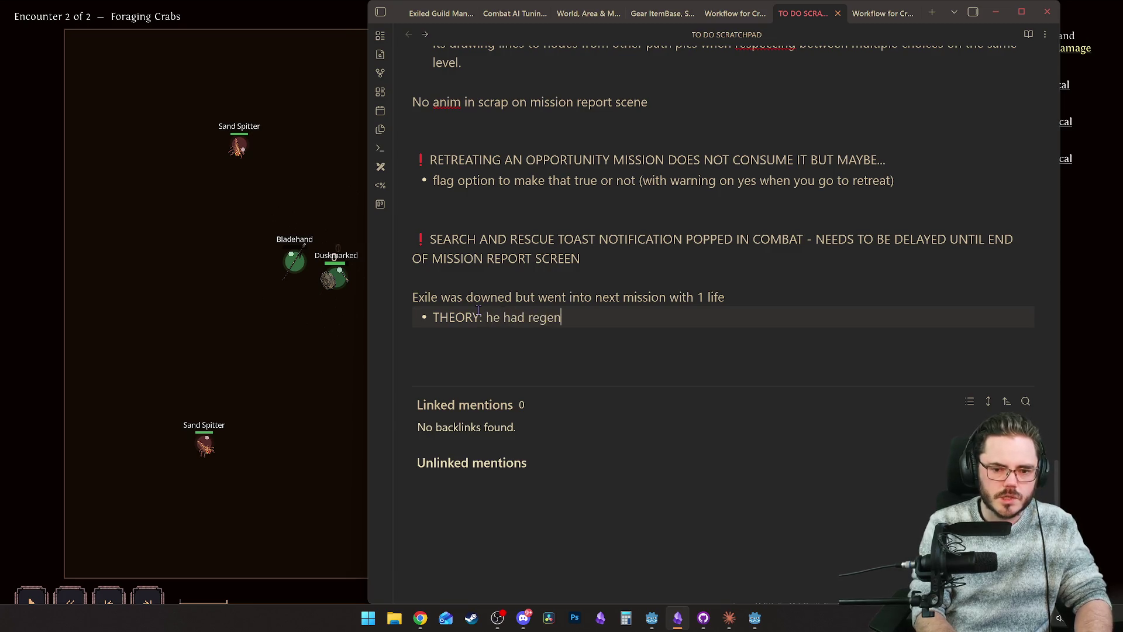
{"action": "type", "text": " tick when i"}
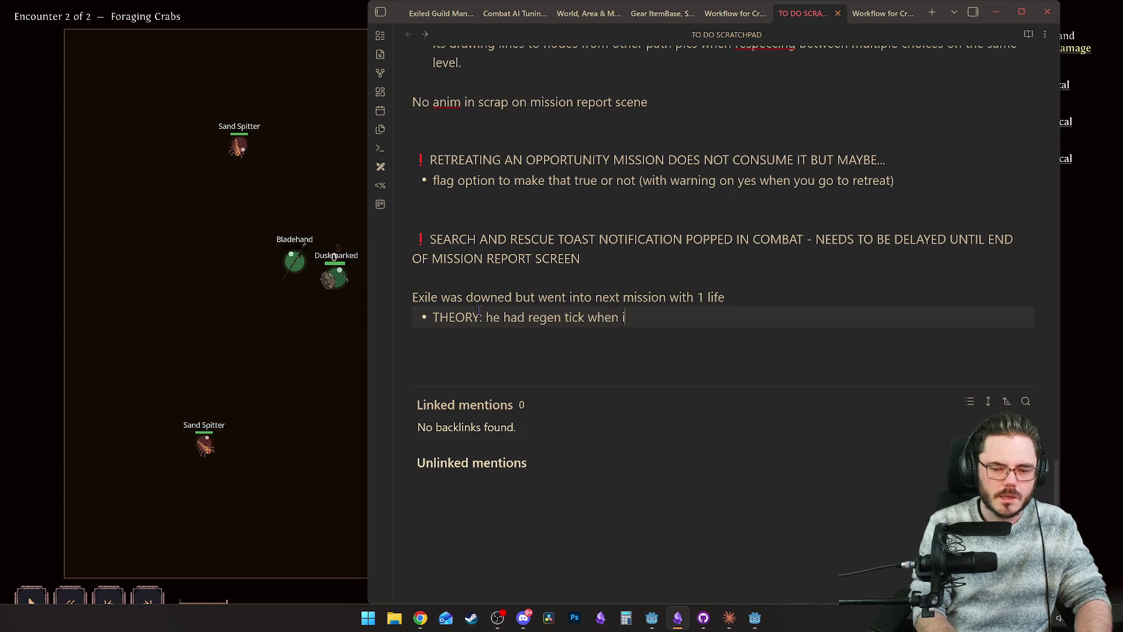
{"action": "type", "text": "or after "}
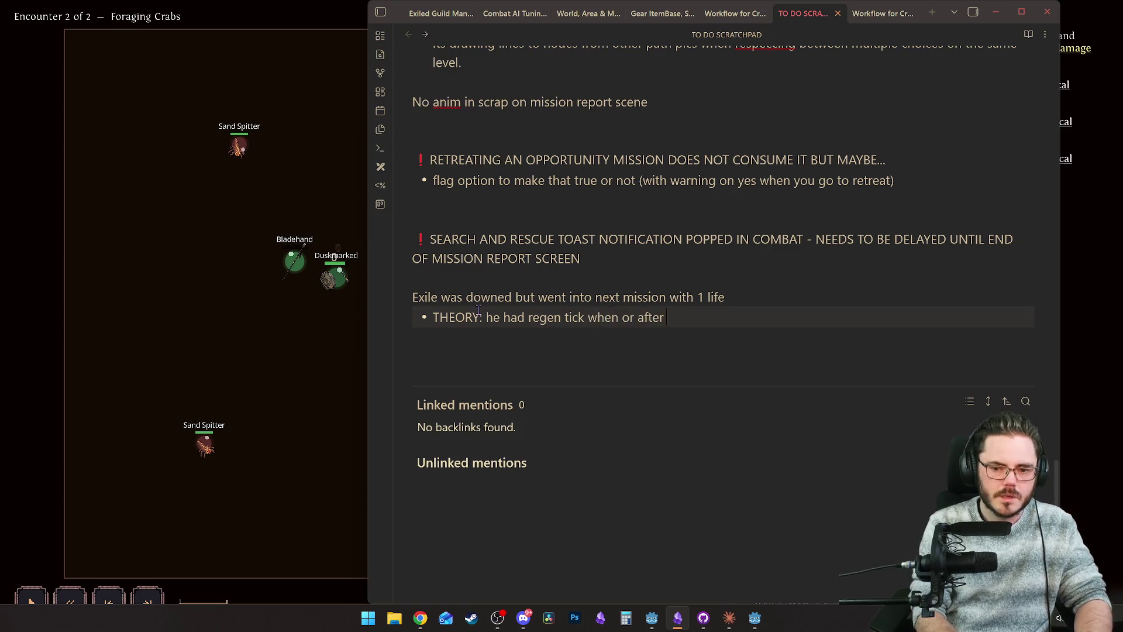
{"action": "type", "text": "he diedwhich se"}
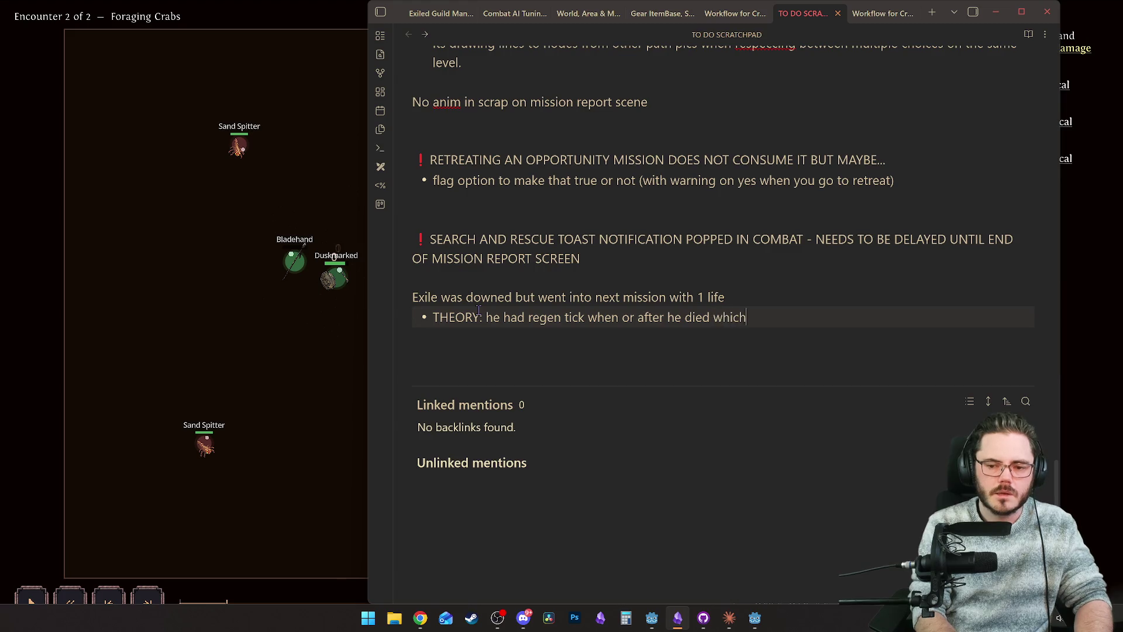
{"action": "type", "text": "t h"}
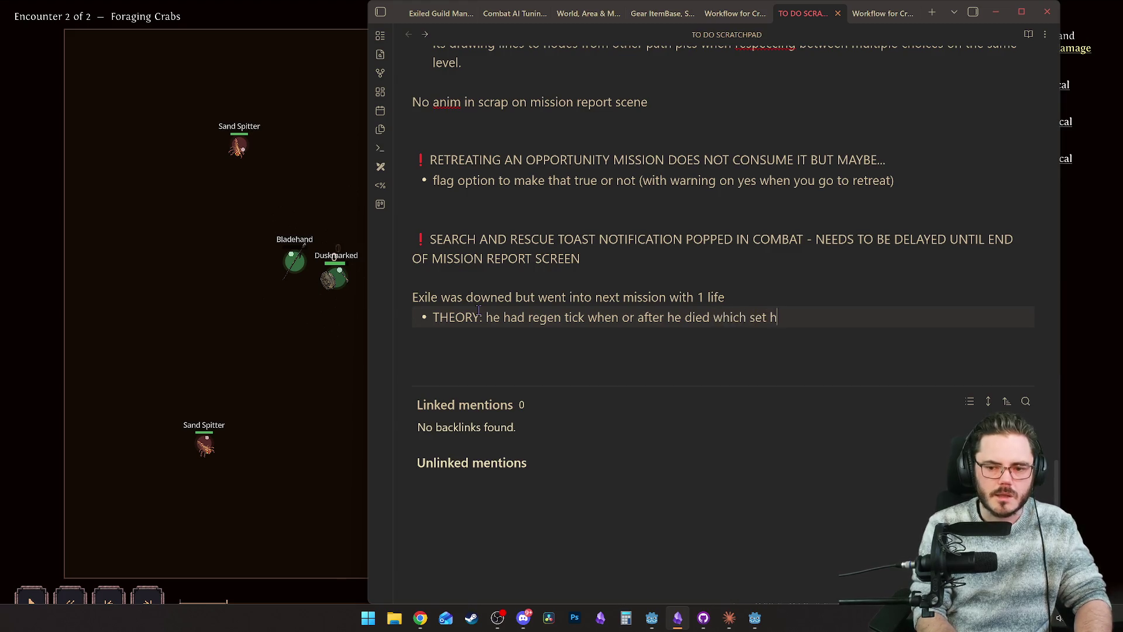
{"action": "type", "text": "im to 1hp post death"}
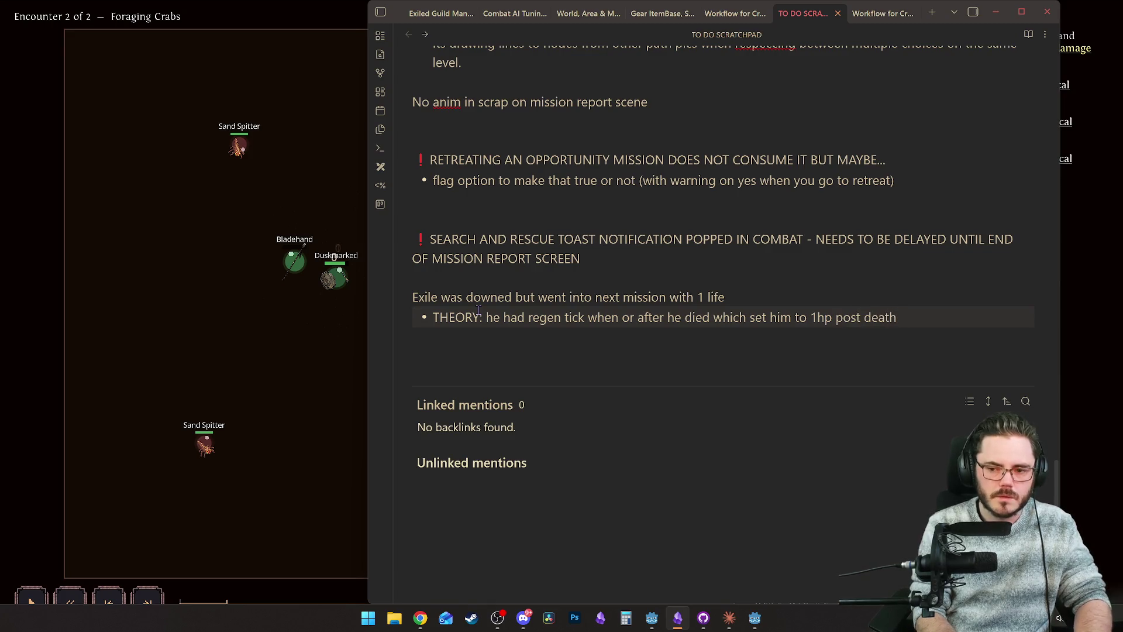
{"action": "key", "text": "BackSpace"}
{"action": "key", "text": "BackSpace"}
{"action": "key", "text": "BackSpace"}
{"action": "type", "text": "won"}
{"action": "key", "text": "BackSpace"}
{"action": "key", "text": "BackSpace"}
{"action": "key", "text": "BackSpace"}
{"action": "type", "text": "owned, thus making i"}
{"action": "key", "text": "BackSpace"}
{"action": "type", "text": "him avail for next encoutner"}
Step: Replace 'mission' with 'encounter' in the bug line and check the spelling of 'encoutner'
{"action": "left_click_drag", "start_coordinate": [670, 297], "coordinate": [623, 297]}
{"action": "type", "text": "encounter"}
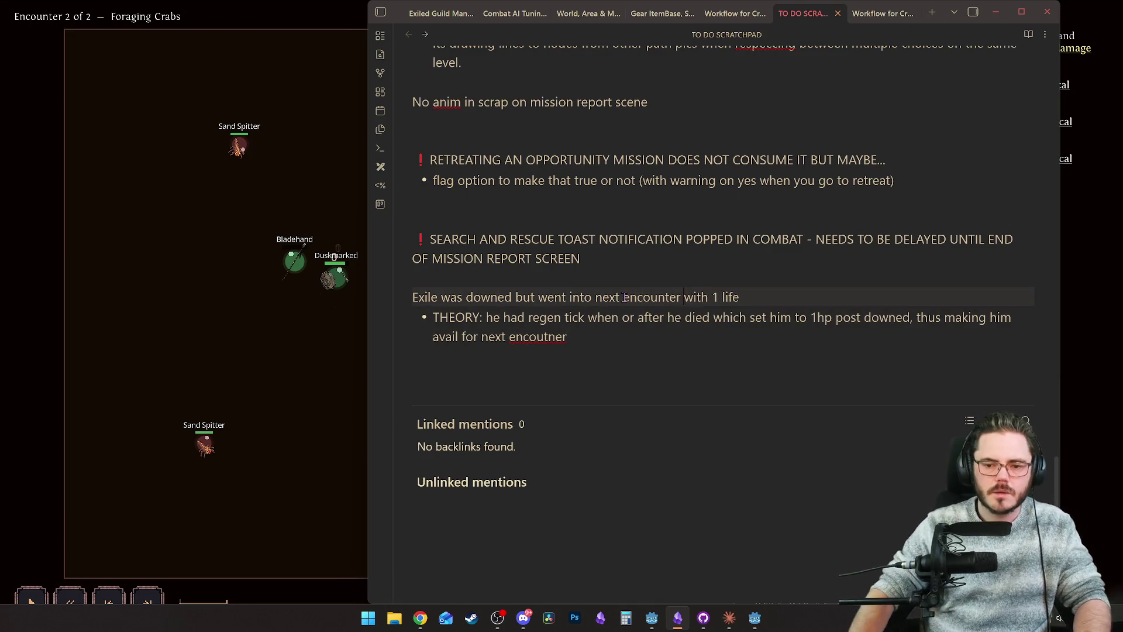
{"action": "right_click", "coordinate": [549, 338]}
{"action": "key", "text": "Escape"}
{"action": "left_click", "coordinate": [351, 355]}
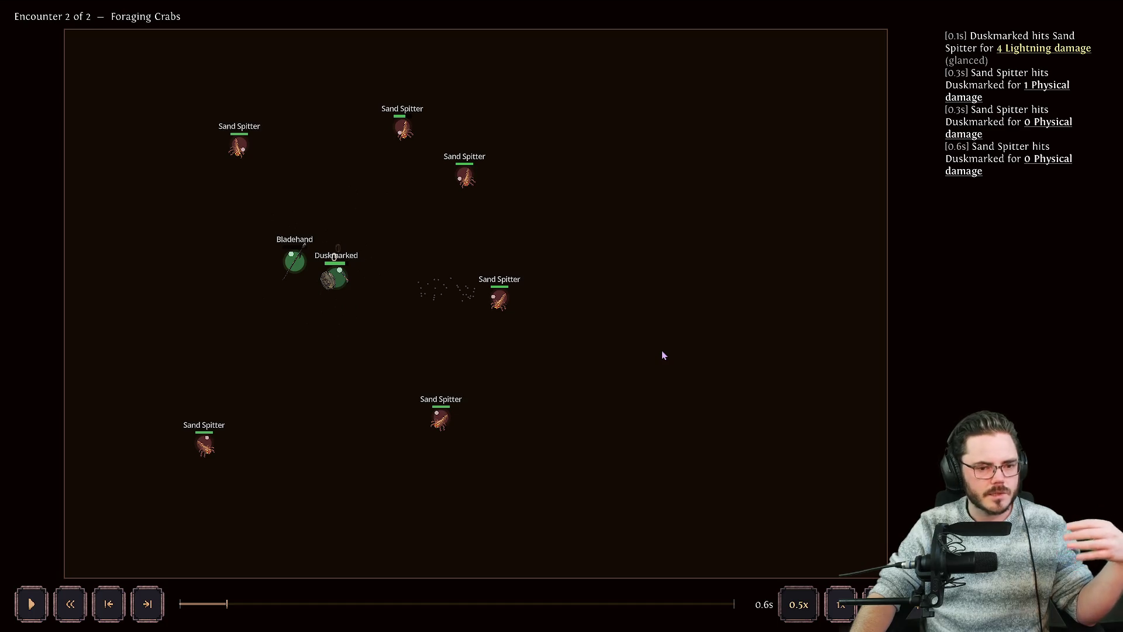
Step: Resume the Foraging Crabs replay and watch Bladehand and Duskmarked kill all Sand Spitters
{"action": "key", "text": "space"}
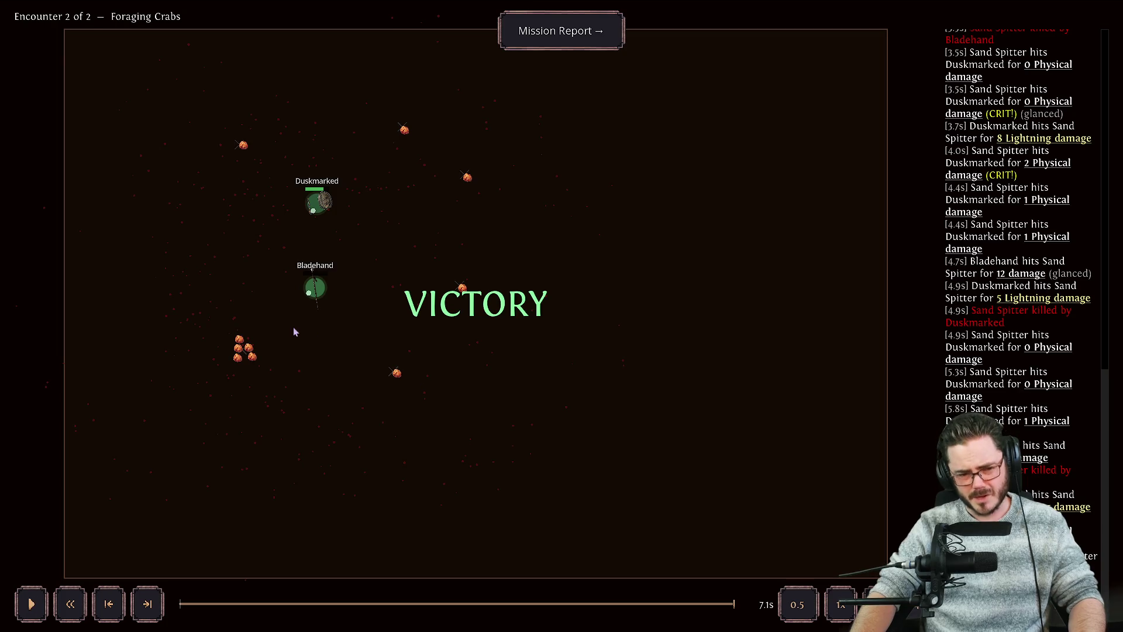
Step: Go from the mission report back to the guild camp and open Duskmarked's sheet and stash
{"action": "left_click", "coordinate": [553, 44]}
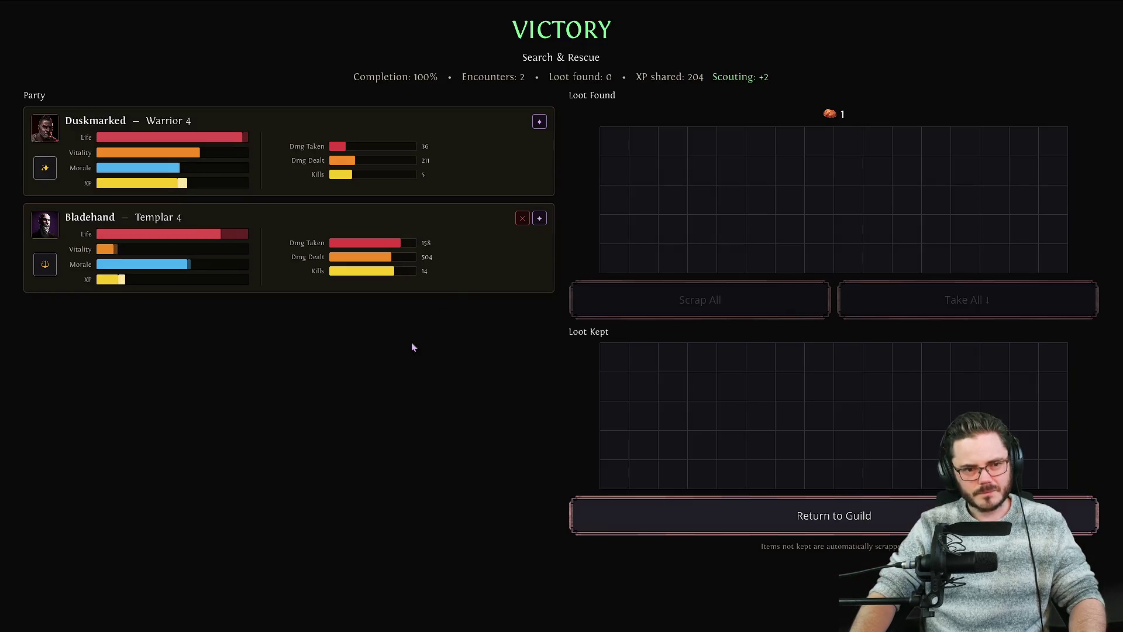
{"action": "left_click", "coordinate": [754, 512]}
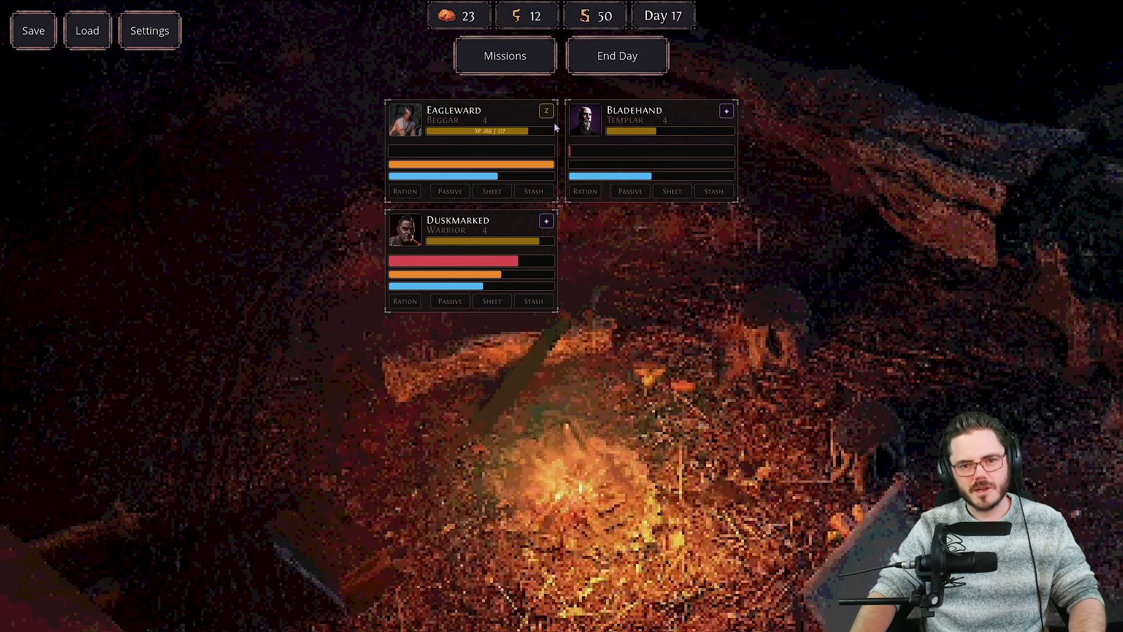
{"action": "left_click", "coordinate": [534, 231]}
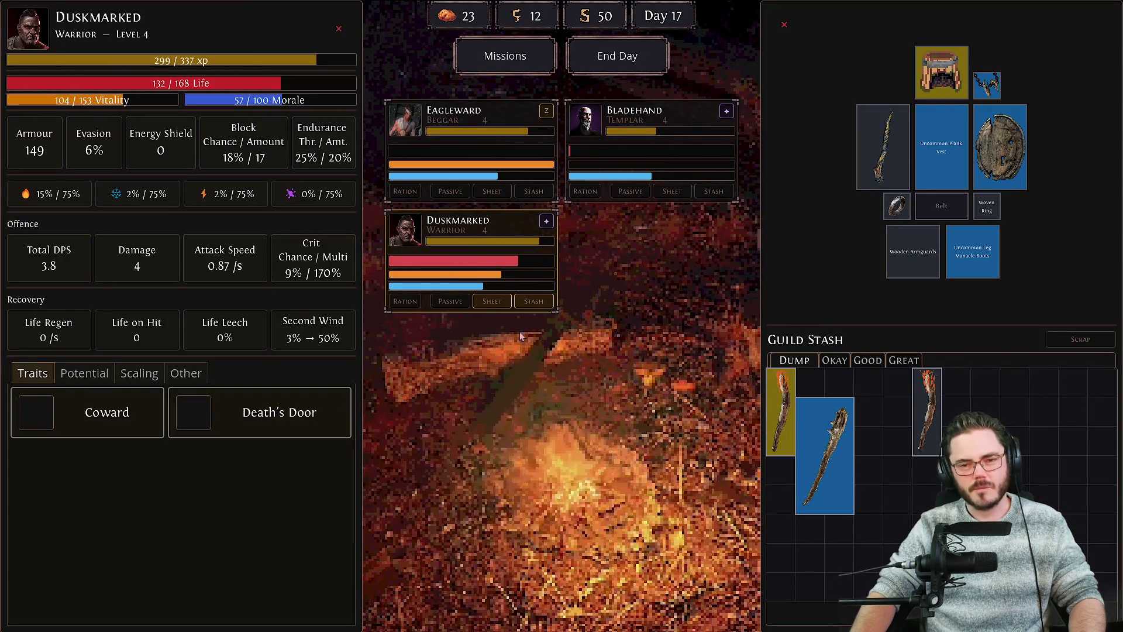
{"action": "mouse_move", "coordinate": [283, 414]}
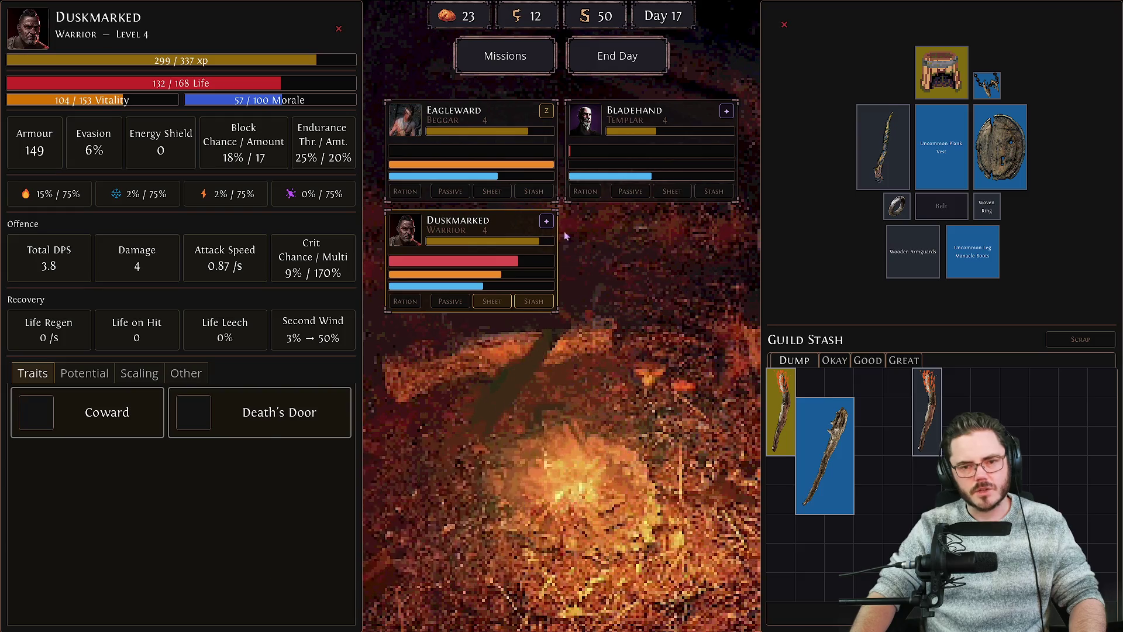
Step: Cycle between Bladehand's and Duskmarked's sheets, try moving the blue club, and end day 17
{"action": "key", "text": "Tab"}
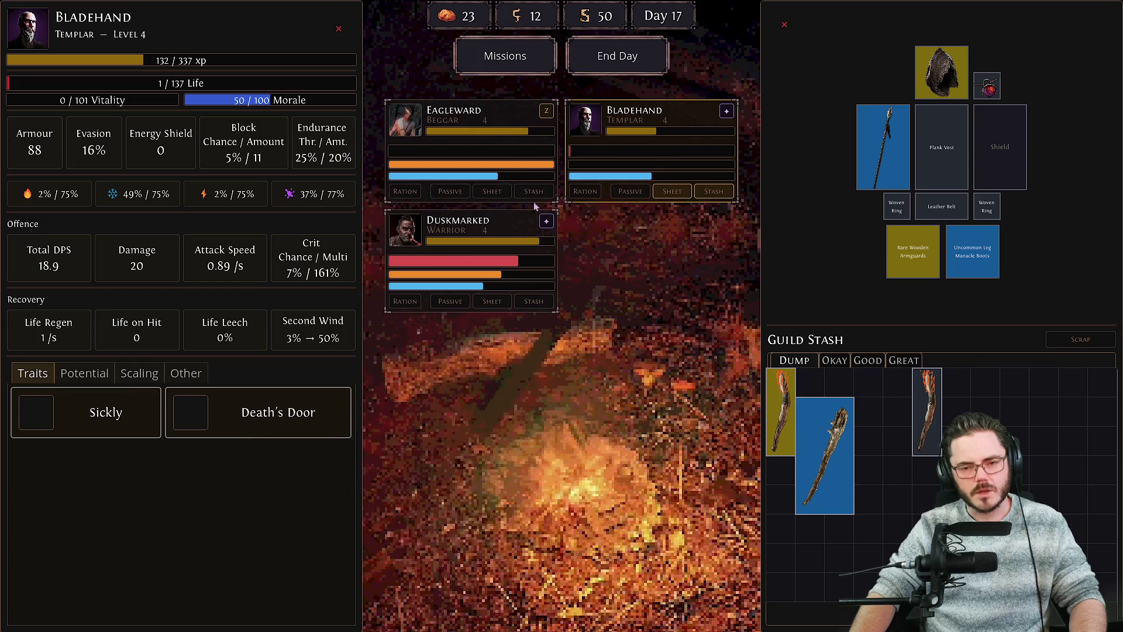
{"action": "key", "text": "Tab"}
{"action": "key", "text": "Tab"}
{"action": "key", "text": "Tab"}
{"action": "key", "text": "Tab"}
{"action": "key", "text": "Tab"}
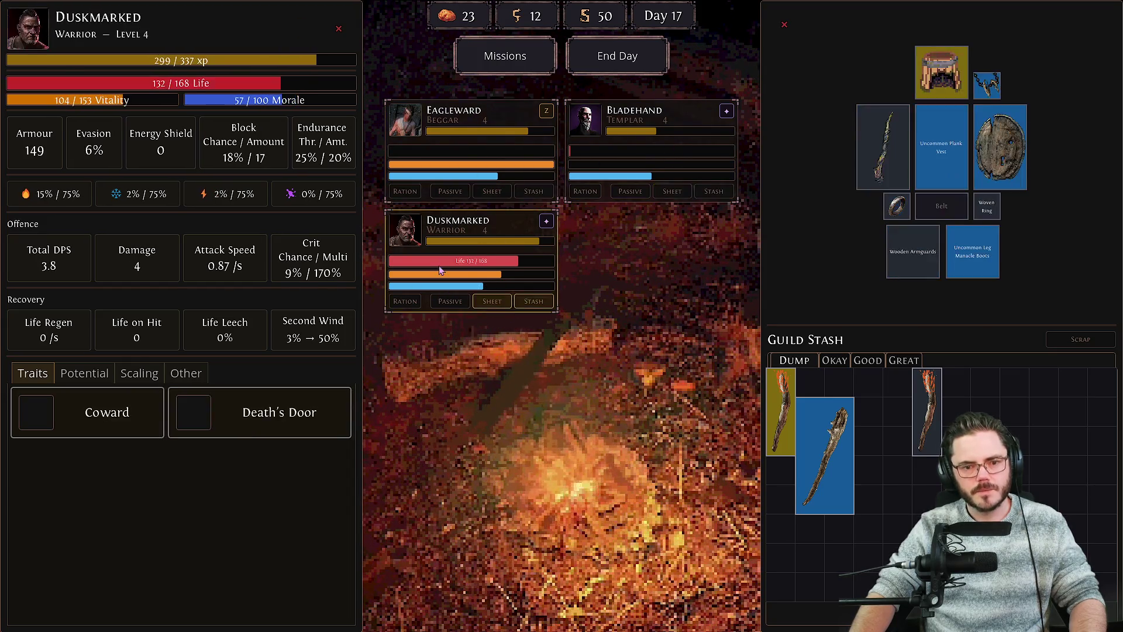
{"action": "key", "text": "Tab"}
{"action": "key", "text": "Tab"}
{"action": "key", "text": "Tab"}
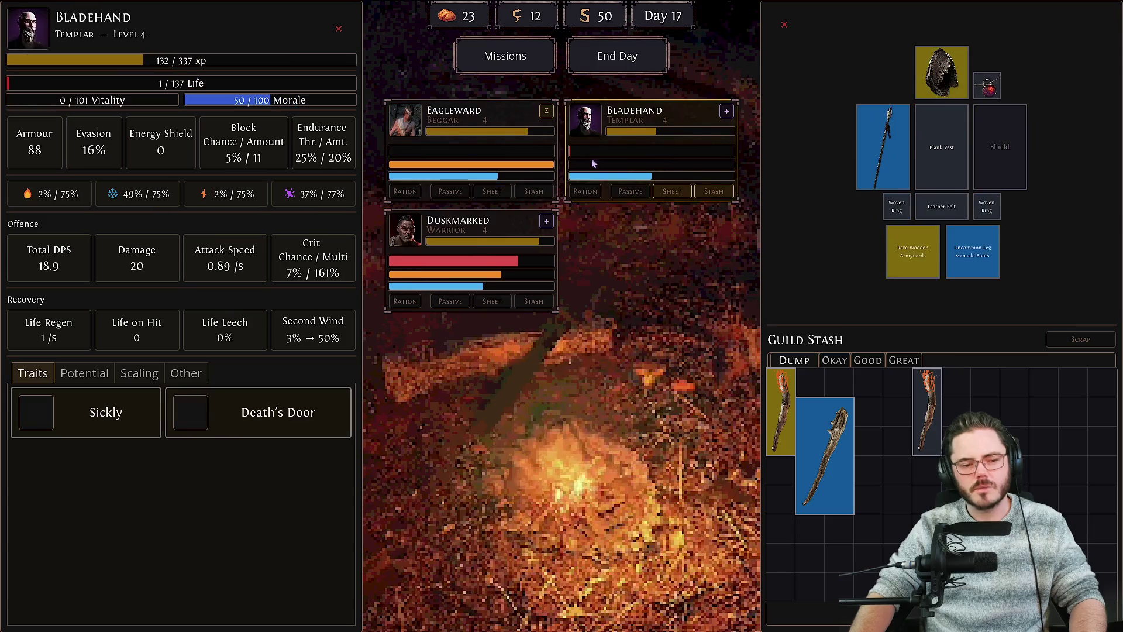
{"action": "key", "text": "Tab"}
{"action": "key", "text": "Tab"}
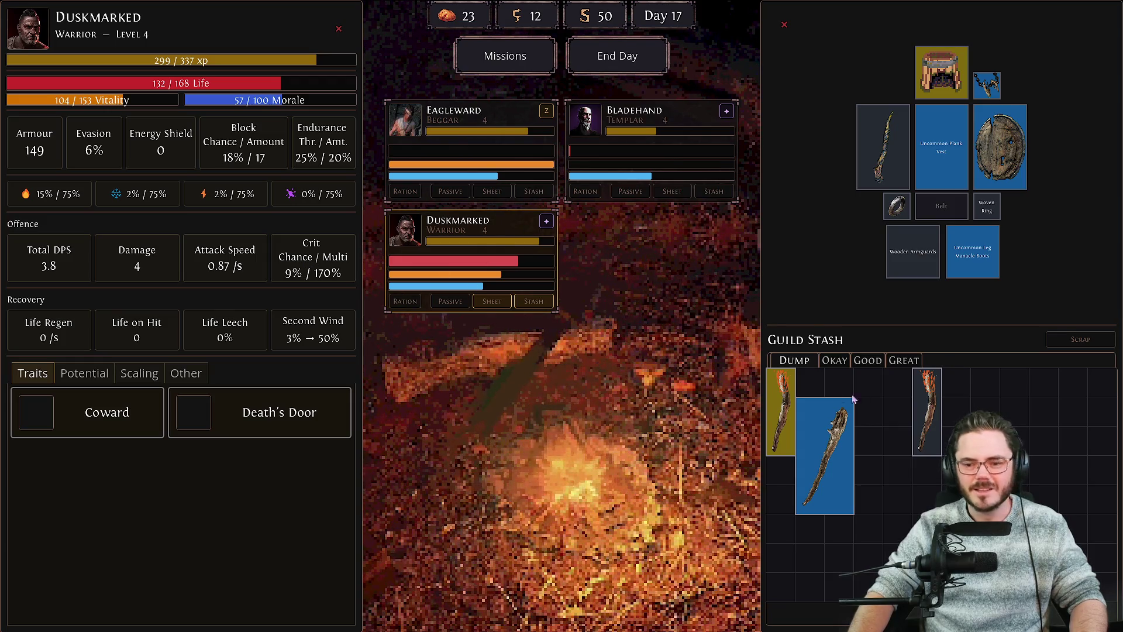
{"action": "left_click_drag", "start_coordinate": [831, 465], "coordinate": [821, 399]}
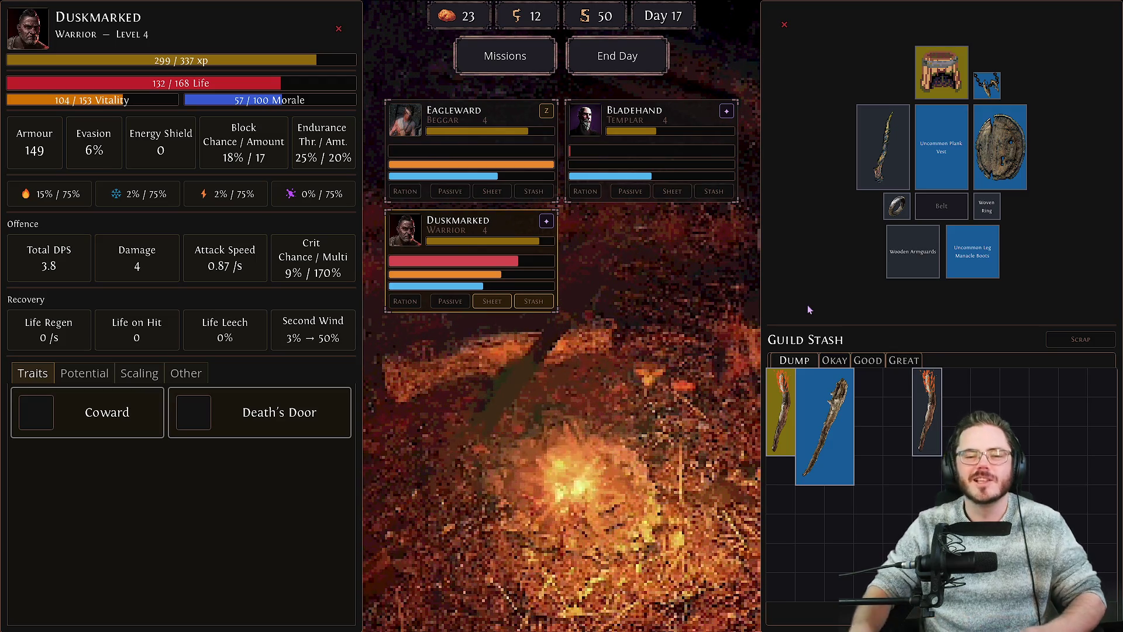
{"action": "left_click", "coordinate": [620, 61]}
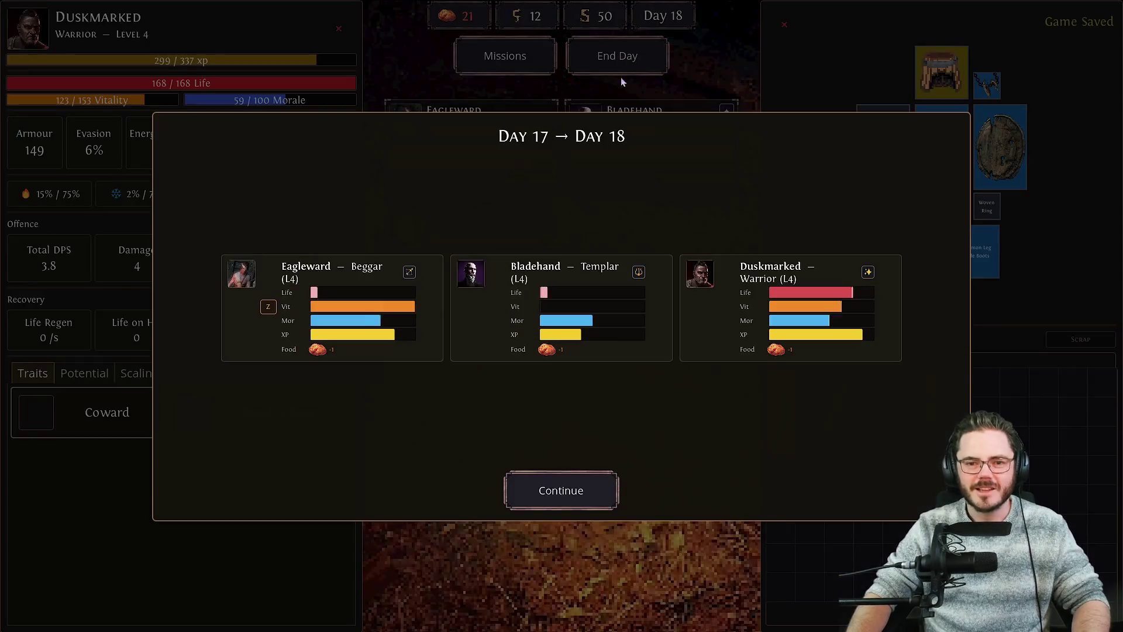
Step: Close the Day 17 → Day 18 summary to return to camp on Day 18
{"action": "left_click", "coordinate": [576, 502]}
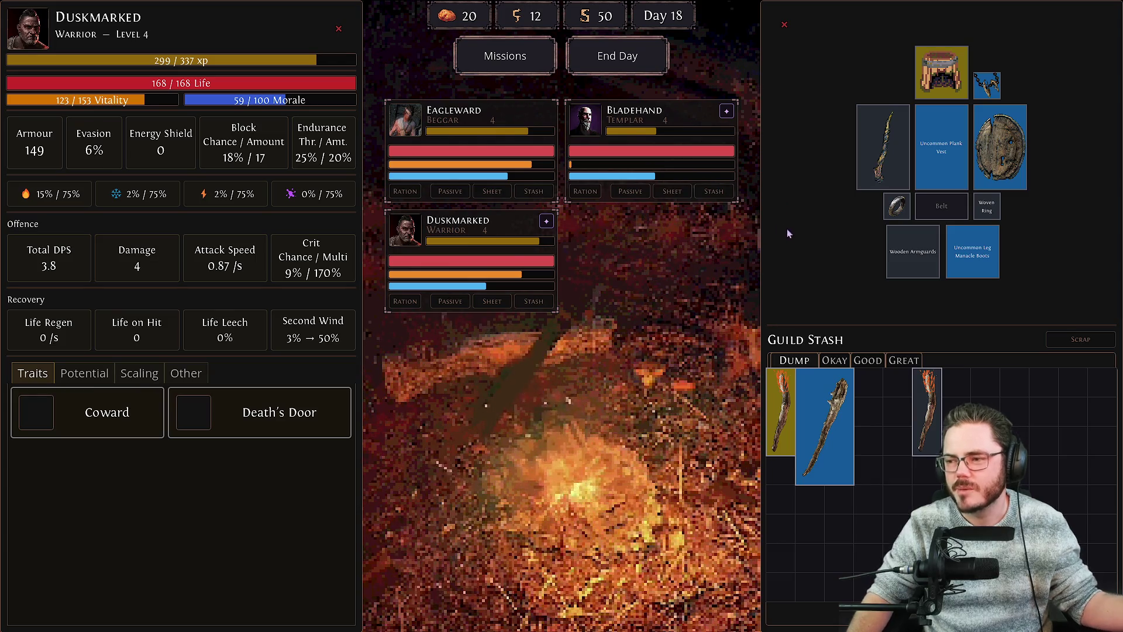
{"action": "left_click_drag", "start_coordinate": [926, 410], "coordinate": [868, 409]}
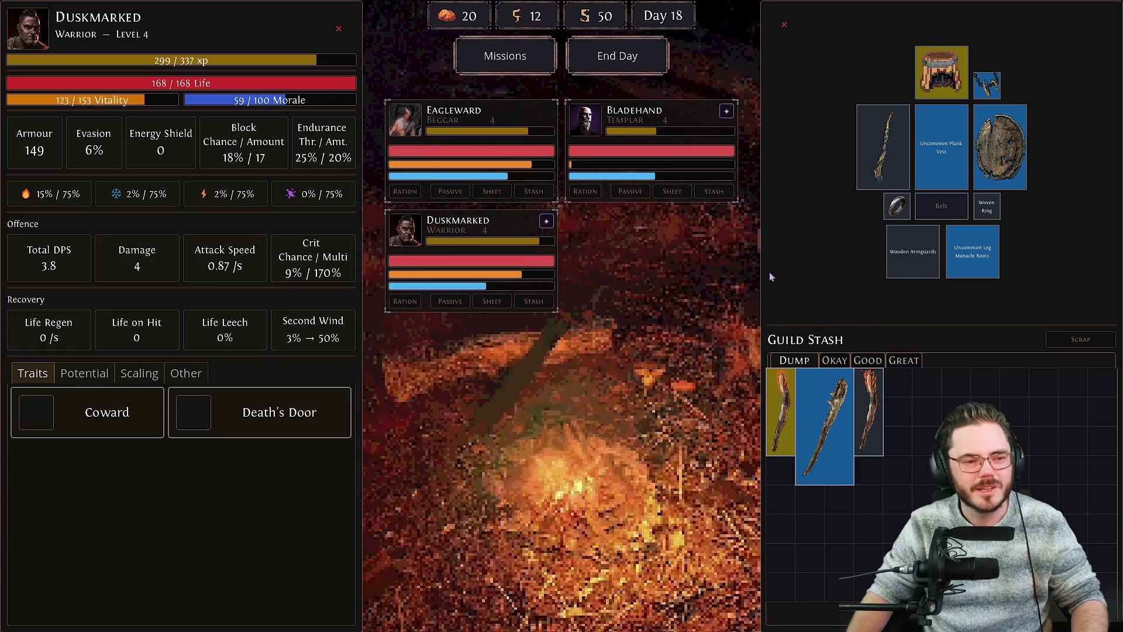
{"action": "left_click", "coordinate": [734, 259]}
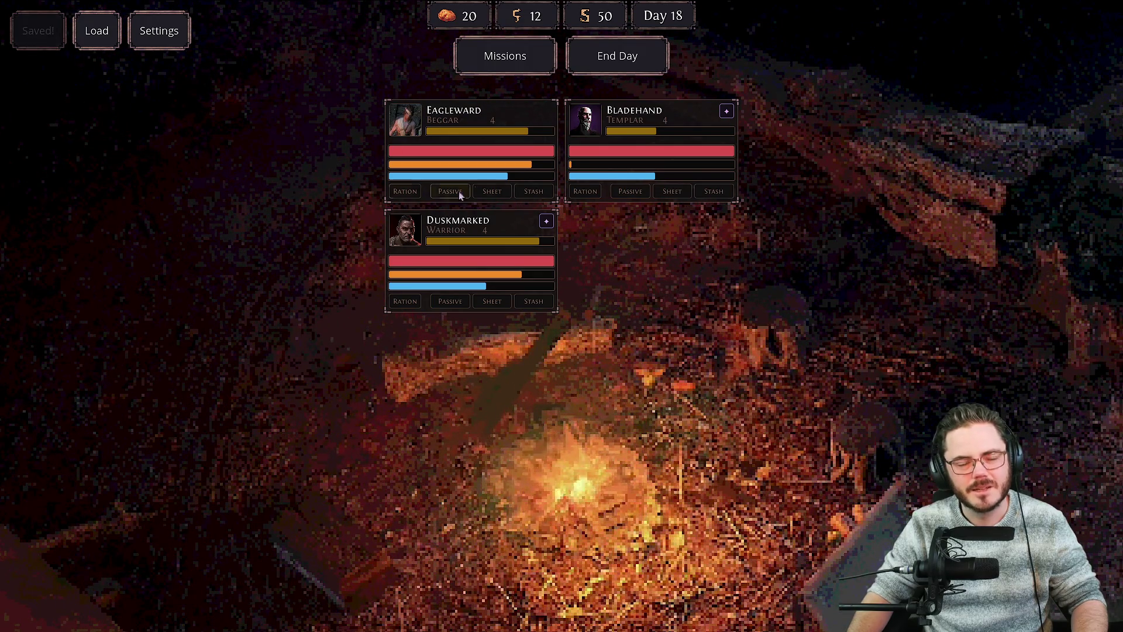
{"action": "left_click", "coordinate": [518, 57]}
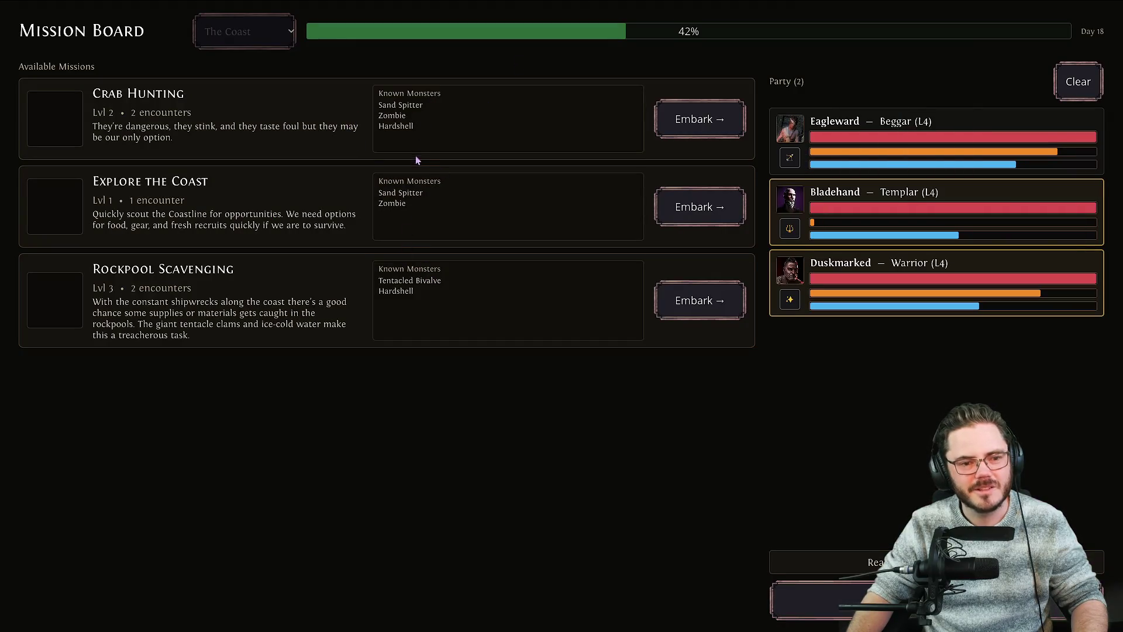
{"action": "key", "text": "Escape"}
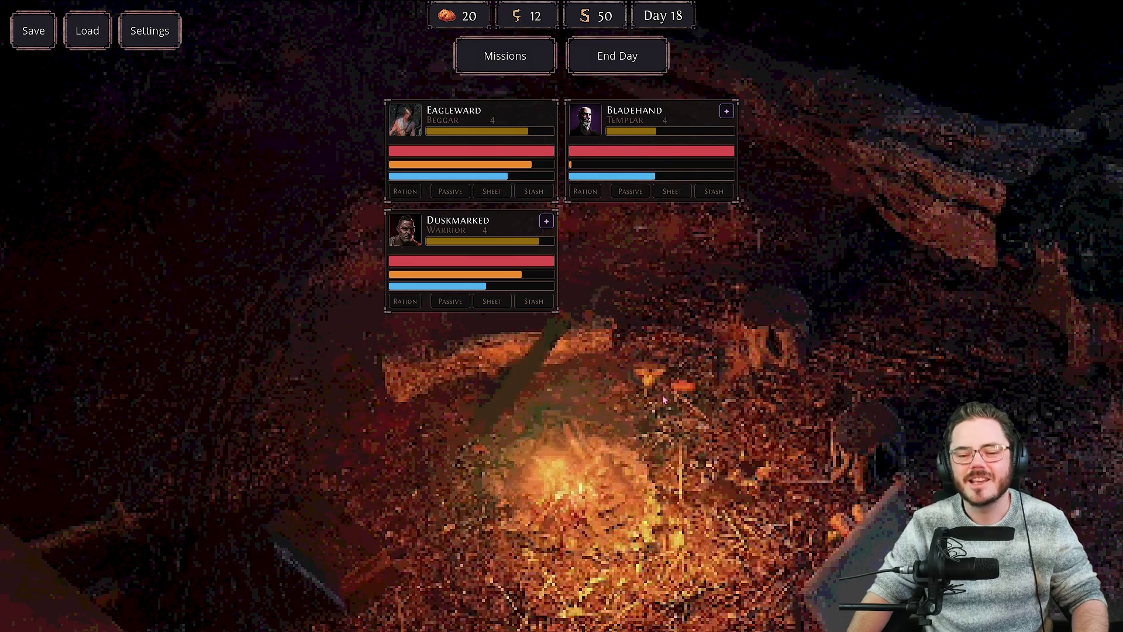
{"action": "mouse_move", "coordinate": [652, 171]}
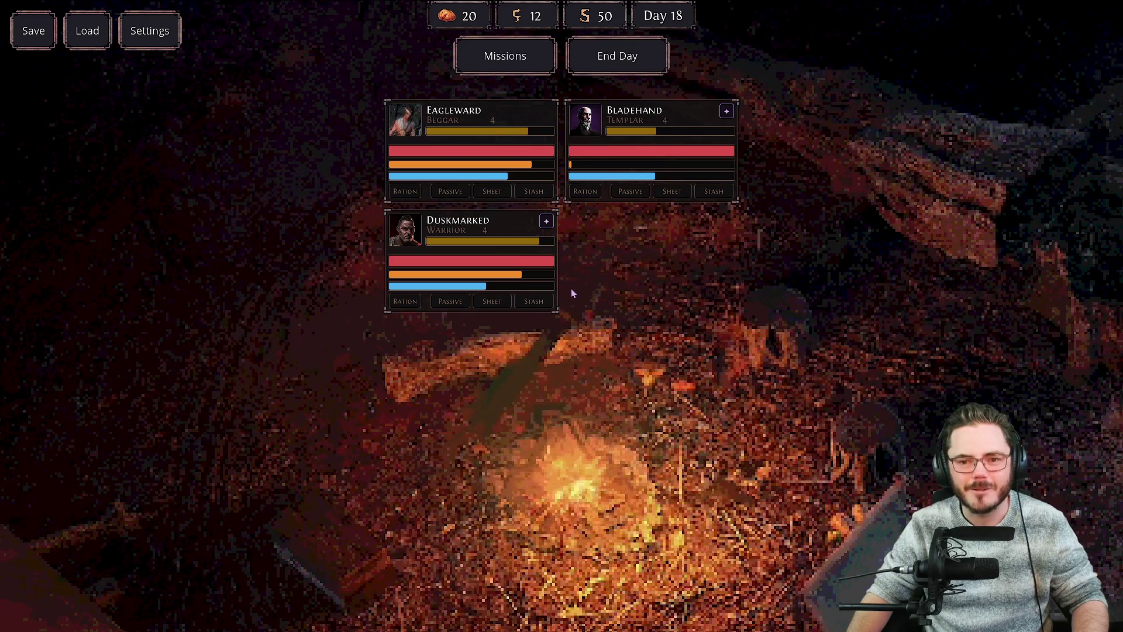
{"action": "left_click", "coordinate": [495, 69]}
Step: Add Eagleward to the mission party as the third exile, then return to camp and switch to Obsidian
{"action": "key", "text": "Escape"}
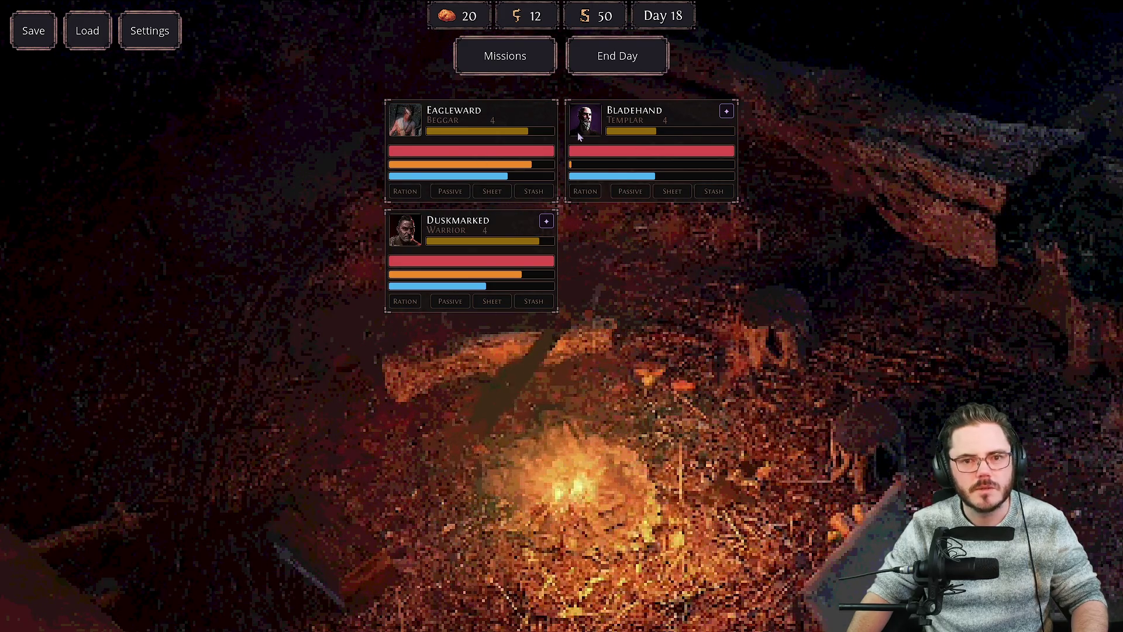
{"action": "left_click", "coordinate": [472, 61]}
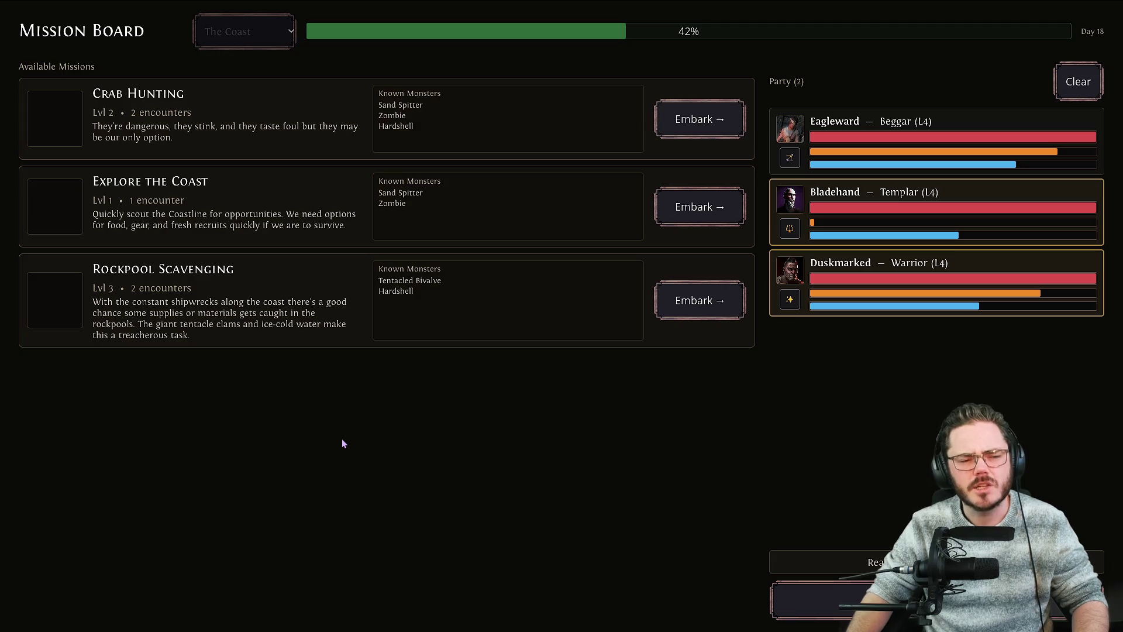
{"action": "left_click", "coordinate": [860, 146]}
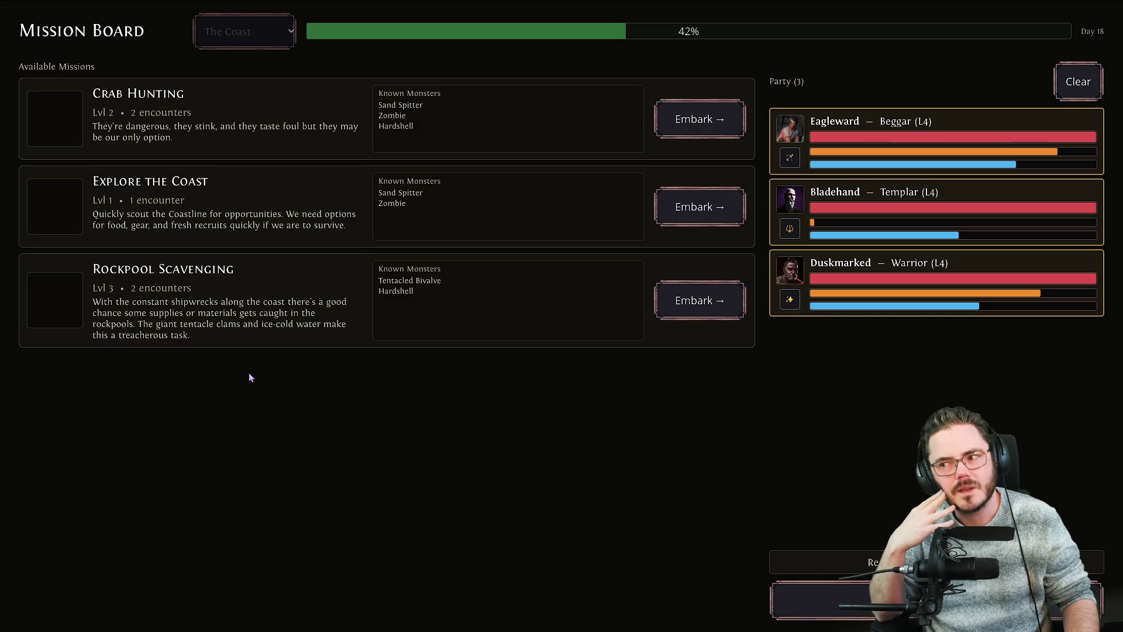
{"action": "key", "text": "Escape"}
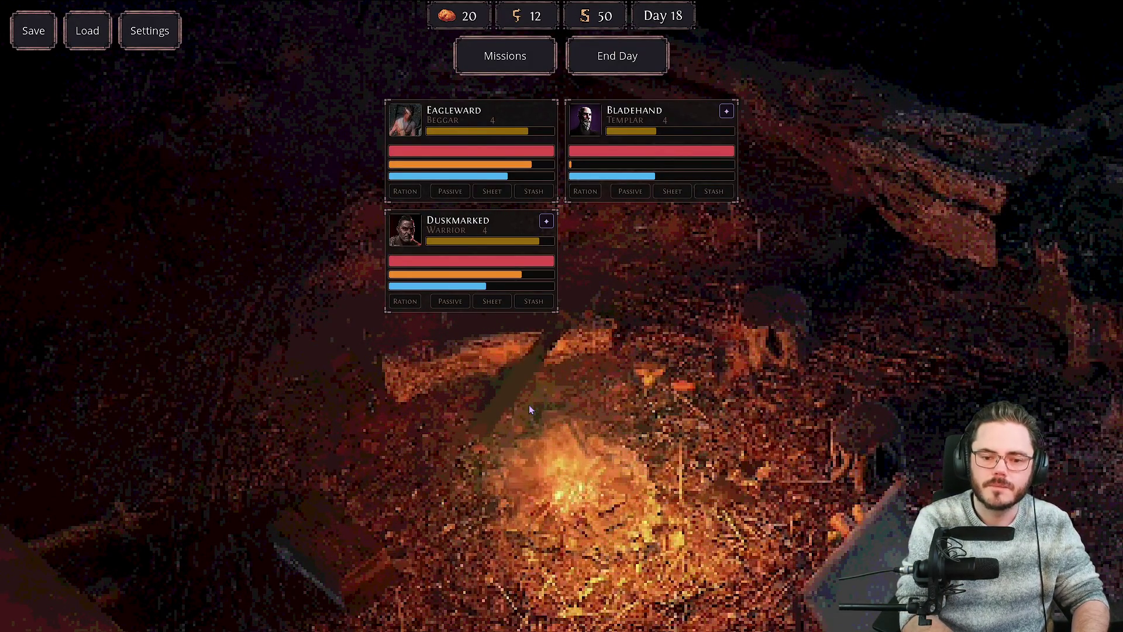
{"action": "key", "text": "alt+Tab"}
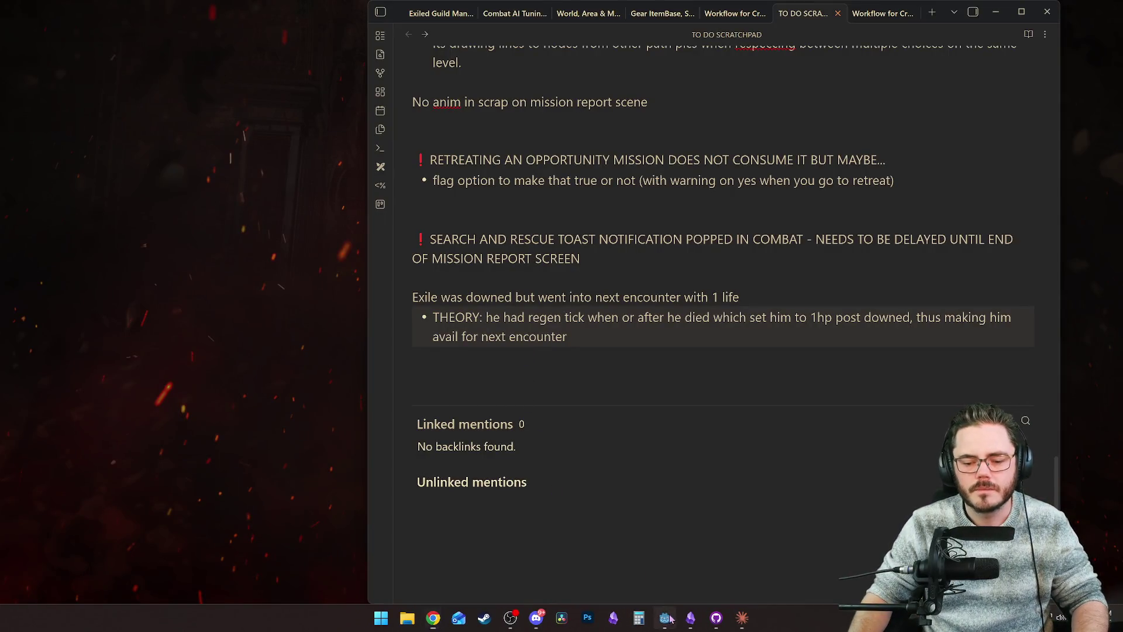
Step: In Godot, show the CombatPlaybackScreen scene and select the monsters folder using a 'monst' FileSystem filter
{"action": "left_click", "coordinate": [664, 617]}
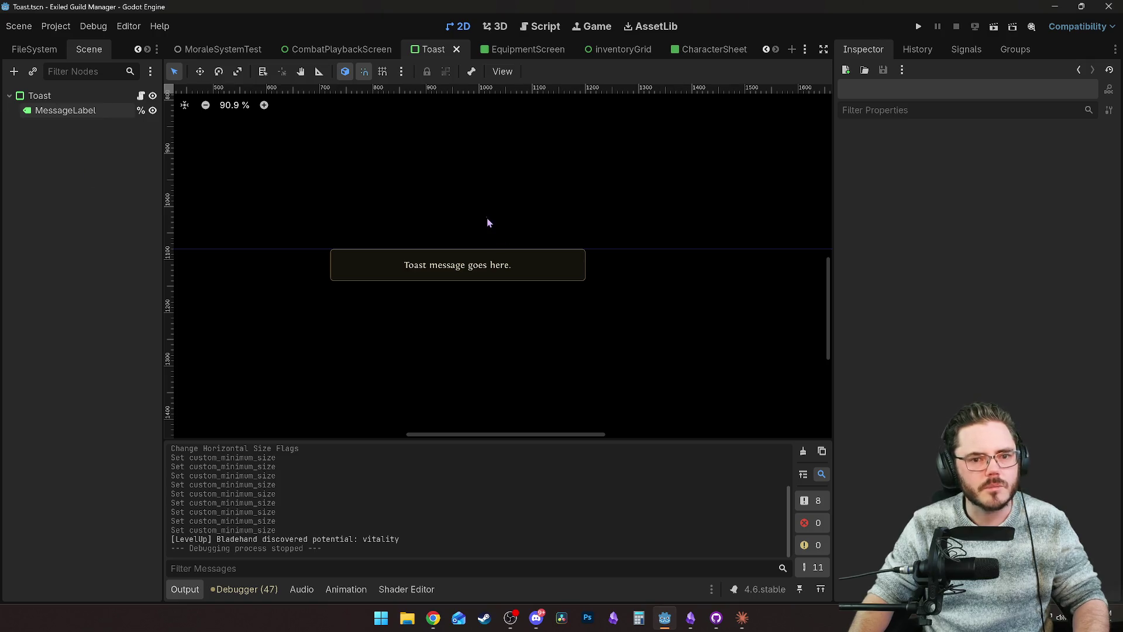
{"action": "left_click", "coordinate": [217, 50]}
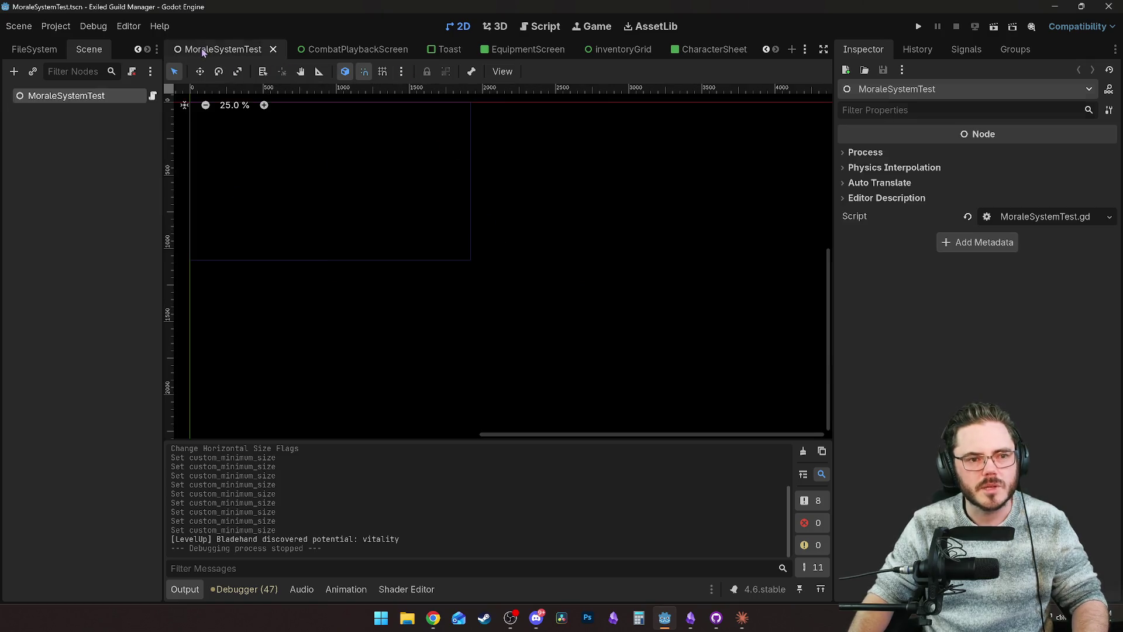
{"action": "left_click", "coordinate": [337, 51]}
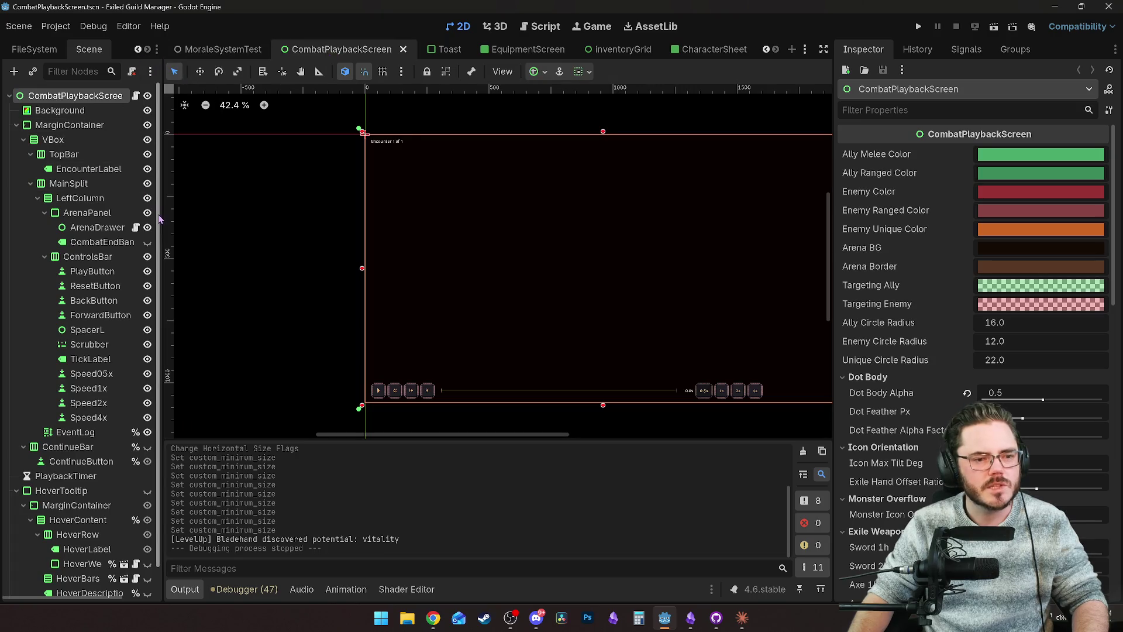
{"action": "scroll", "coordinate": [149, 351], "scroll_direction": "down", "scroll_amount": 1}
{"action": "scroll", "coordinate": [88, 292], "scroll_direction": "up", "scroll_amount": 2}
{"action": "left_click", "coordinate": [34, 49]}
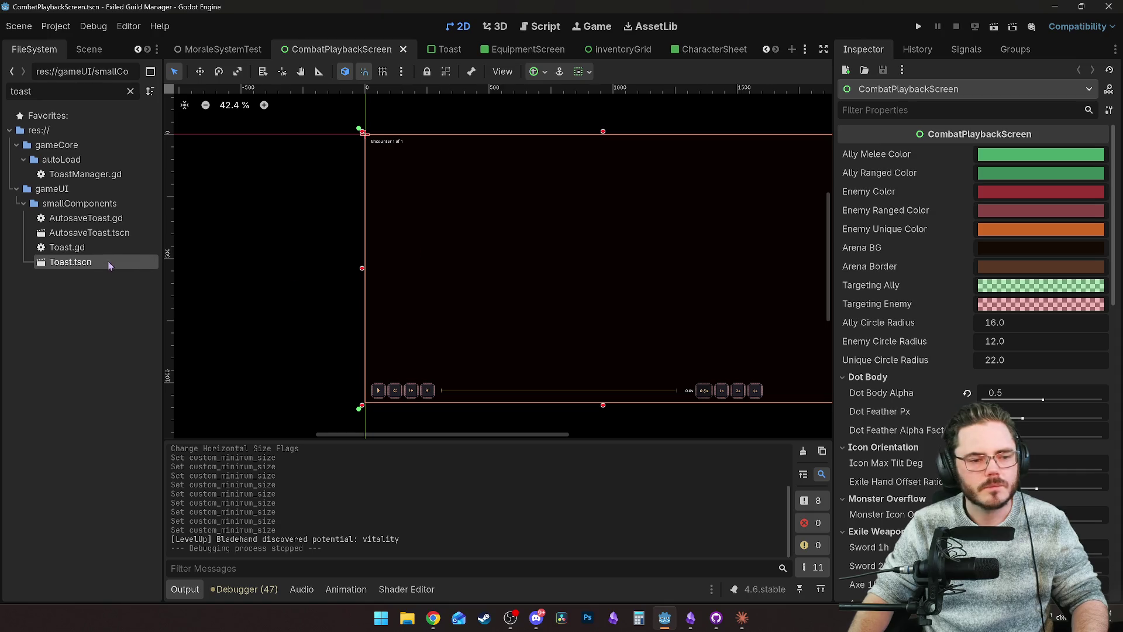
{"action": "left_click", "coordinate": [130, 91]}
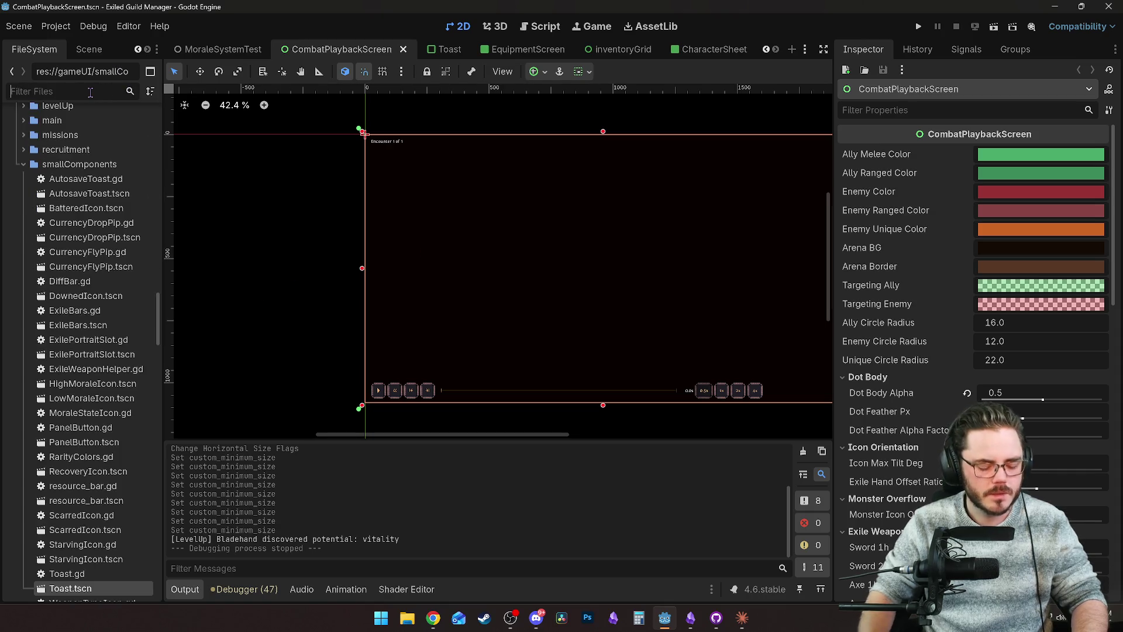
{"action": "type", "text": "monst"}
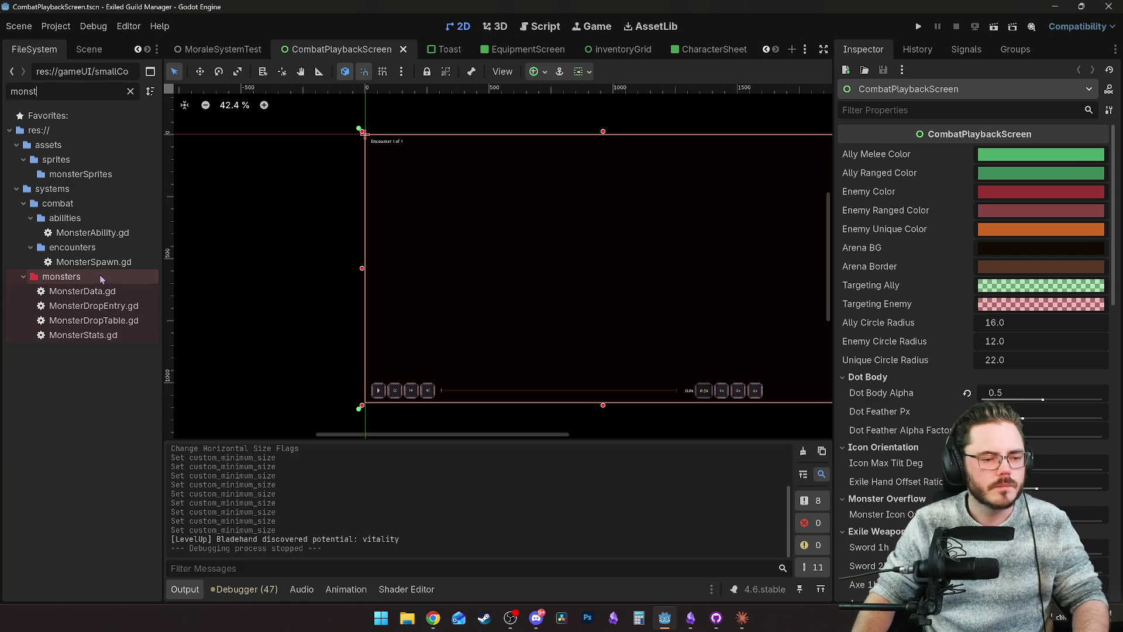
{"action": "left_click", "coordinate": [101, 280]}
{"action": "left_click", "coordinate": [130, 91]}
{"action": "scroll", "coordinate": [82, 351], "scroll_direction": "down", "scroll_amount": 15}
{"action": "scroll", "coordinate": [201, 388], "scroll_direction": "up", "scroll_amount": 3}
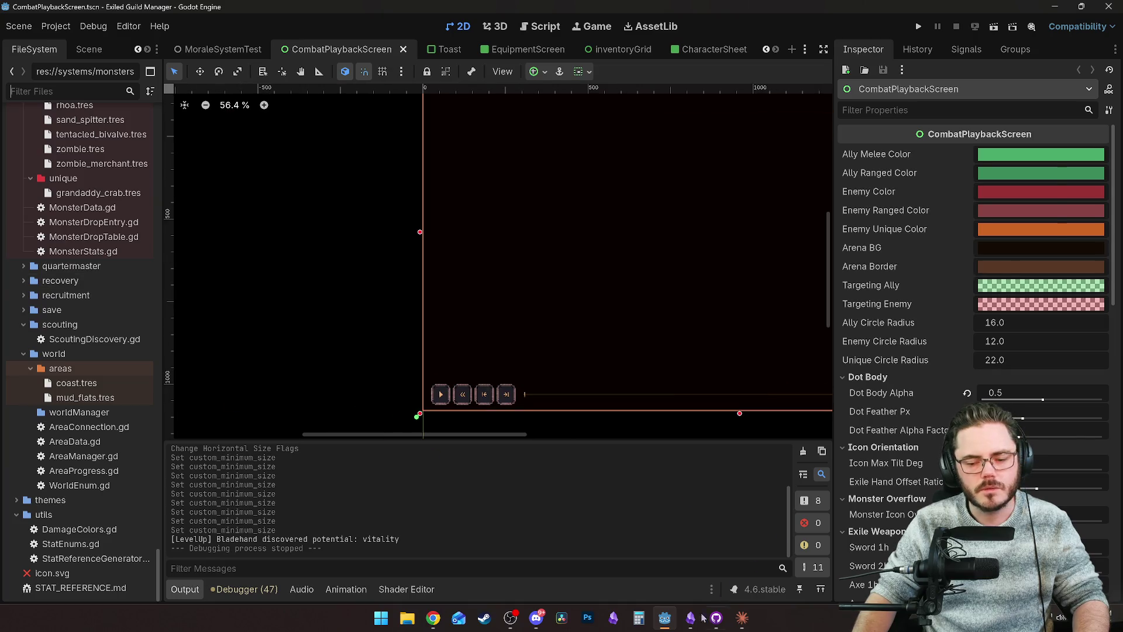
Step: Add a '---' horizontal rule below the last note in the Obsidian to-do scratchpad
{"action": "left_click", "coordinate": [690, 617]}
{"action": "key", "text": "Return"}
{"action": "key", "text": "Return"}
{"action": "key", "text": "Return"}
{"action": "key", "text": "Return"}
{"action": "type", "text": "-"}
{"action": "key", "text": "Return"}
{"action": "scroll", "coordinate": [505, 316], "scroll_direction": "down", "scroll_amount": 3}
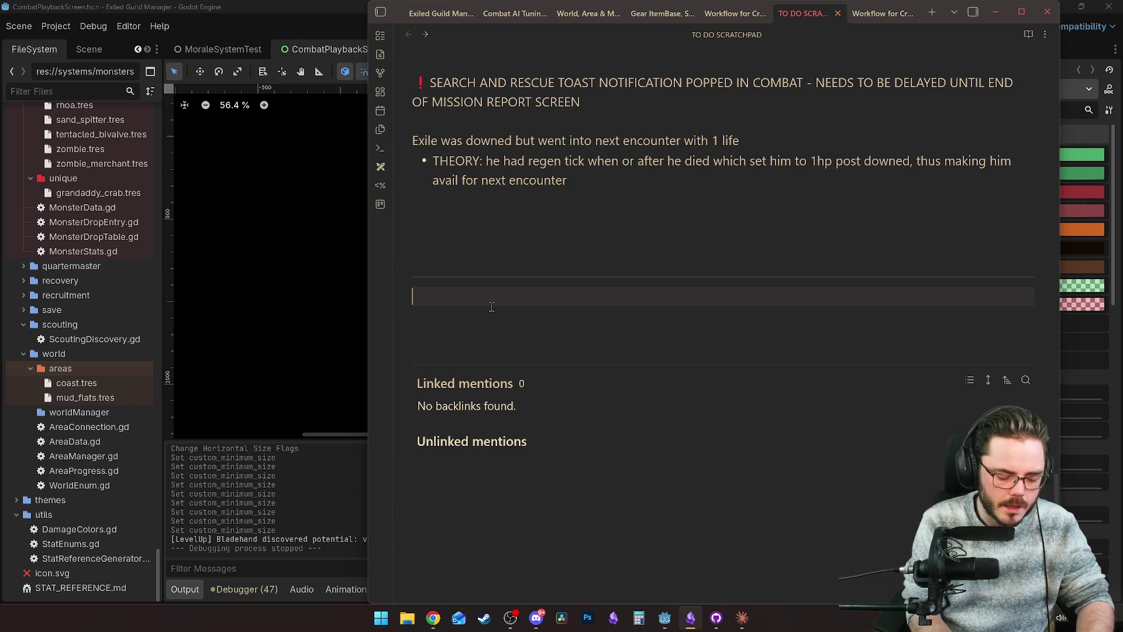
Step: List 'Cannibal Fire Breather' and 'Cannibal Meat Taker' as monster entries
{"action": "type", "text": "Cannibal "}
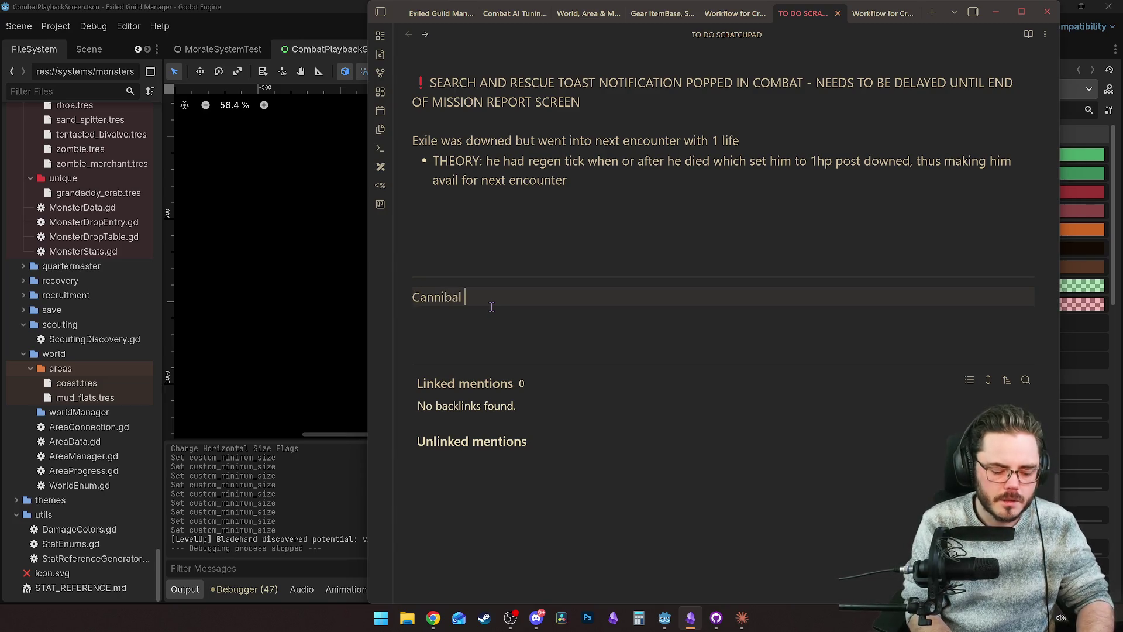
{"action": "type", "text": "Fire pla"}
{"action": "key", "text": "BackSpace"}
{"action": "key", "text": "BackSpace"}
{"action": "key", "text": "BackSpace"}
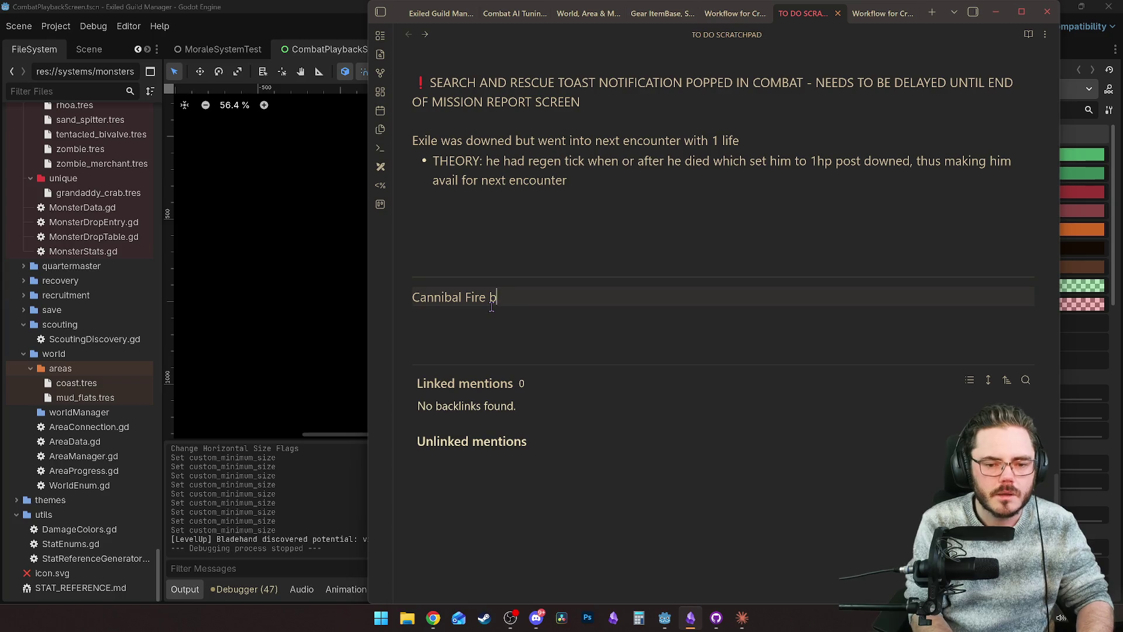
{"action": "type", "text": "Breath"}
{"action": "key", "text": "BackSpace"}
{"action": "type", "text": "her"}
{"action": "key", "text": "Return"}
{"action": "type", "text": "Canni"}
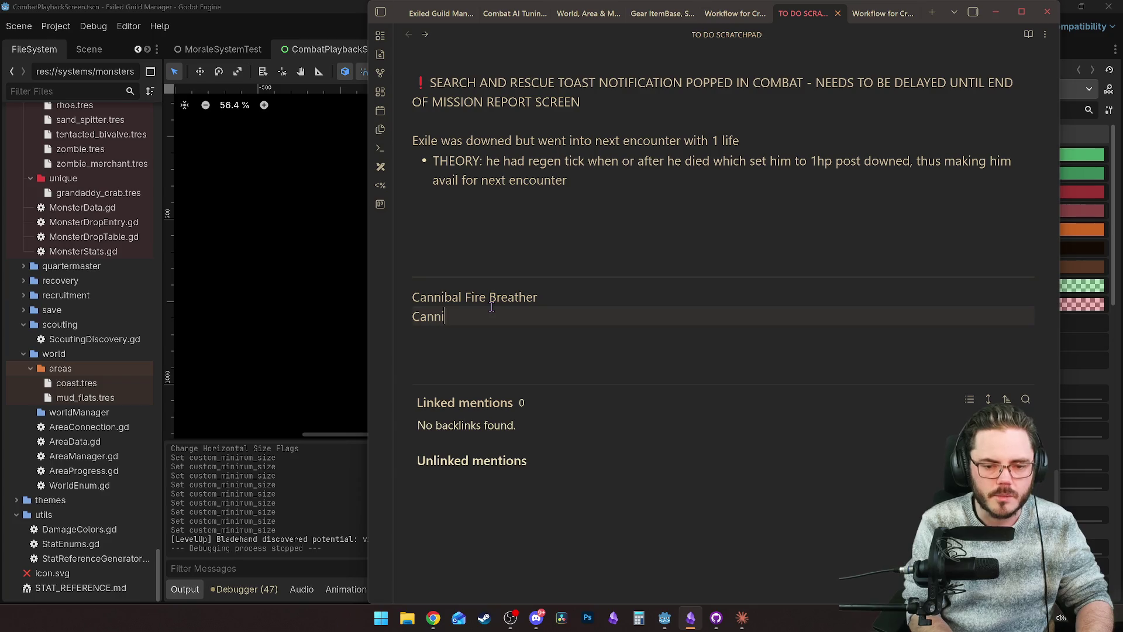
{"action": "type", "text": "bal Meat Taker"}
{"action": "key", "text": "Return"}
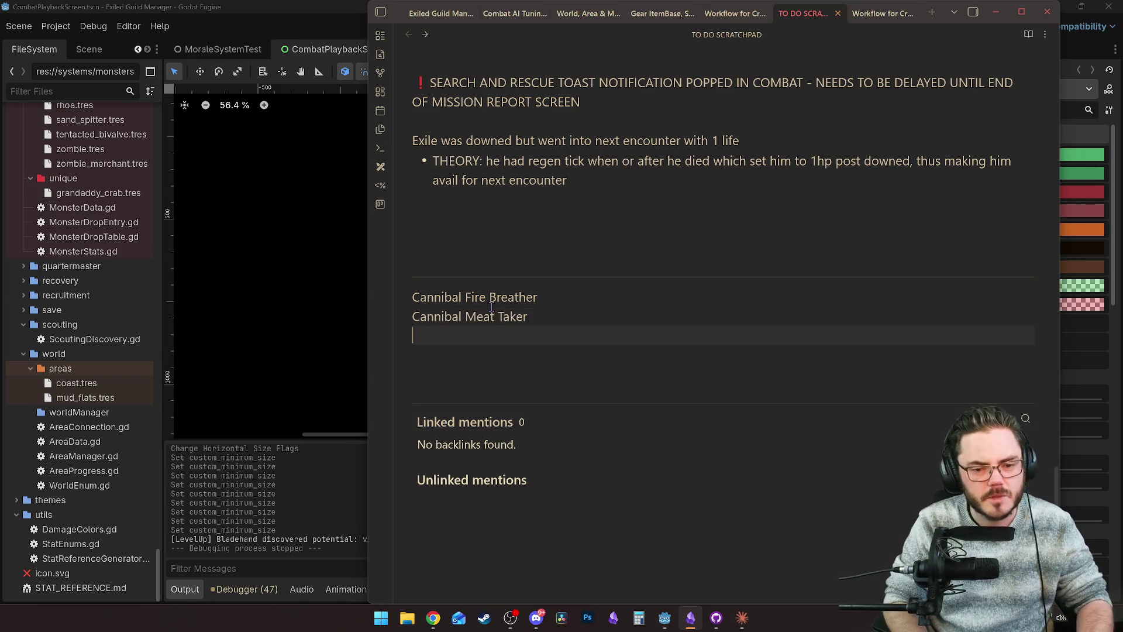
Step: Add a 'Miniboss?' line below the cannibal entries
{"action": "key", "text": "Return"}
{"action": "key", "text": "Up"}
{"action": "type", "text": "Bos"}
{"action": "key", "text": "BackSpace"}
{"action": "key", "text": "BackSpace"}
{"action": "key", "text": "BackSpace"}
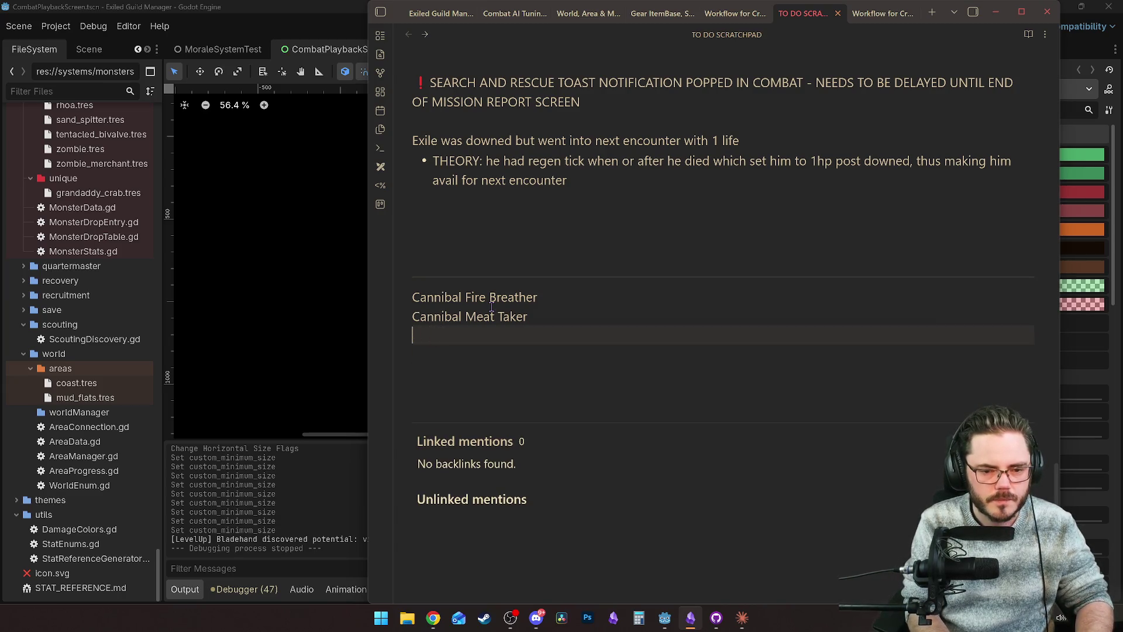
{"action": "type", "text": "Miniboss?"}
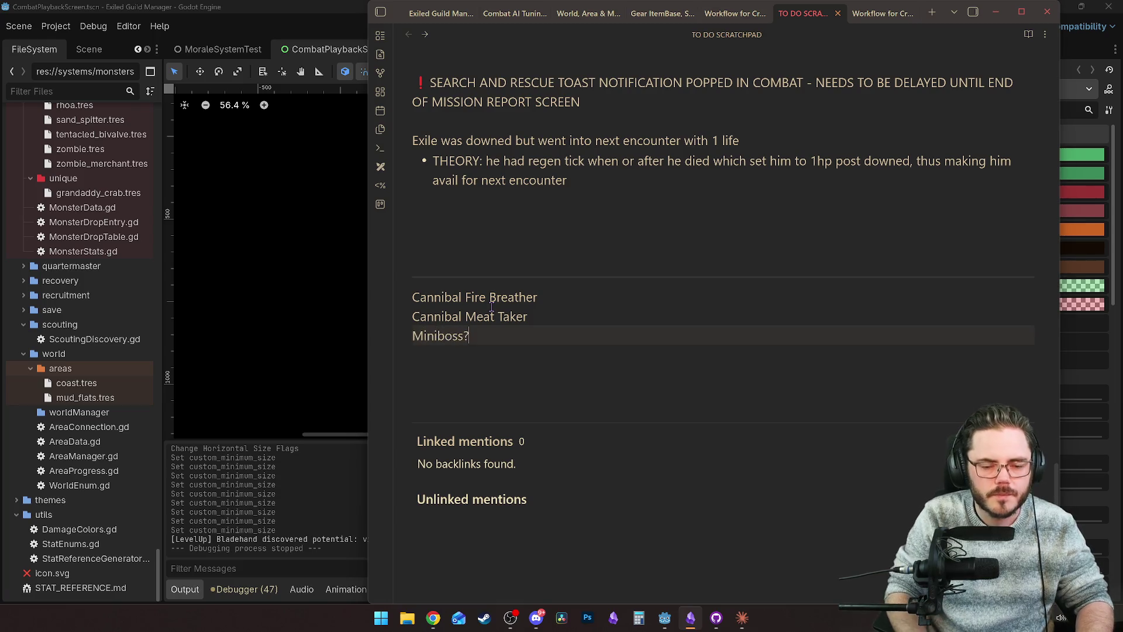
{"action": "key", "text": "Return"}
{"action": "key", "text": "Return"}
{"action": "key", "text": "Return"}
{"action": "key", "text": "Up"}
{"action": "key", "text": "Up"}
{"action": "key", "text": "Up"}
{"action": "key", "text": "Down"}
Step: Insert a 'monsters' heading above the monster list
{"action": "key", "text": "Up"}
{"action": "key", "text": "Up"}
{"action": "key", "text": "Up"}
{"action": "key", "text": "Return"}
{"action": "key", "text": "Up"}
{"action": "type", "text": "monsters"}
Step: Add an italic 'mission' label below Miniboss? with blank lines after it
{"action": "key", "text": "Down"}
{"action": "key", "text": "Down"}
{"action": "key", "text": "Down"}
{"action": "key", "text": "Down"}
{"action": "key", "text": "Down"}
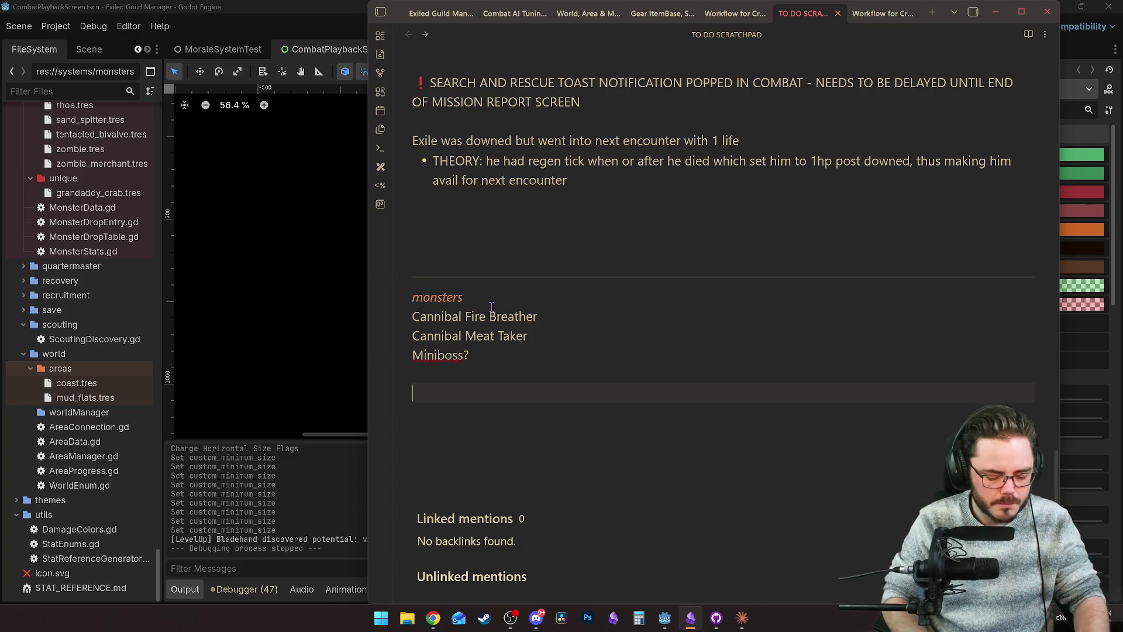
{"action": "type", "text": "*mission*"}
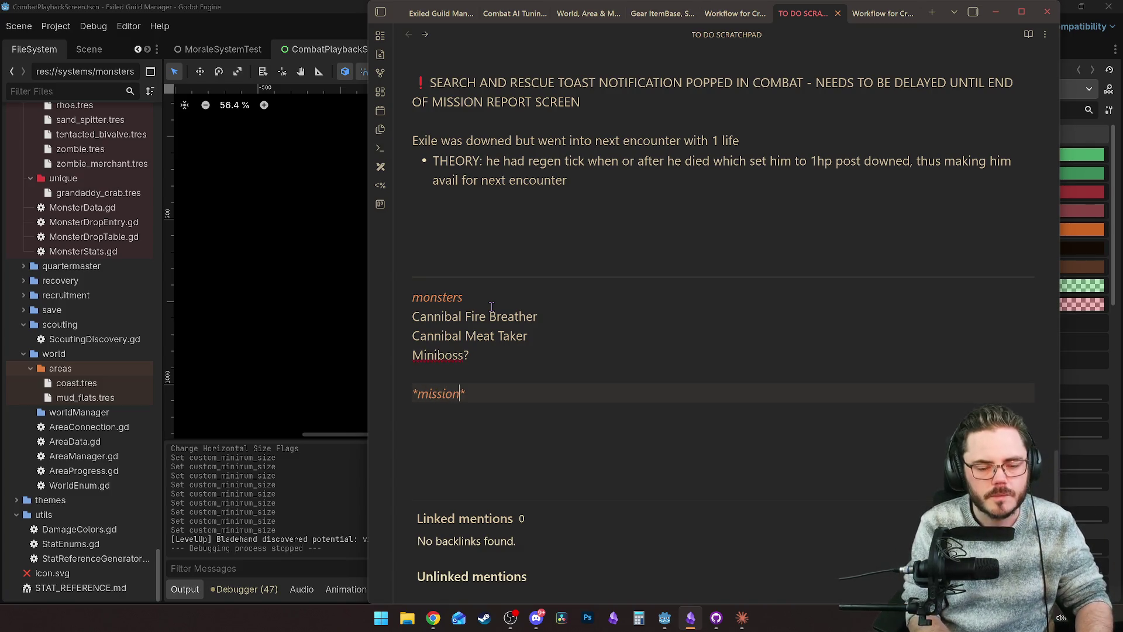
{"action": "key", "text": "End"}
{"action": "key", "text": "Return"}
{"action": "key", "text": "Return"}
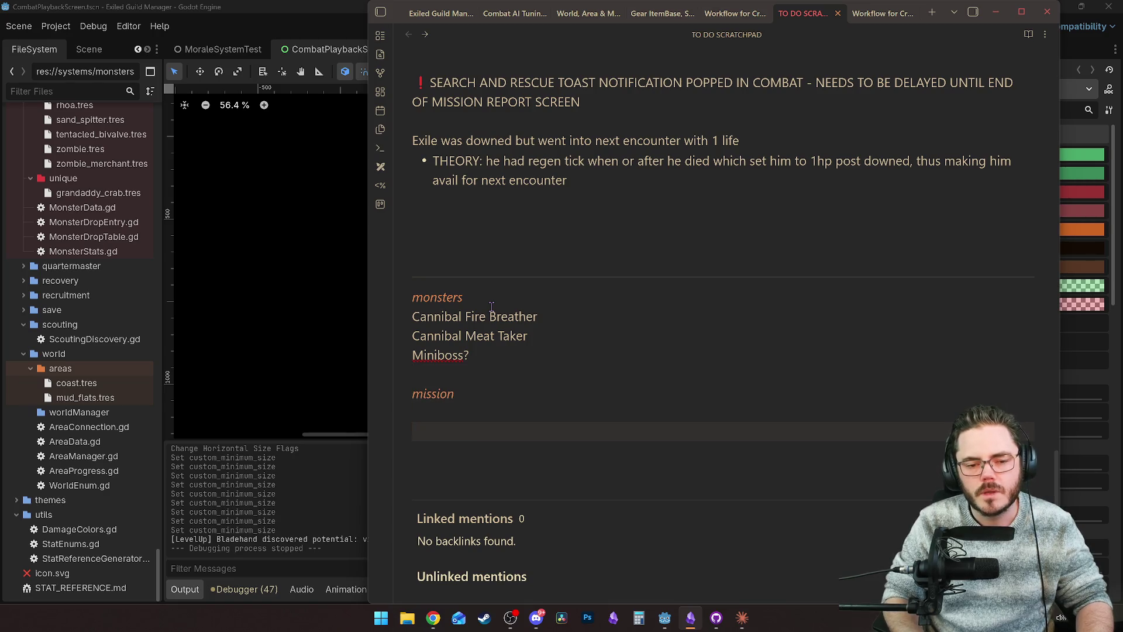
{"action": "key", "text": "Return"}
{"action": "key", "text": "Up"}
{"action": "key", "text": "Up"}
{"action": "key", "text": "Up"}
{"action": "key", "text": "Up"}
{"action": "key", "text": "Down"}
{"action": "key", "text": "Down"}
{"action": "key", "text": "Down"}
{"action": "key", "text": "Up"}
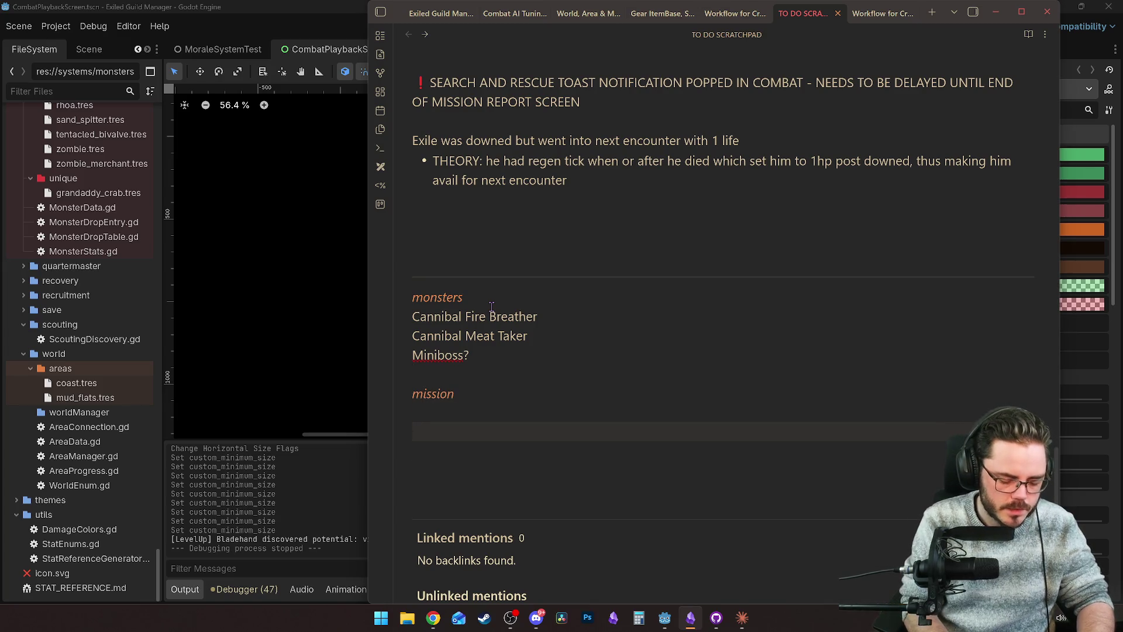
Step: Add an italic 'encounters' label with a first bullet 'scout partthatglobal'
{"action": "type", "text": "Encou"}
{"action": "key", "text": "BackSpace"}
{"action": "key", "text": "BackSpace"}
{"action": "key", "text": "BackSpace"}
{"action": "type", "text": "*encounter"}
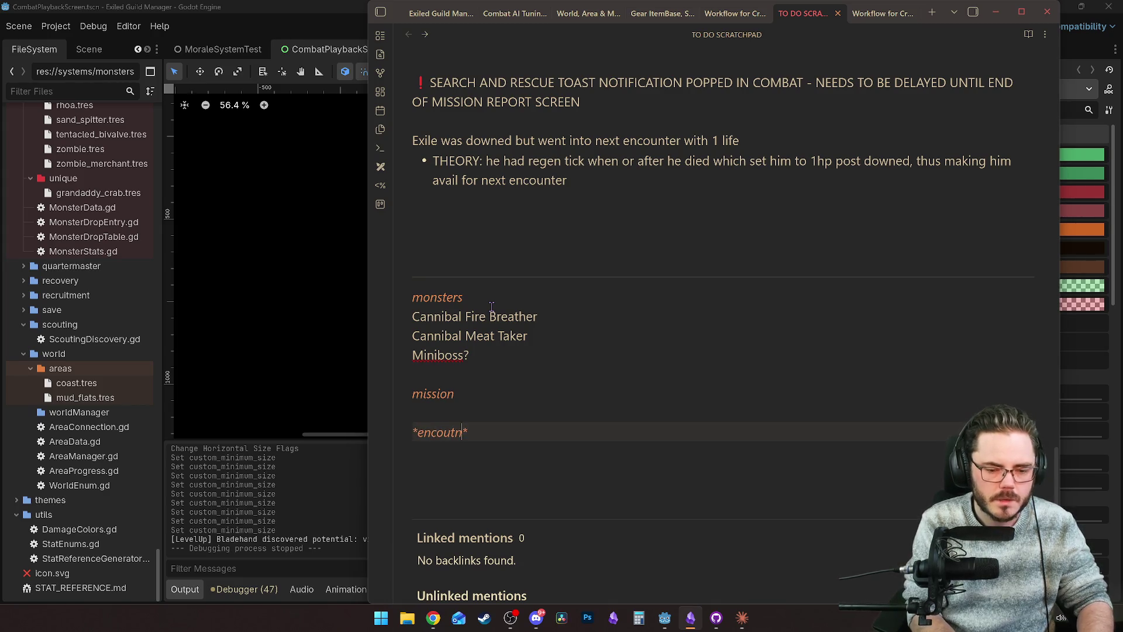
{"action": "key", "text": "BackSpace"}
{"action": "key", "text": "BackSpace"}
{"action": "key", "text": "BackSpace"}
{"action": "type", "text": "t"}
{"action": "key", "text": "BackSpace"}
{"action": "type", "text": "nters"}
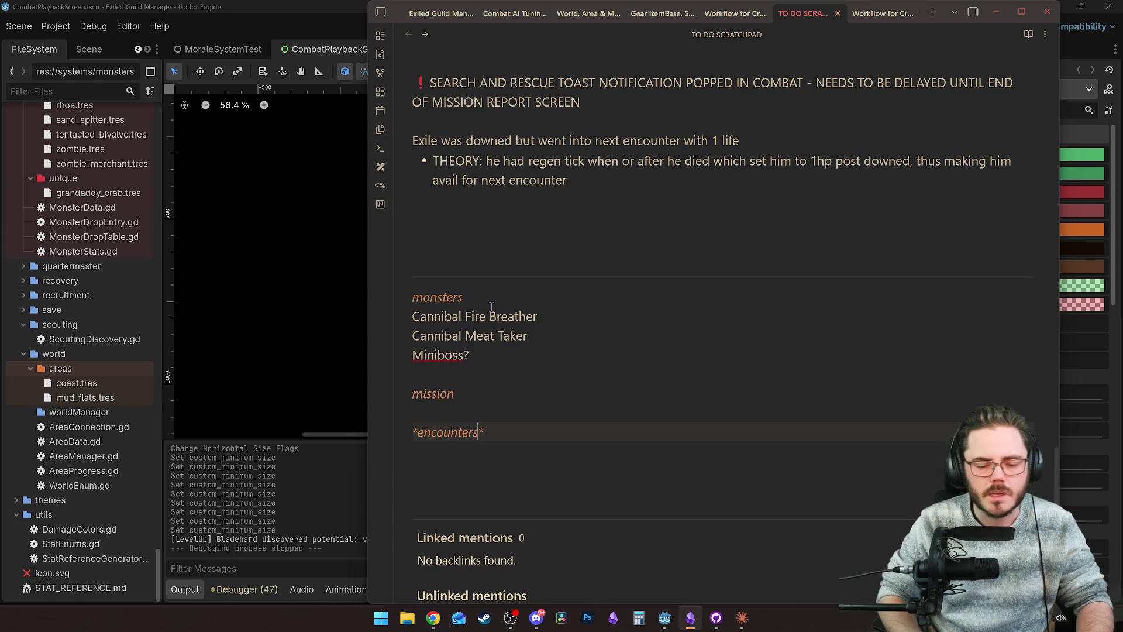
{"action": "key", "text": "Return"}
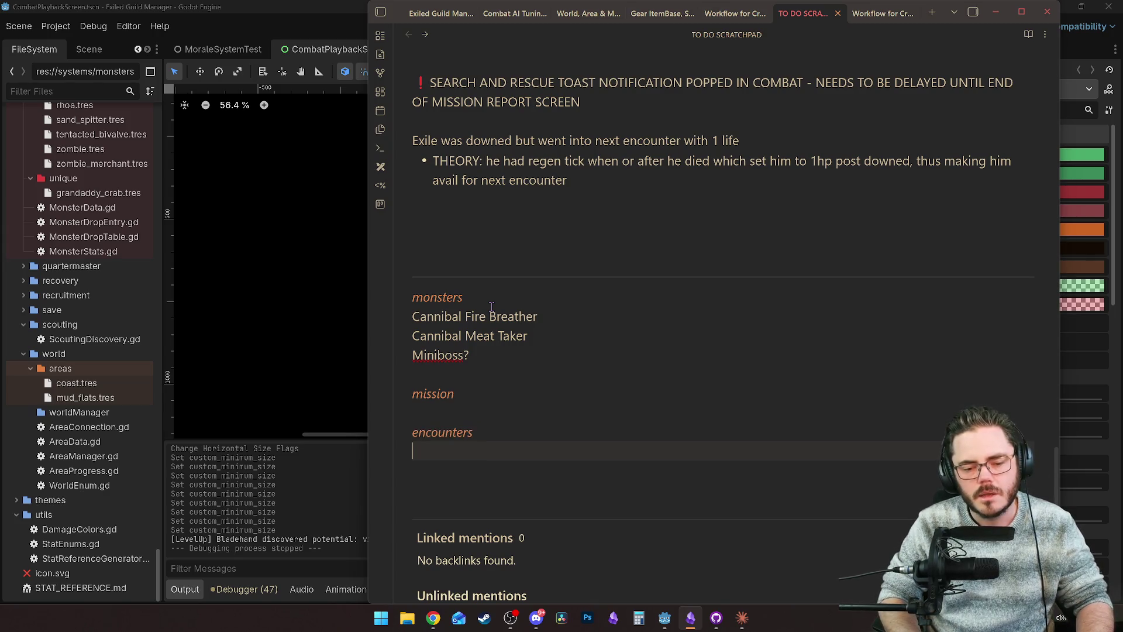
{"action": "type", "text": "- "}
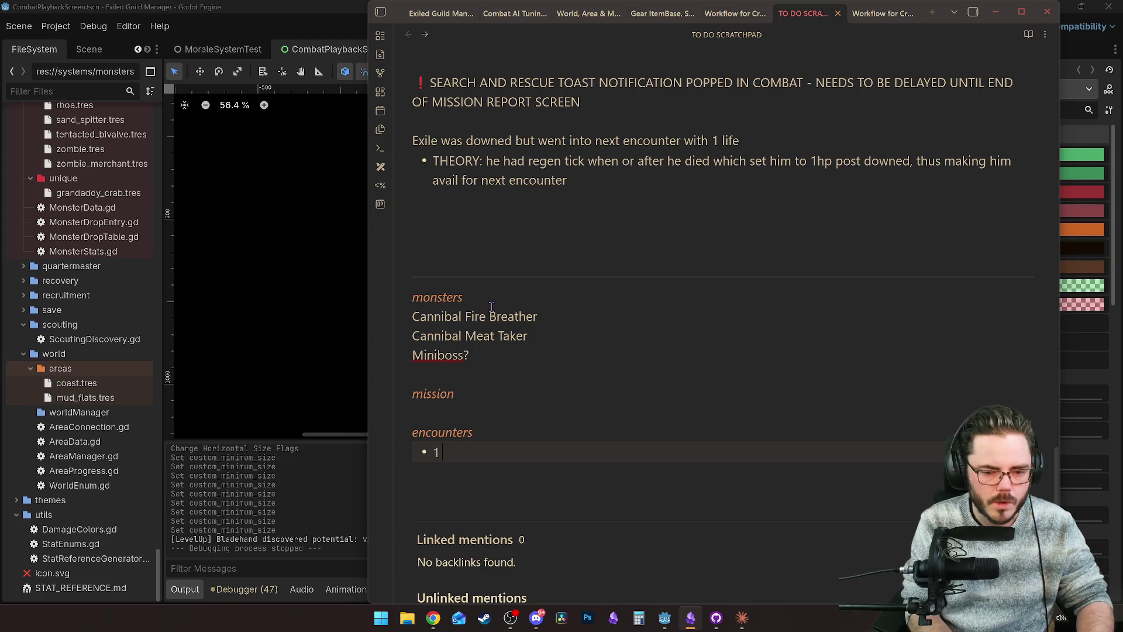
{"action": "type", "text": "scout "}
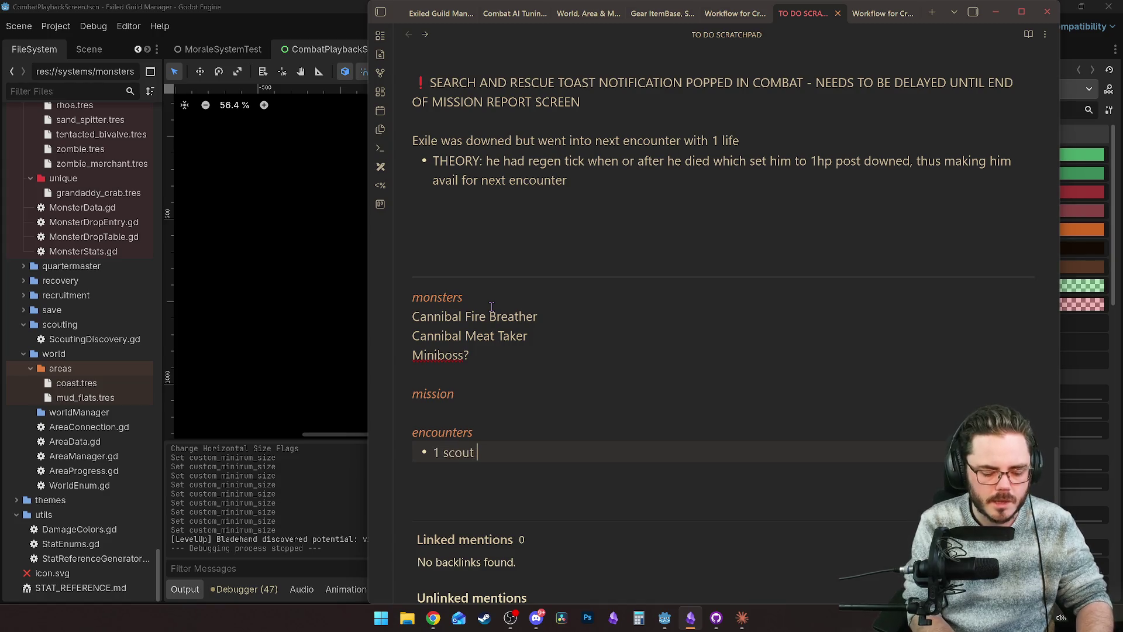
{"action": "type", "text": "partthat isglobal"}
{"action": "key", "text": "Return"}
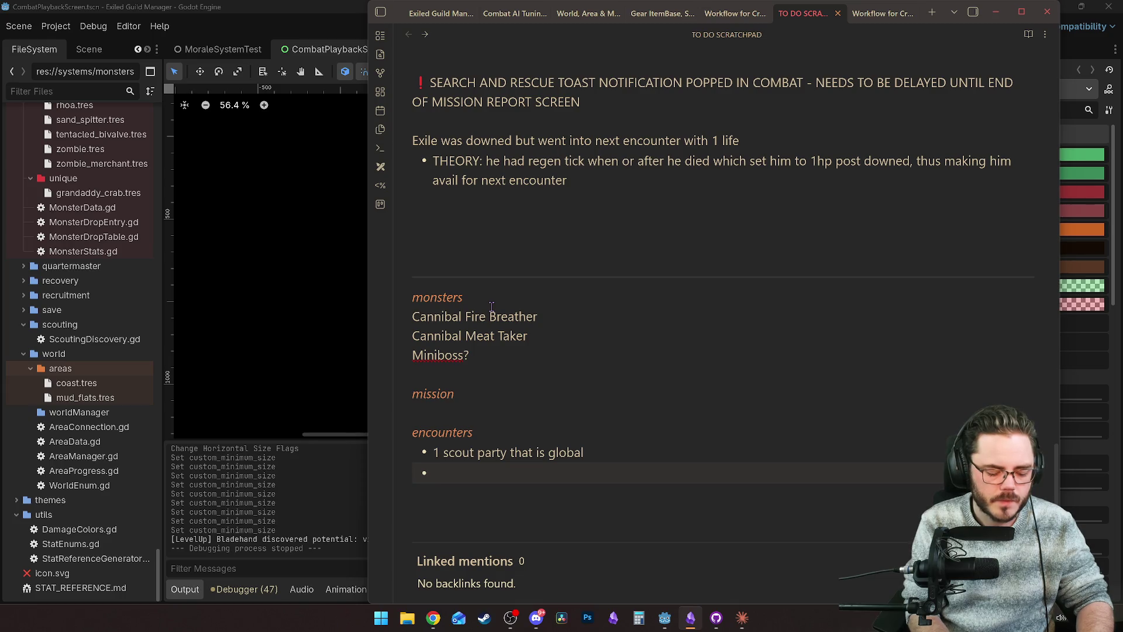
Step: Add the bullet 'mid tier encounter local to mission' and begin another bullet
{"action": "type", "text": "midd"}
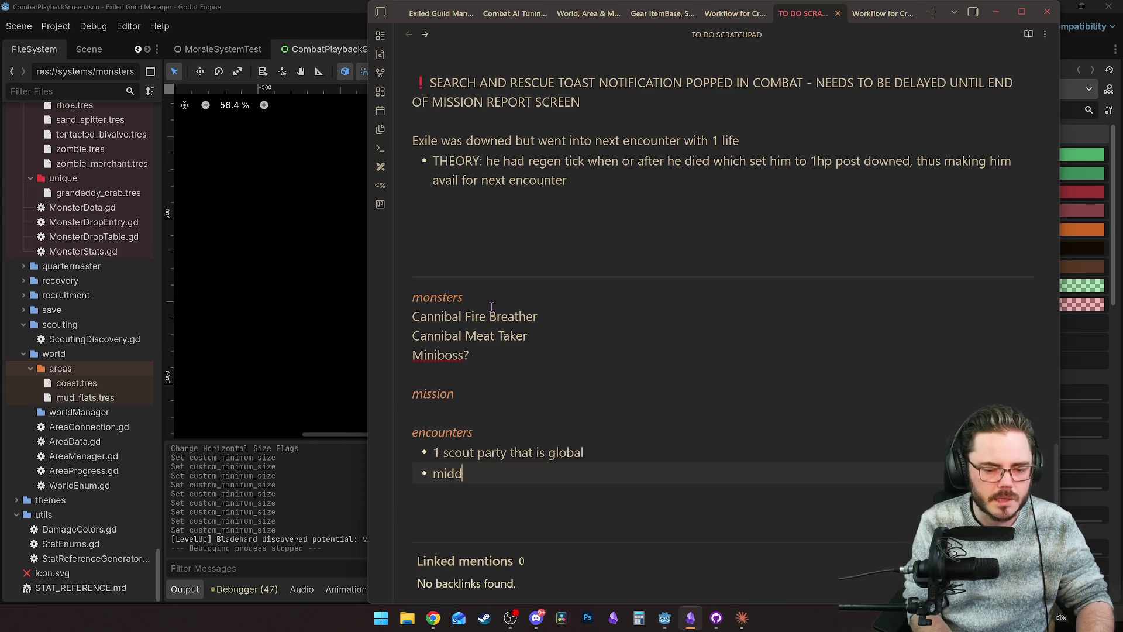
{"action": "key", "text": "BackSpace"}
{"action": "type", "text": " tier "}
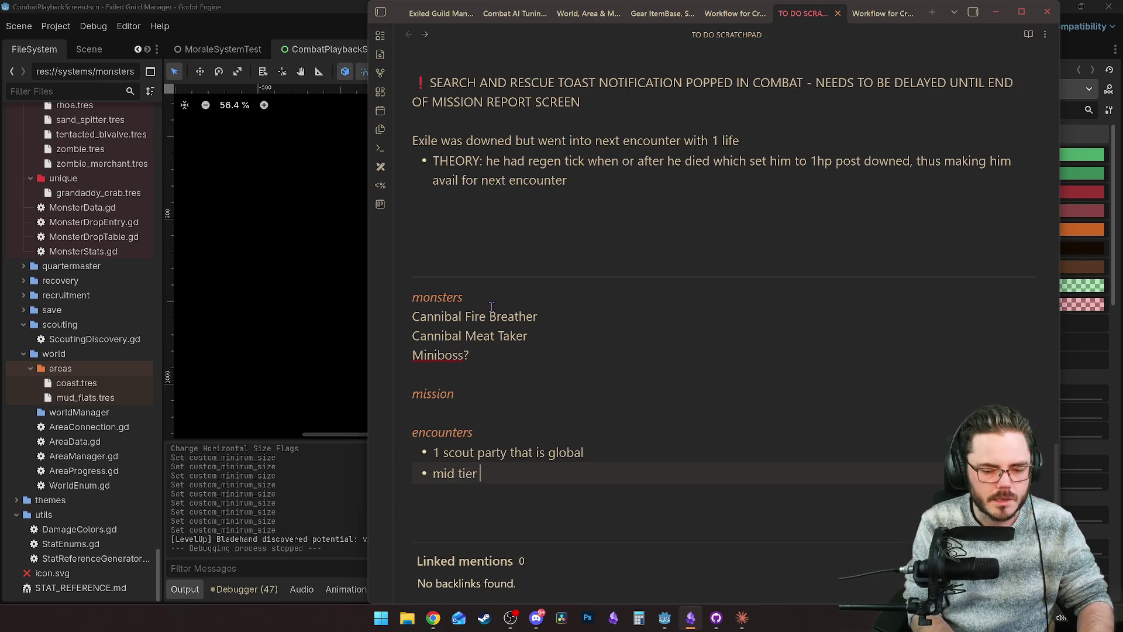
{"action": "type", "text": "encounter local to mis"}
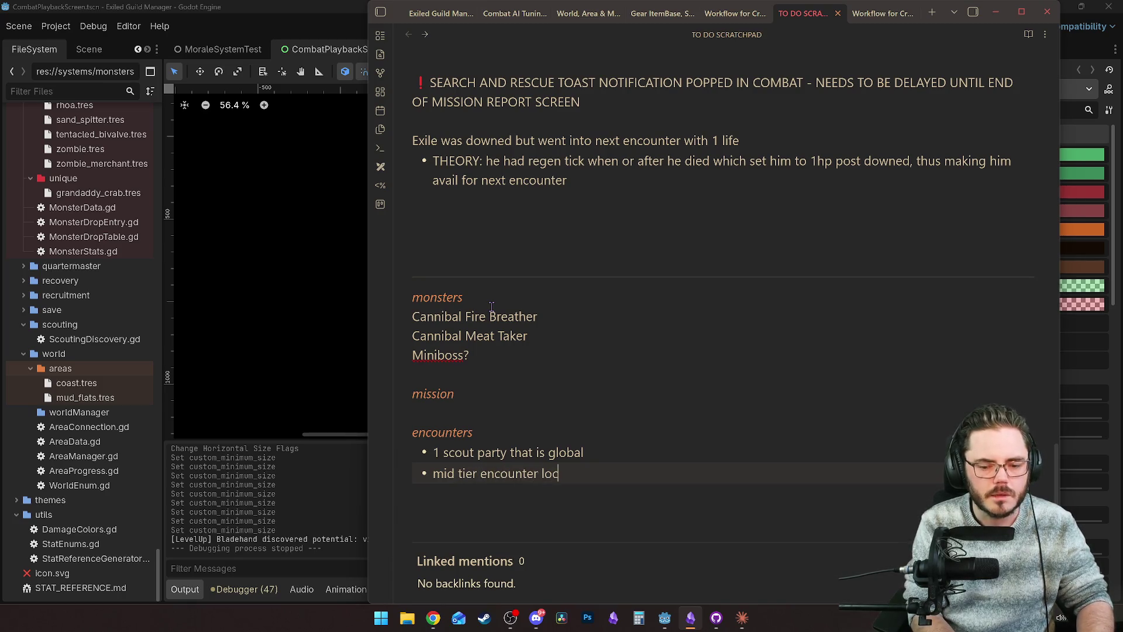
{"action": "type", "text": "ion"}
{"action": "key", "text": "Return"}
{"action": "key", "text": "BackSpace"}
{"action": "key", "text": "BackSpace"}
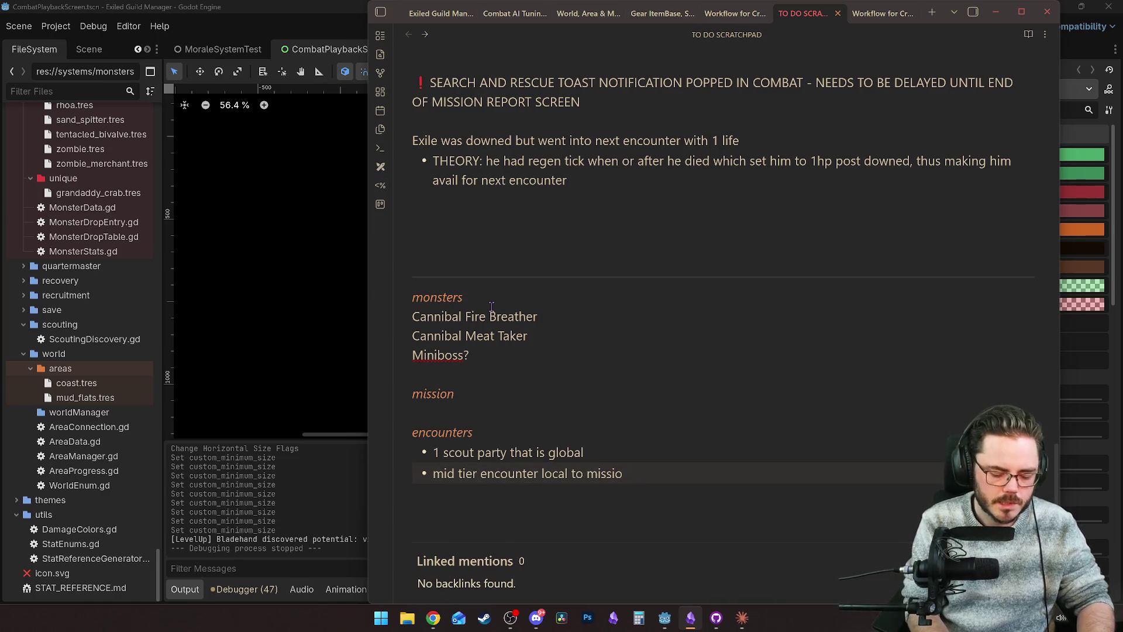
{"action": "type", "text": "n"}
{"action": "key", "text": "Return"}
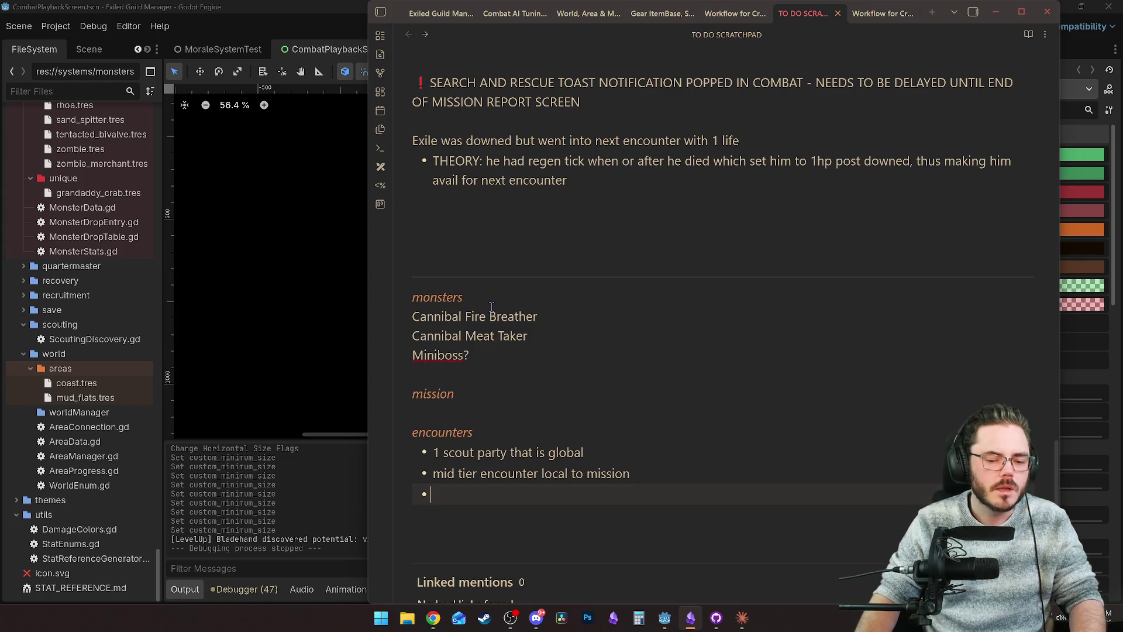
Step: Add a 'mini boss encounter' bullet and a 'High fire damage, fast' line above monsters
{"action": "scroll", "coordinate": [495, 389], "scroll_direction": "down", "scroll_amount": 2}
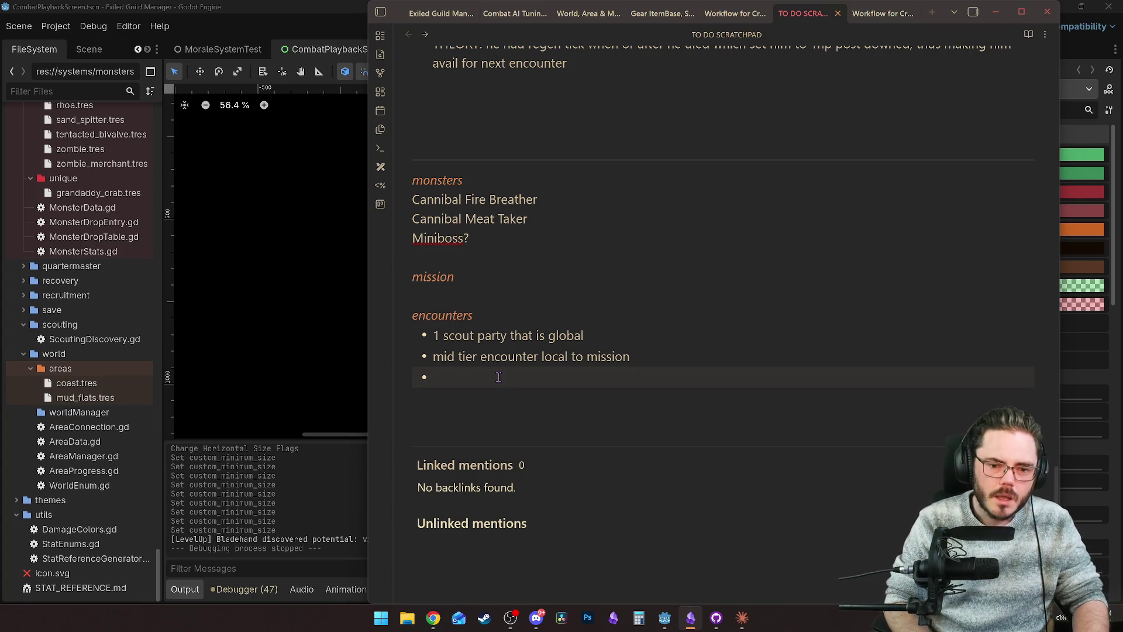
{"action": "type", "text": "mini boss encounter"}
{"action": "left_click", "coordinate": [436, 214]}
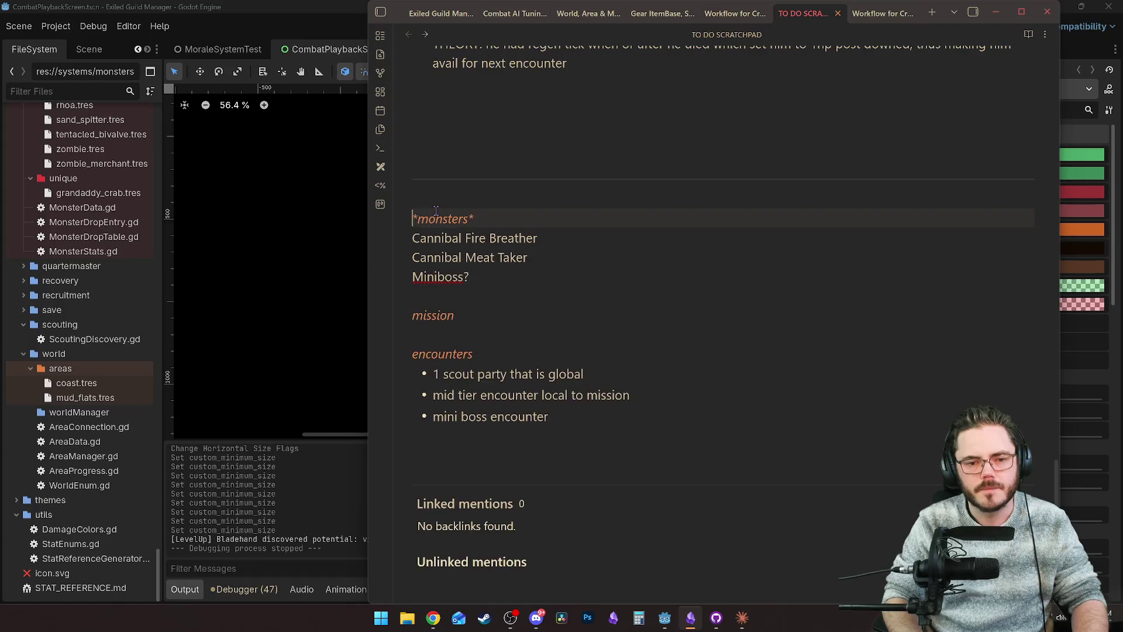
{"action": "key", "text": "Return"}
{"action": "type", "text": "Hi"}
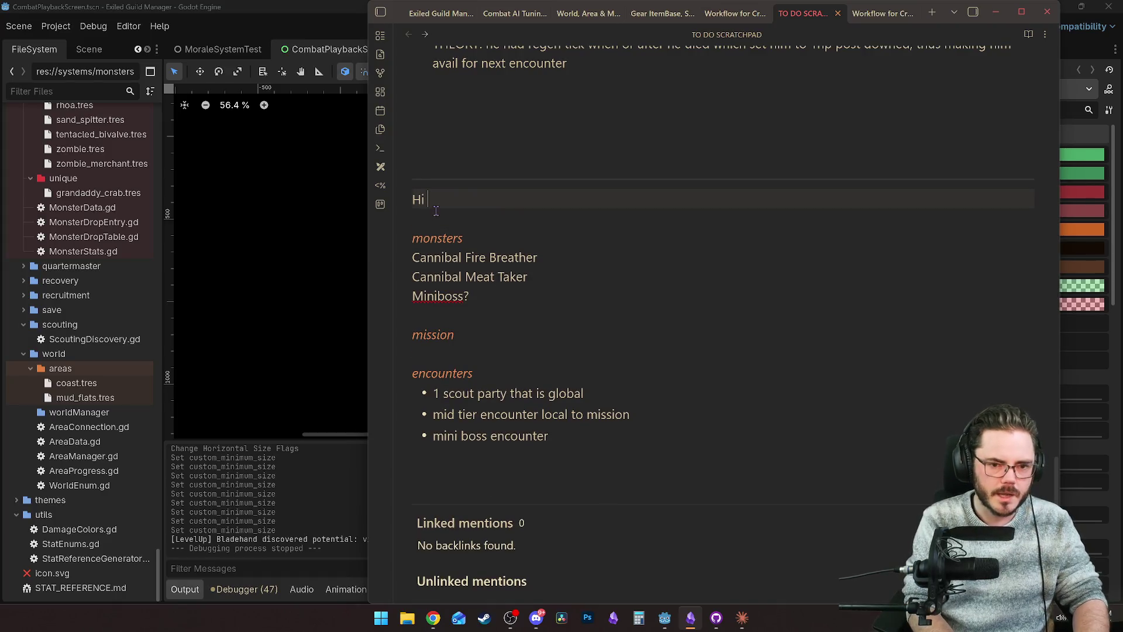
{"action": "type", "text": "gh fire damage"}
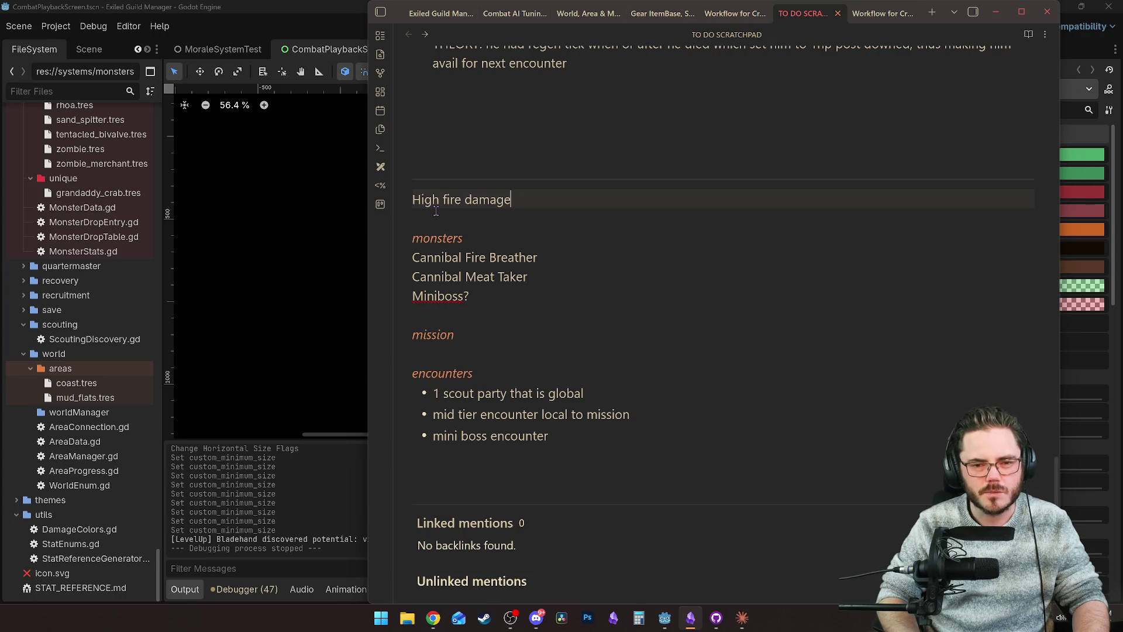
{"action": "type", "text": ", fast"}
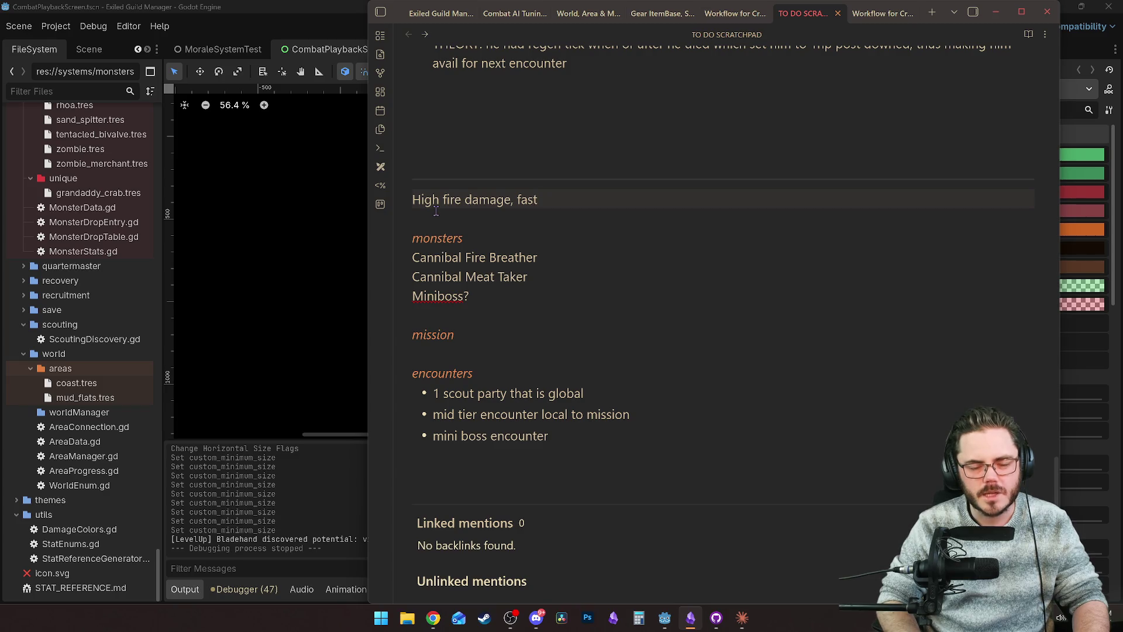
{"action": "type", "text": ", go fol"}
{"action": "key", "text": "BackSpace"}
{"action": "key", "text": "BackSpace"}
{"action": "key", "text": "BackSpace"}
{"action": "key", "text": "BackSpace"}
{"action": "key", "text": "BackSpace"}
{"action": "left_click", "coordinate": [558, 277]}
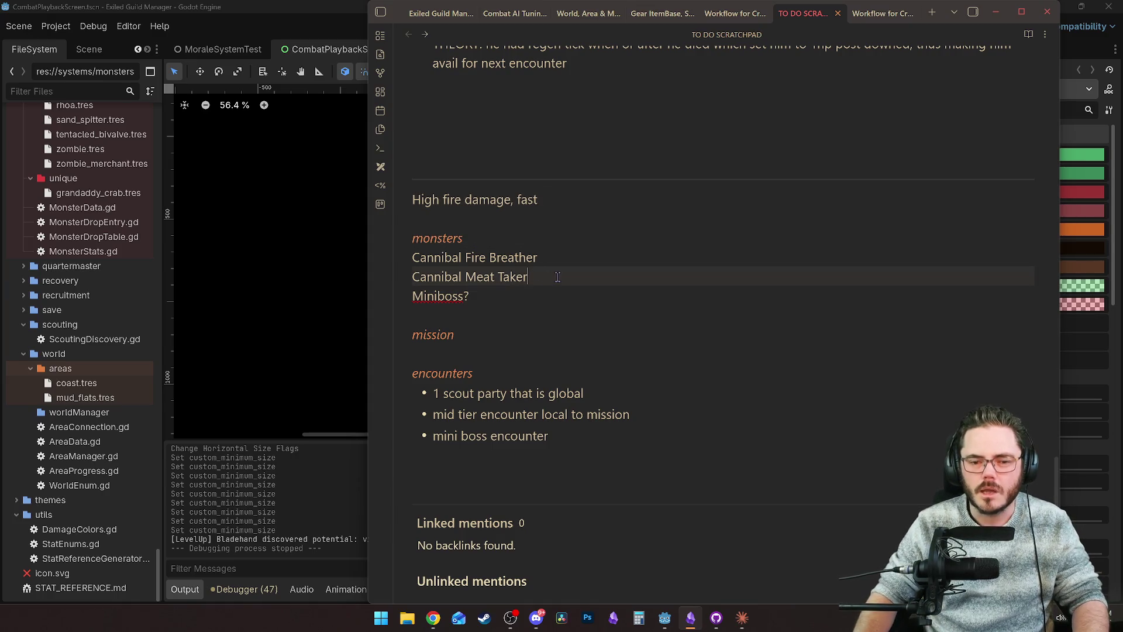
Step: Add the sub-bullet 'Go for HIGHEST HP exile' under Cannibal Meat Taker, replacing 'lowest'
{"action": "key", "text": "Return"}
{"action": "type", "text": "- "}
{"action": "type", "text": "Go for lowest H"}
{"action": "type", "text": "P exile"}
{"action": "left_click", "coordinate": [582, 269]}
{"action": "left_click", "coordinate": [585, 258]}
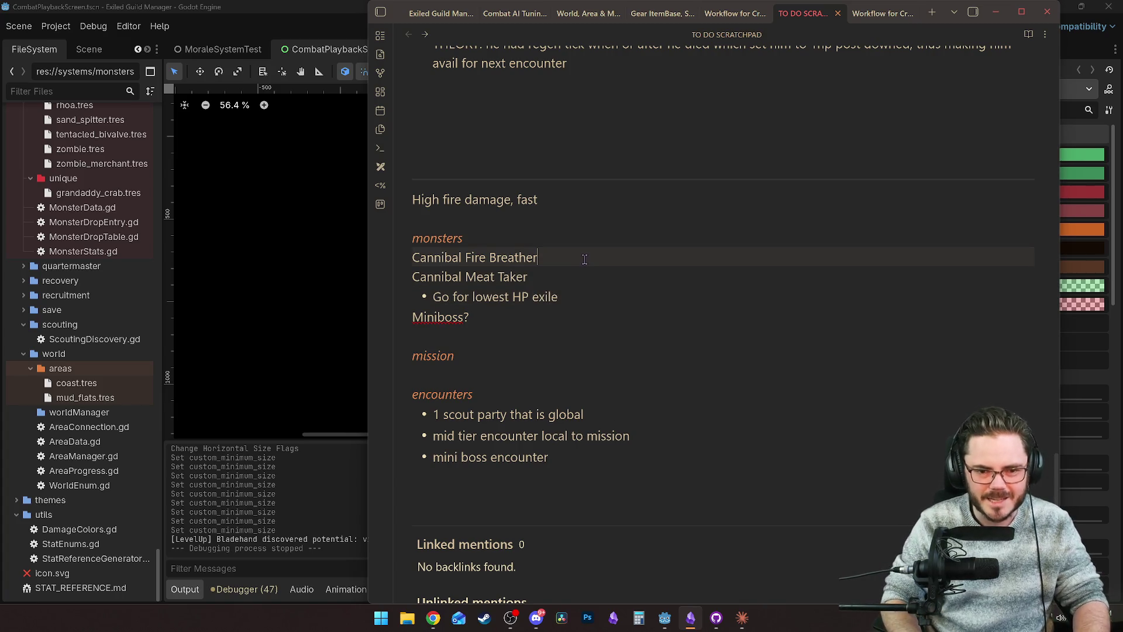
{"action": "key", "text": "Down"}
{"action": "key", "text": "Down"}
{"action": "key", "text": "Left"}
{"action": "key", "text": "Left"}
{"action": "key", "text": "Left"}
{"action": "key", "text": "Right"}
{"action": "key", "text": "Right"}
{"action": "key", "text": "Right"}
{"action": "key", "text": "Left"}
{"action": "key", "text": "Left"}
{"action": "key", "text": "Left"}
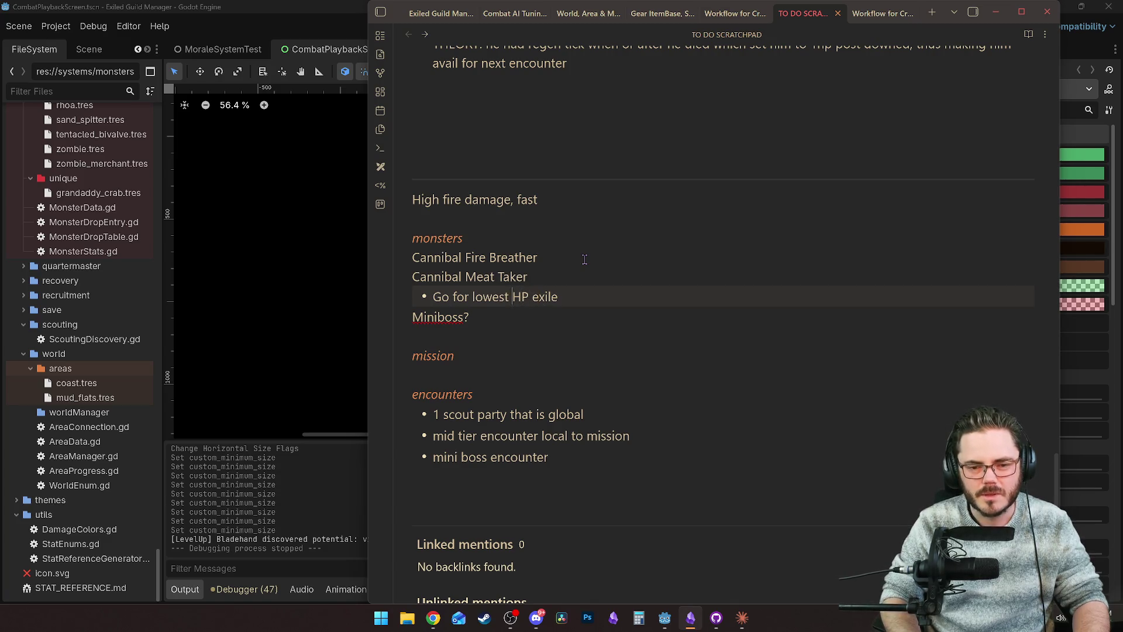
{"action": "key", "text": "BackSpace"}
{"action": "key", "text": "BackSpace"}
{"action": "key", "text": "BackSpace"}
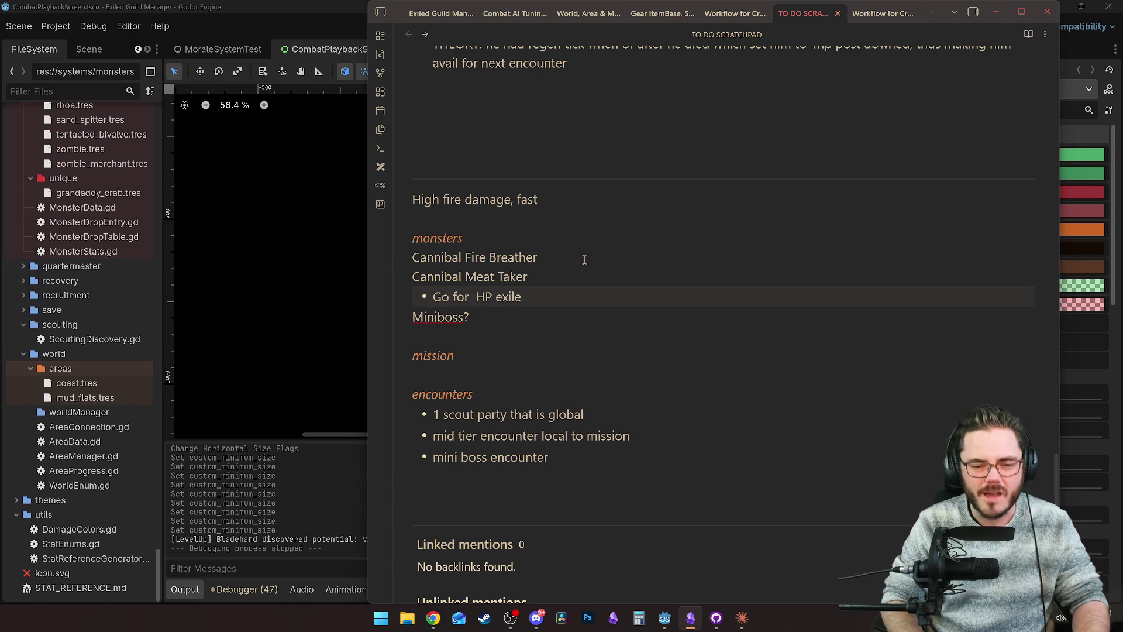
{"action": "type", "text": "HIGHEST"}
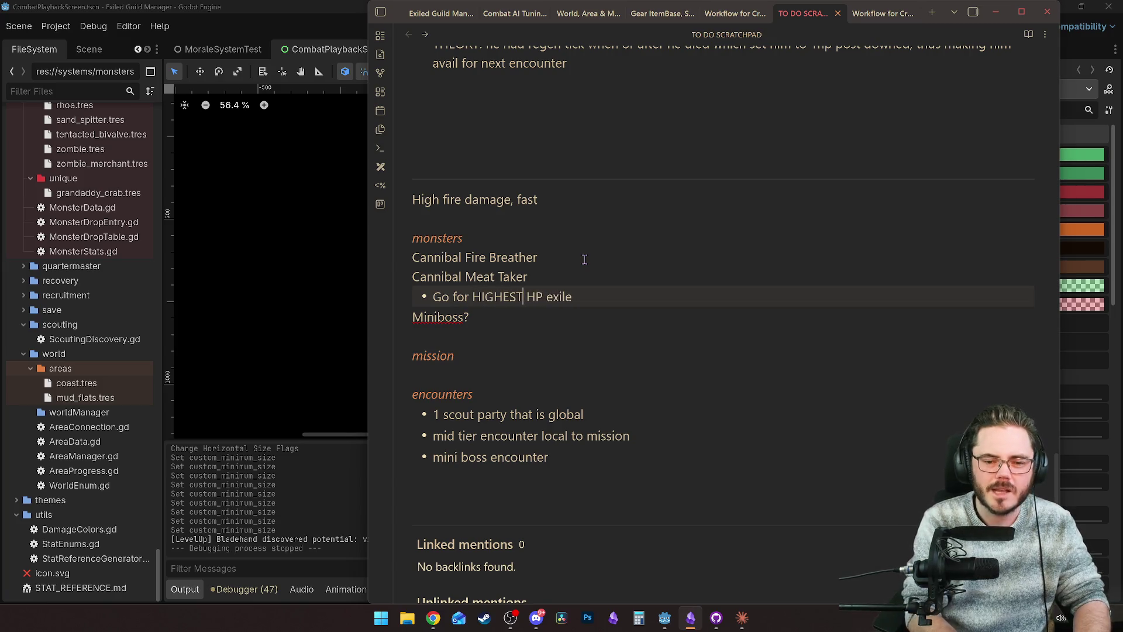
{"action": "left_click", "coordinate": [593, 300]}
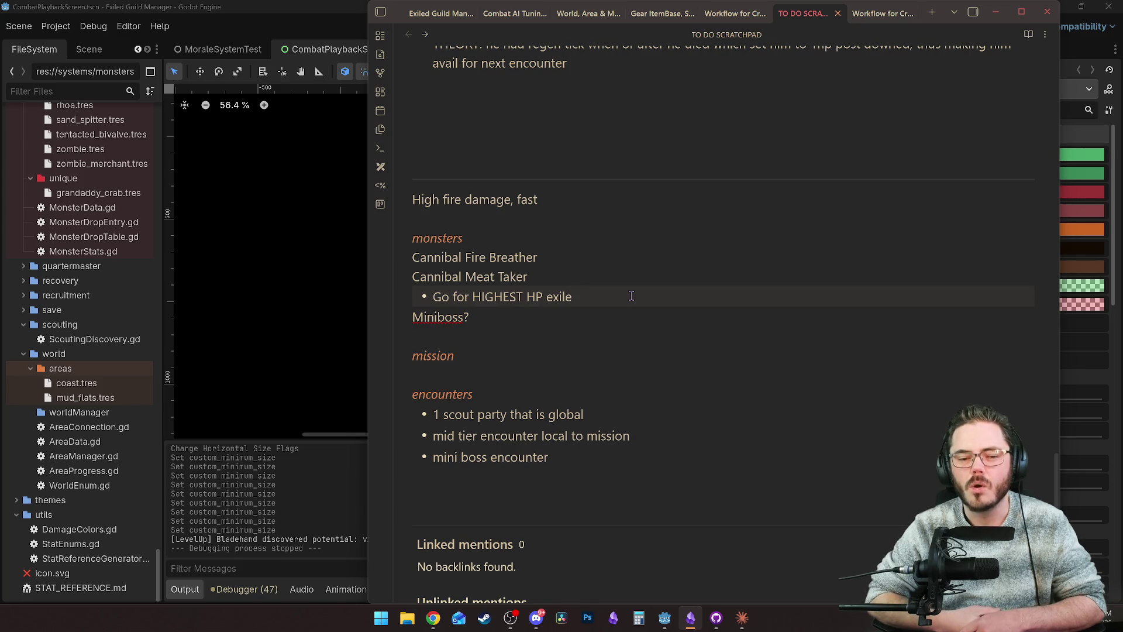
Step: Append '>> strategy is give the guy with most HP the fire resistance?' to the HIGHEST HP bullet
{"action": "type", "text": ">> strategy "}
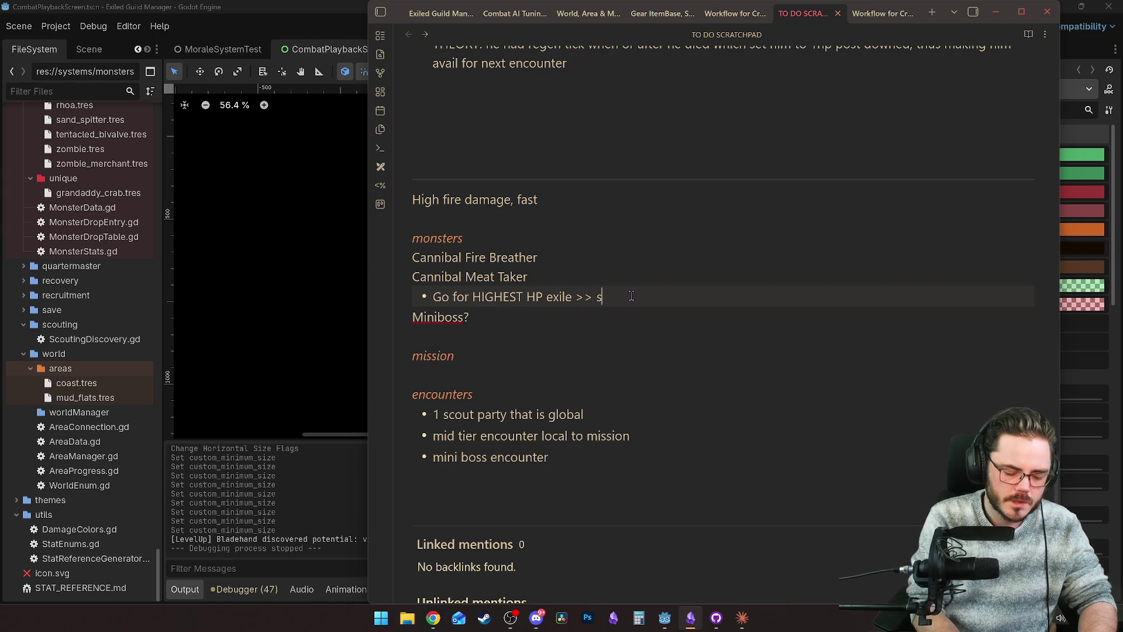
{"action": "type", "text": "is ive"}
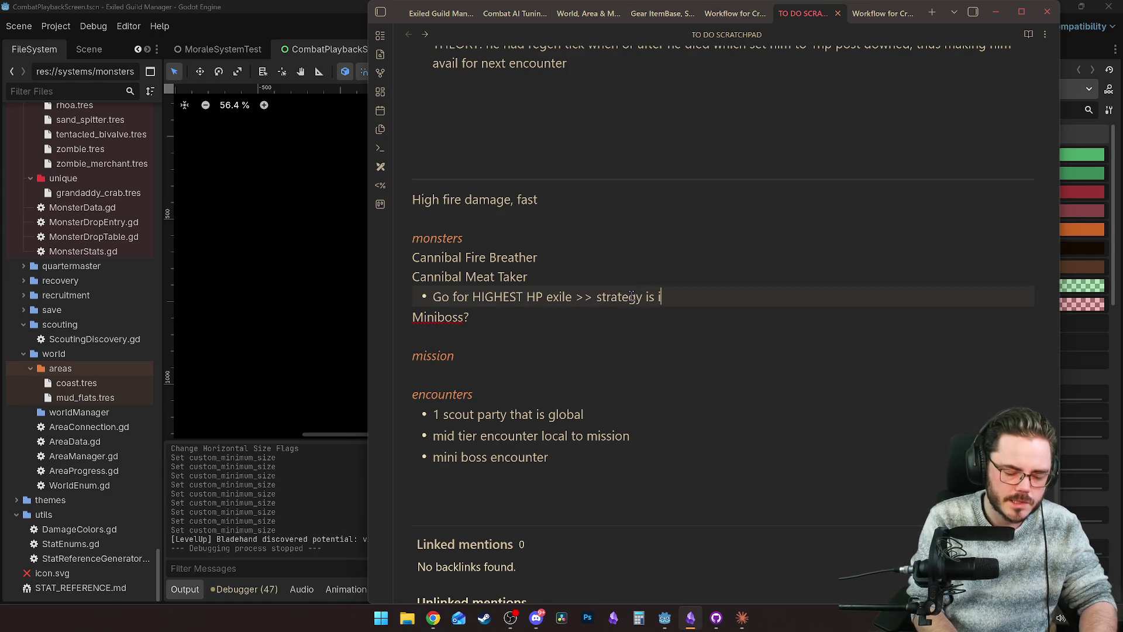
{"action": "key", "text": "BackSpace"}
{"action": "key", "text": "BackSpace"}
{"action": "key", "text": "BackSpace"}
{"action": "type", "text": "giv"}
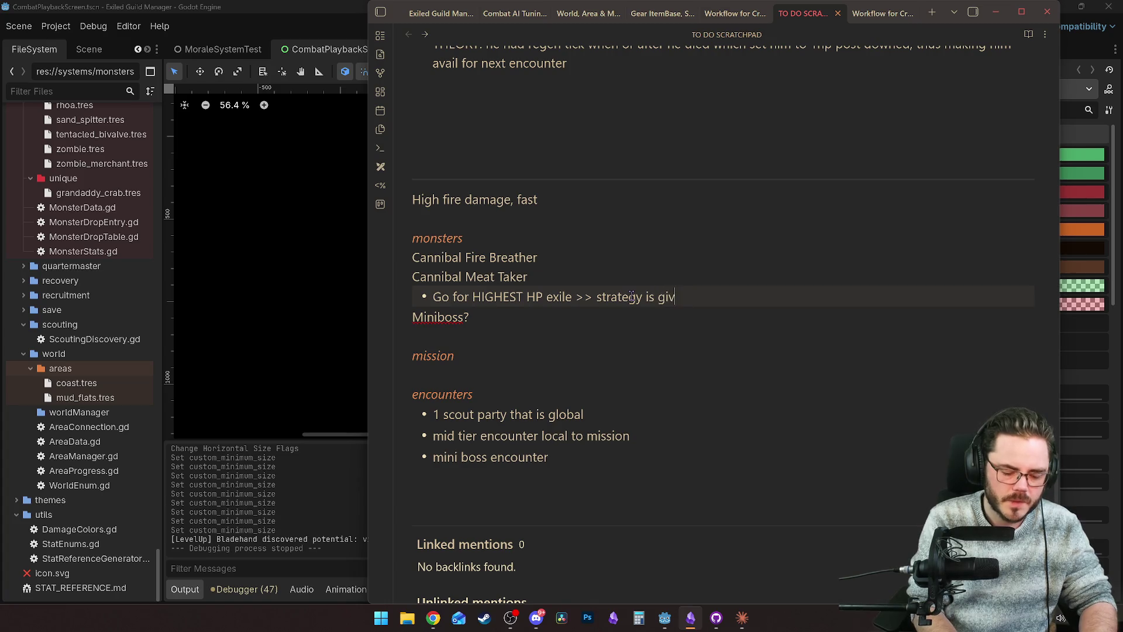
{"action": "type", "text": "e the guy with most "}
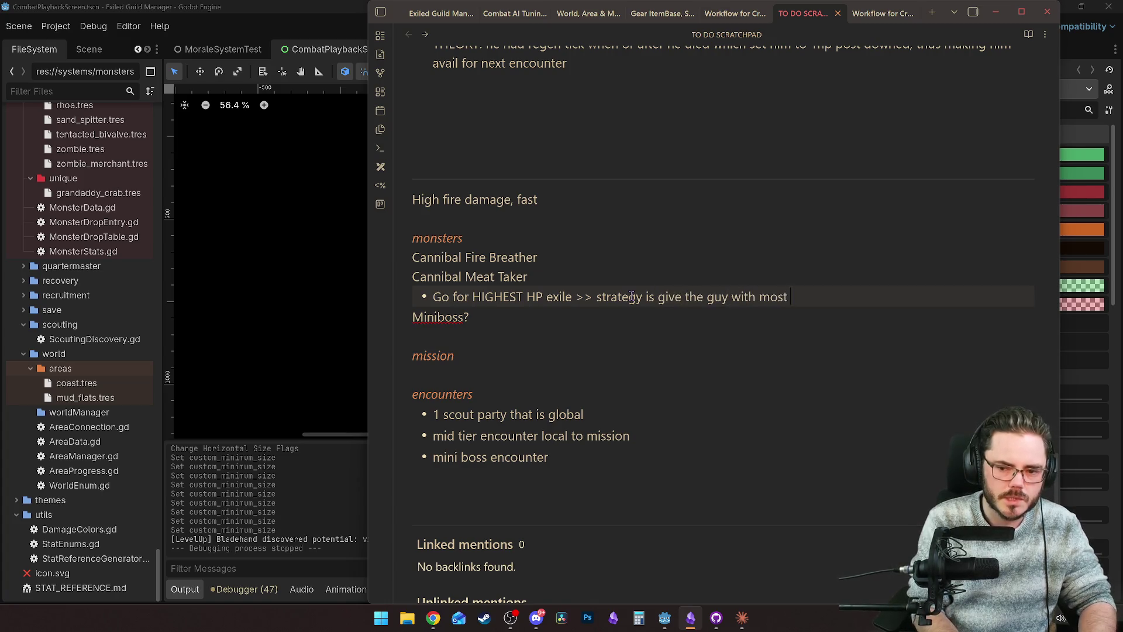
{"action": "type", "text": "HP the fir"}
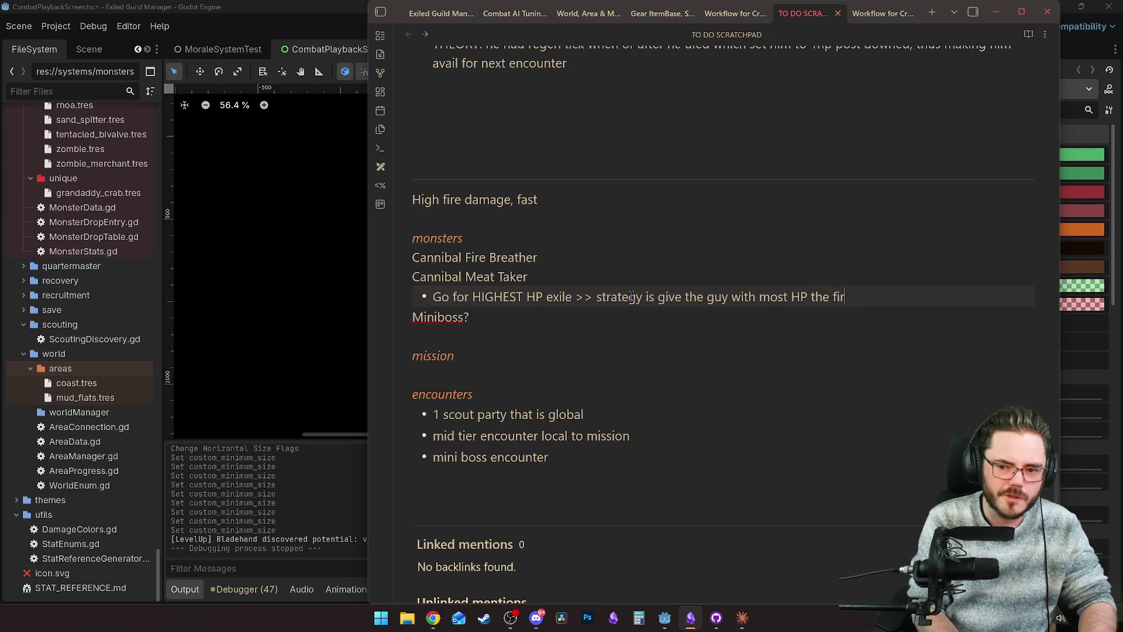
{"action": "type", "text": "e resistance?"}
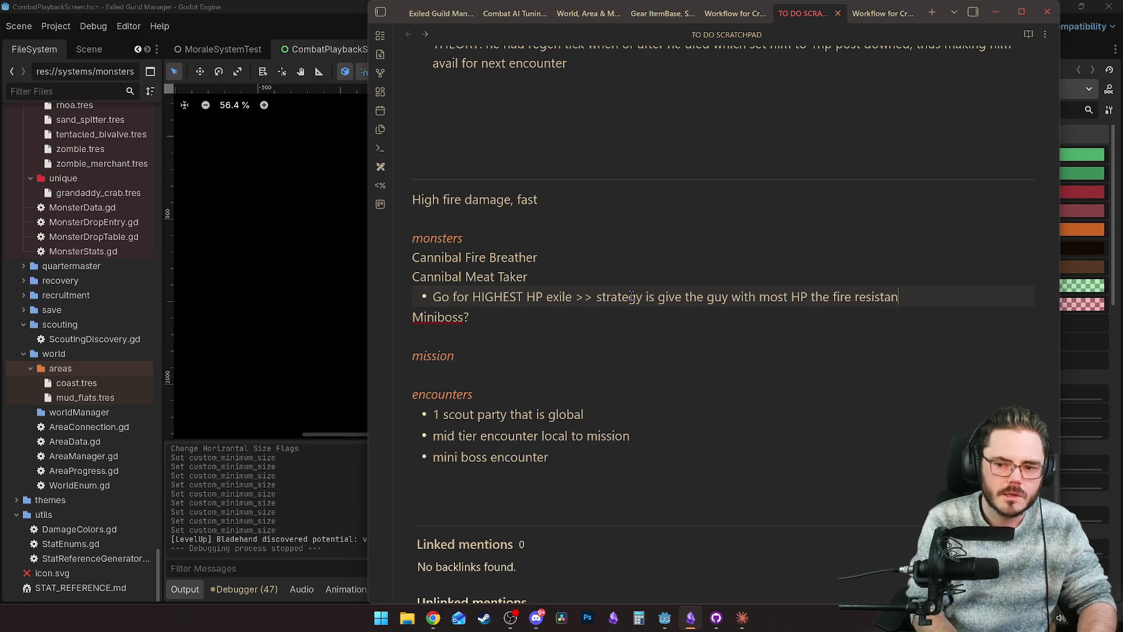
{"action": "left_click", "coordinate": [583, 296]}
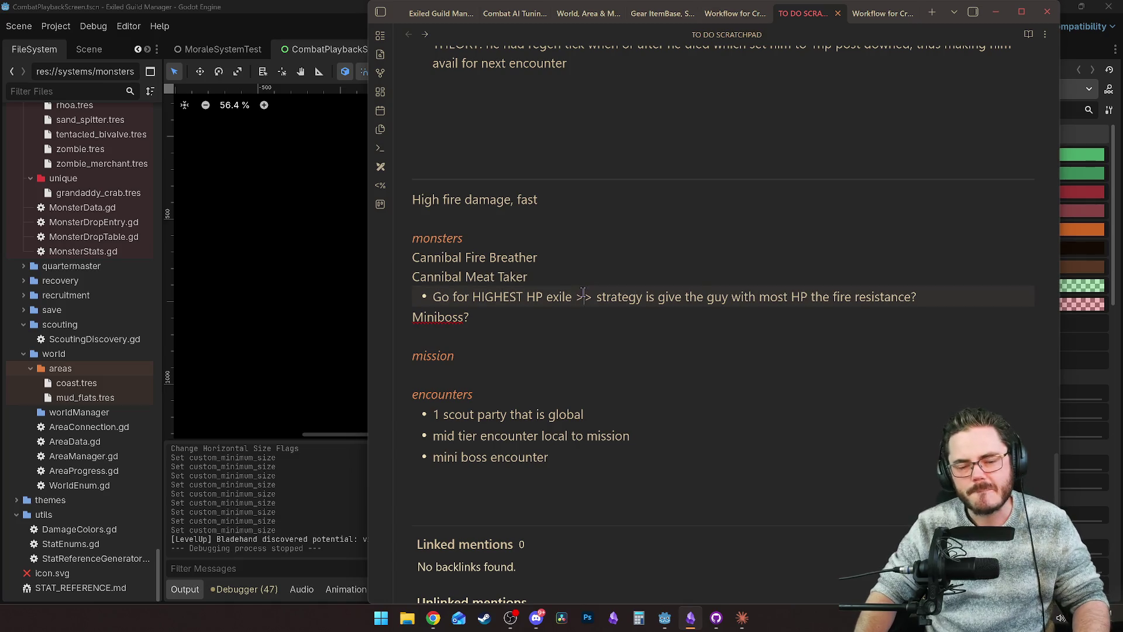
Step: Add a '- 1/2 fire 1/2 phys' bullet under Cannibal Meat Taker
{"action": "left_click", "coordinate": [573, 273]}
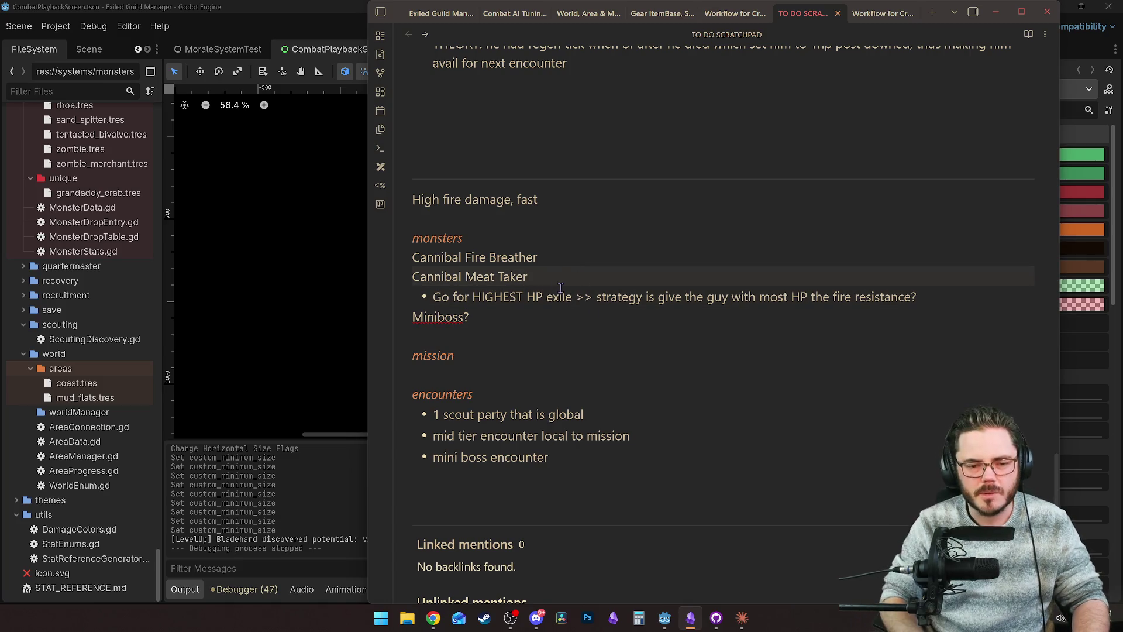
{"action": "key", "text": "Return"}
{"action": "type", "text": "- 1/2 fire 1"}
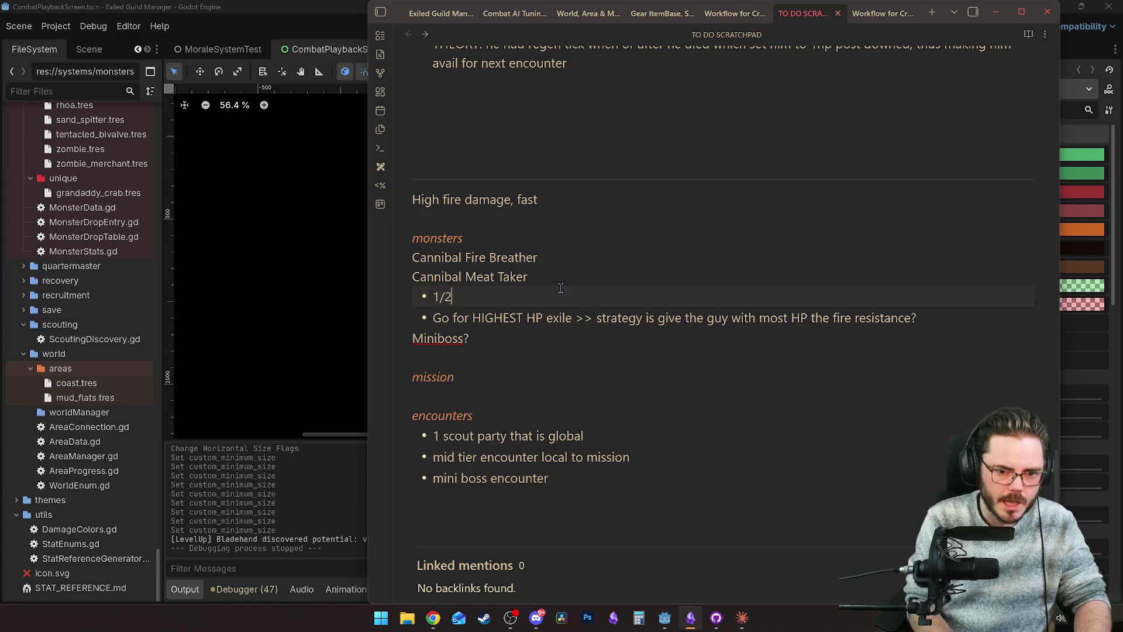
{"action": "type", "text": "/2 phys"}
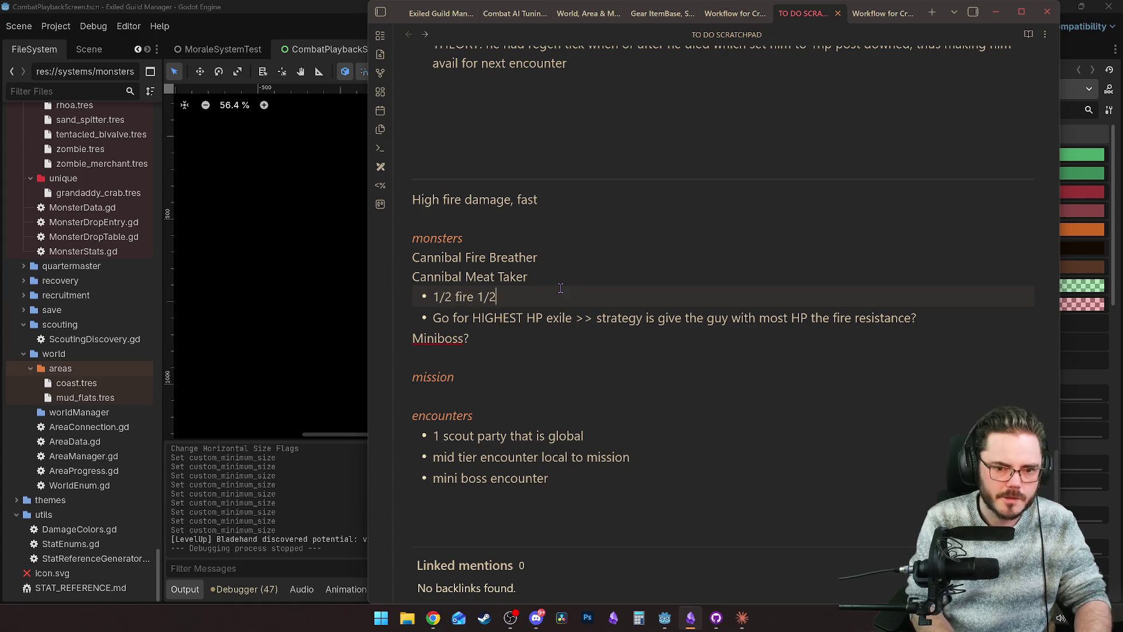
Step: Add 'full fire' and 'nearest' bullets under Cannibal Fire Breather
{"action": "left_click", "coordinate": [566, 263]}
{"action": "key", "text": "Return"}
{"action": "type", "text": "- full fire"}
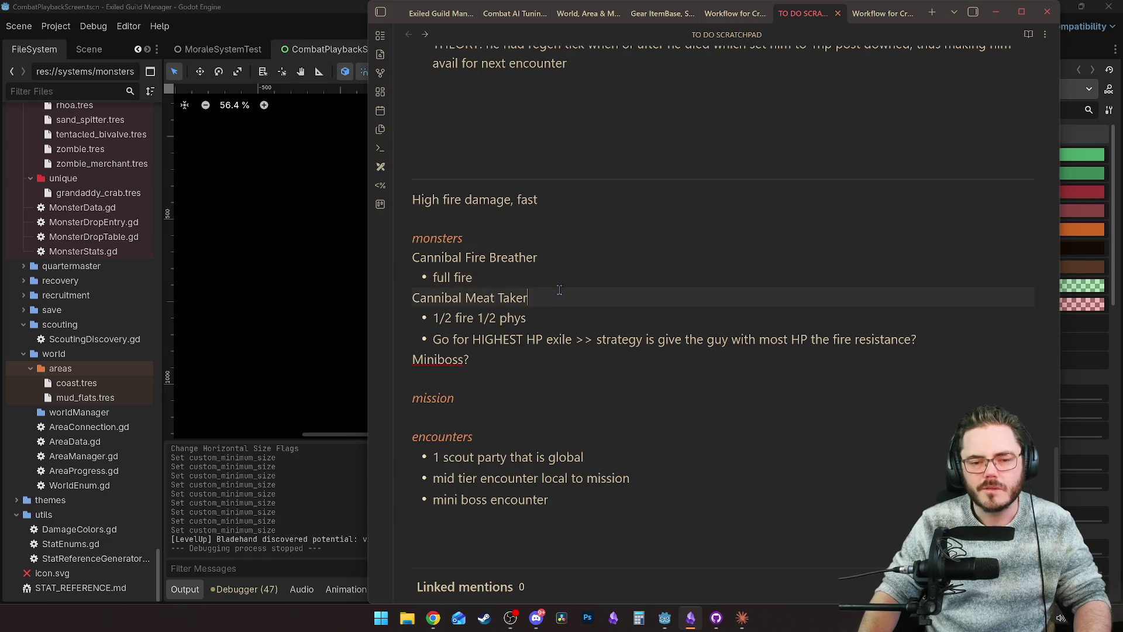
{"action": "key", "text": "Return"}
{"action": "type", "text": "nearest"}
{"action": "left_click", "coordinate": [602, 381]}
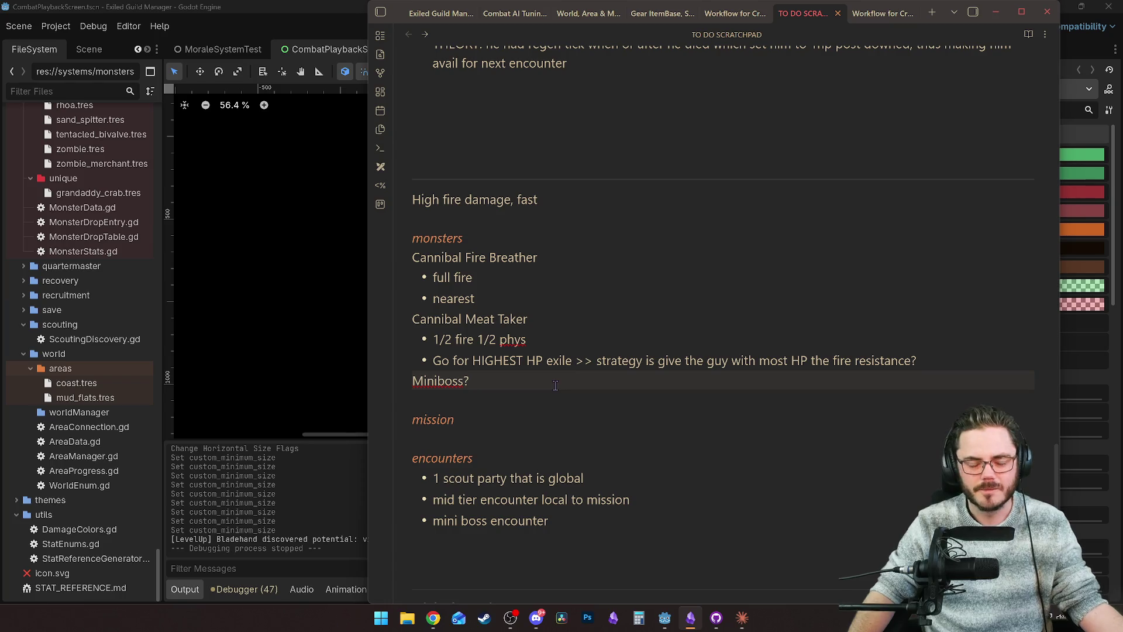
{"action": "left_click", "coordinate": [579, 400]}
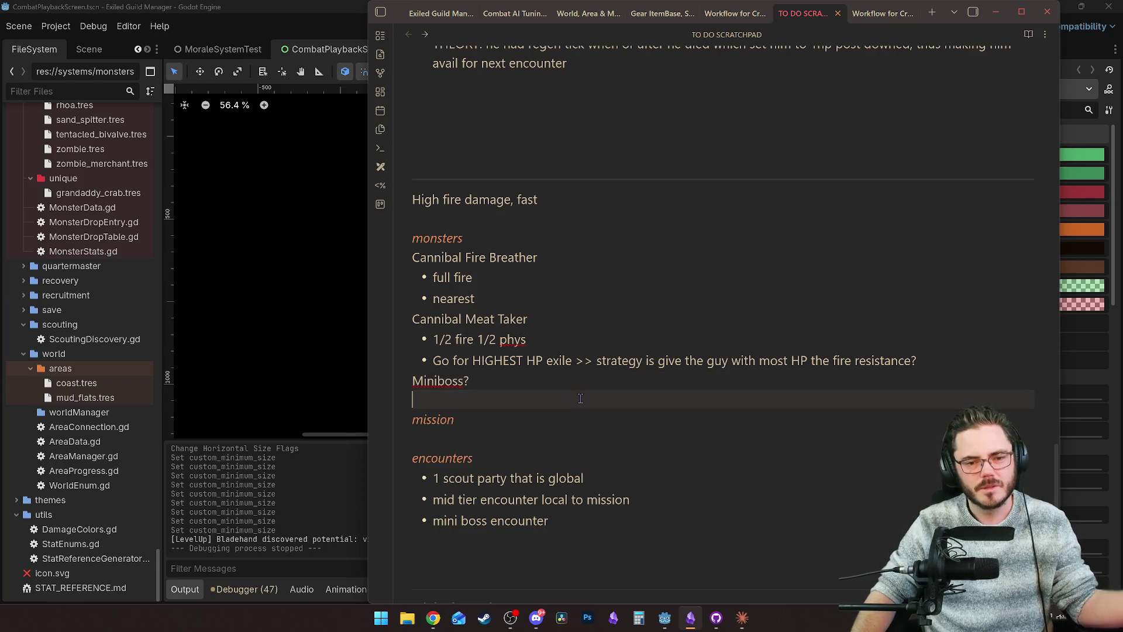
Step: Insert a blank line under the mission heading, then bring the Godot editor back to the front
{"action": "scroll", "coordinate": [579, 393], "scroll_direction": "down", "scroll_amount": 2}
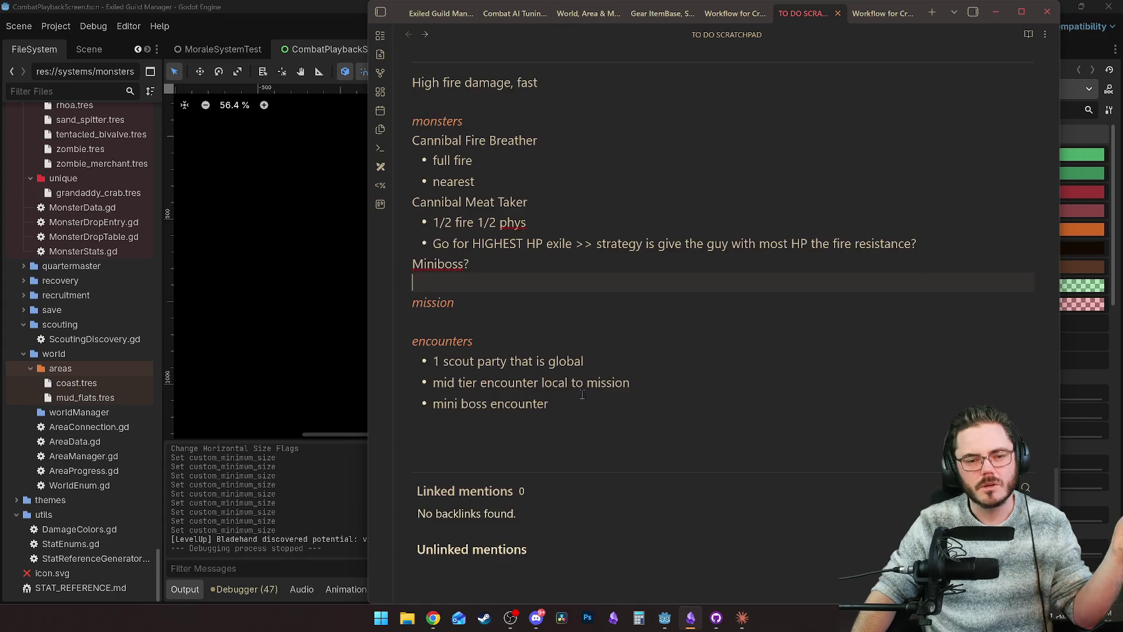
{"action": "left_click", "coordinate": [562, 306]}
{"action": "left_click", "coordinate": [561, 317]}
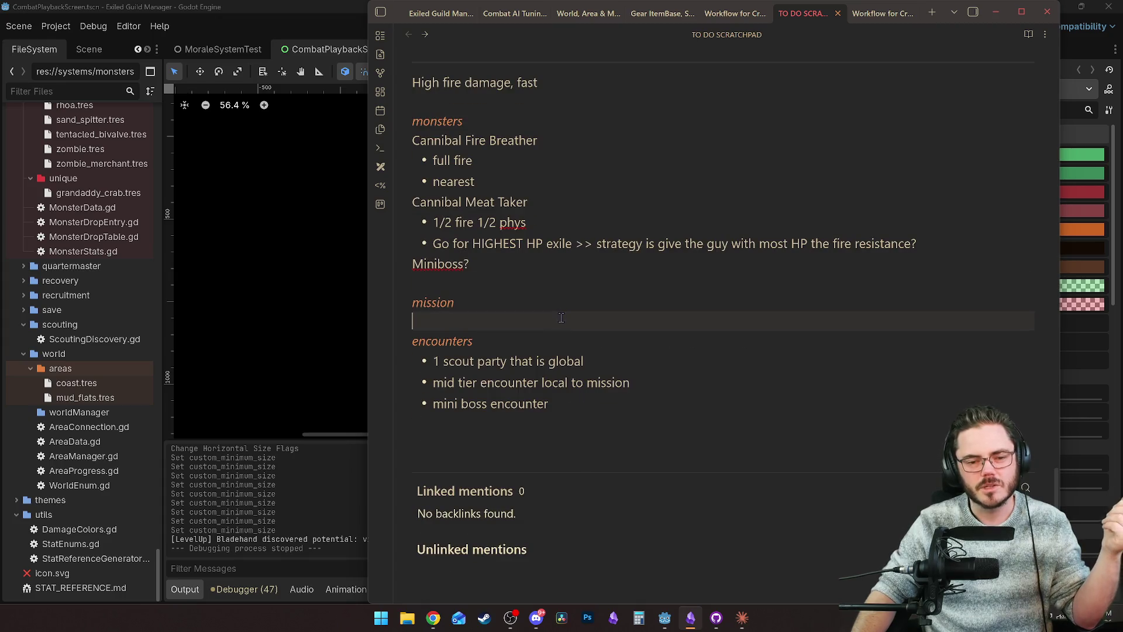
{"action": "key", "text": "Return"}
{"action": "key", "text": "Up"}
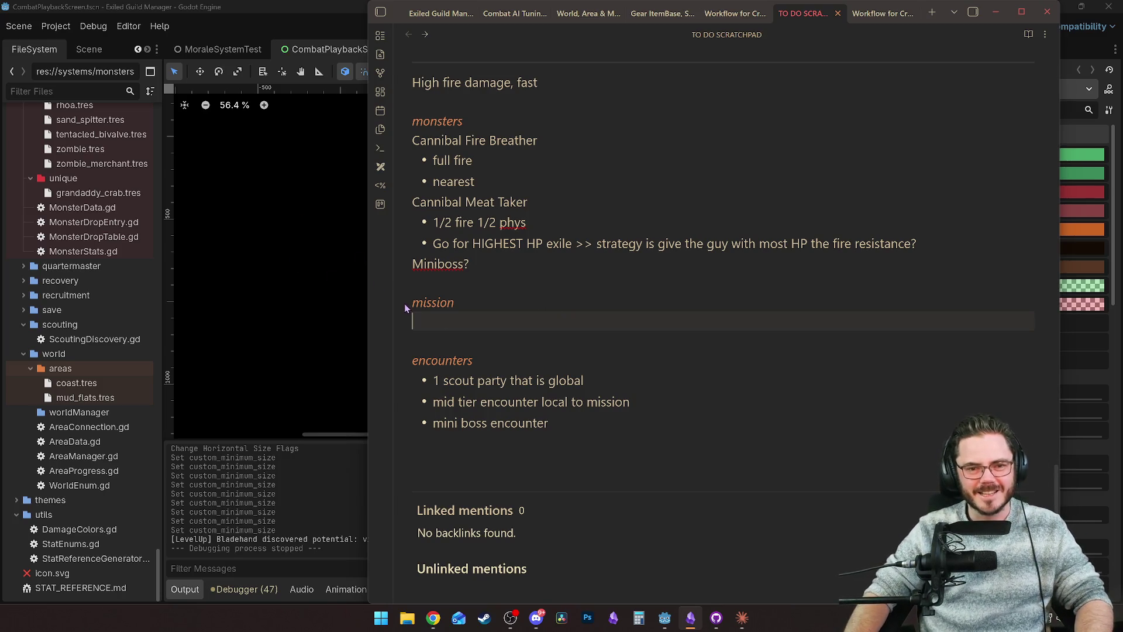
{"action": "left_click", "coordinate": [264, 303]}
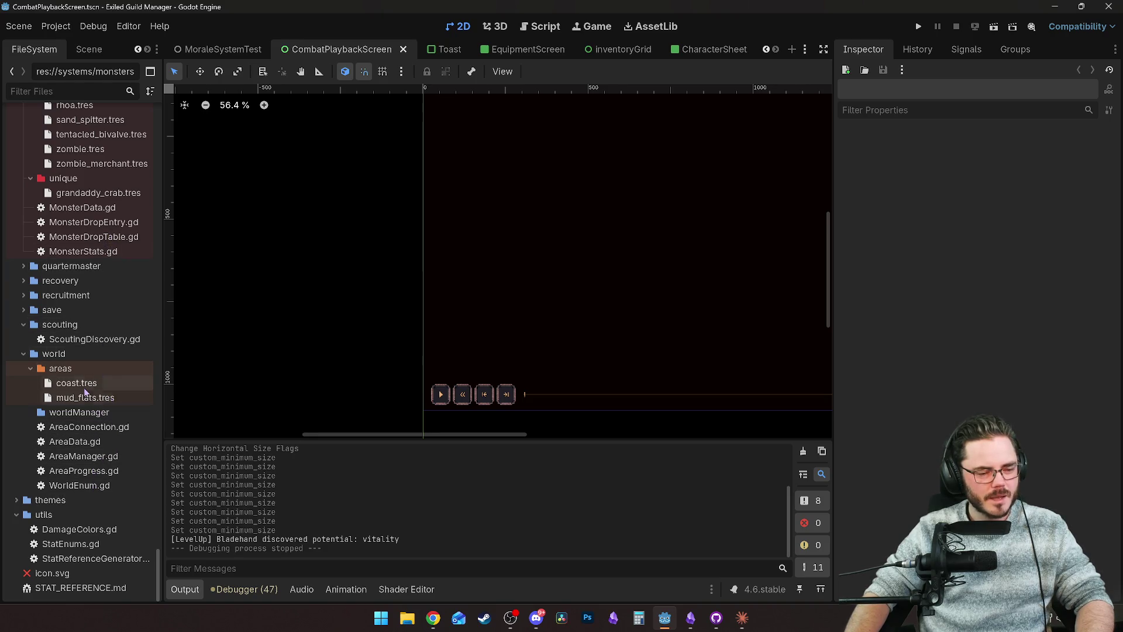
Step: Duplicate zombie.tres as cannibal.tres in monsters/normal and open it in the Inspector
{"action": "scroll", "coordinate": [70, 370], "scroll_direction": "up", "scroll_amount": 5}
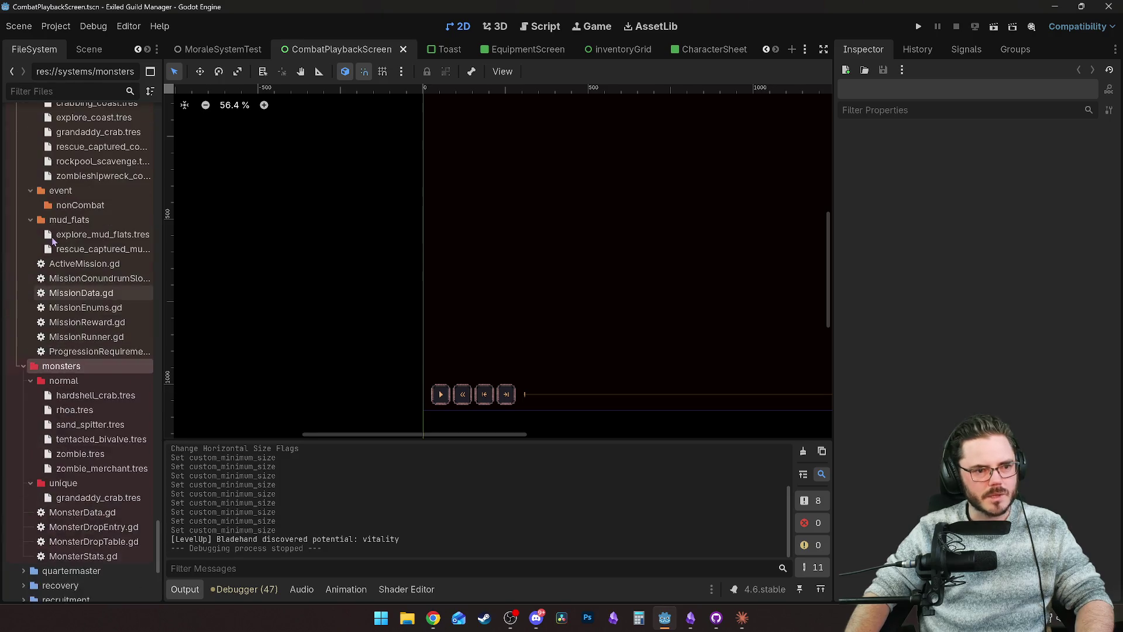
{"action": "scroll", "coordinate": [74, 374], "scroll_direction": "down", "scroll_amount": 2}
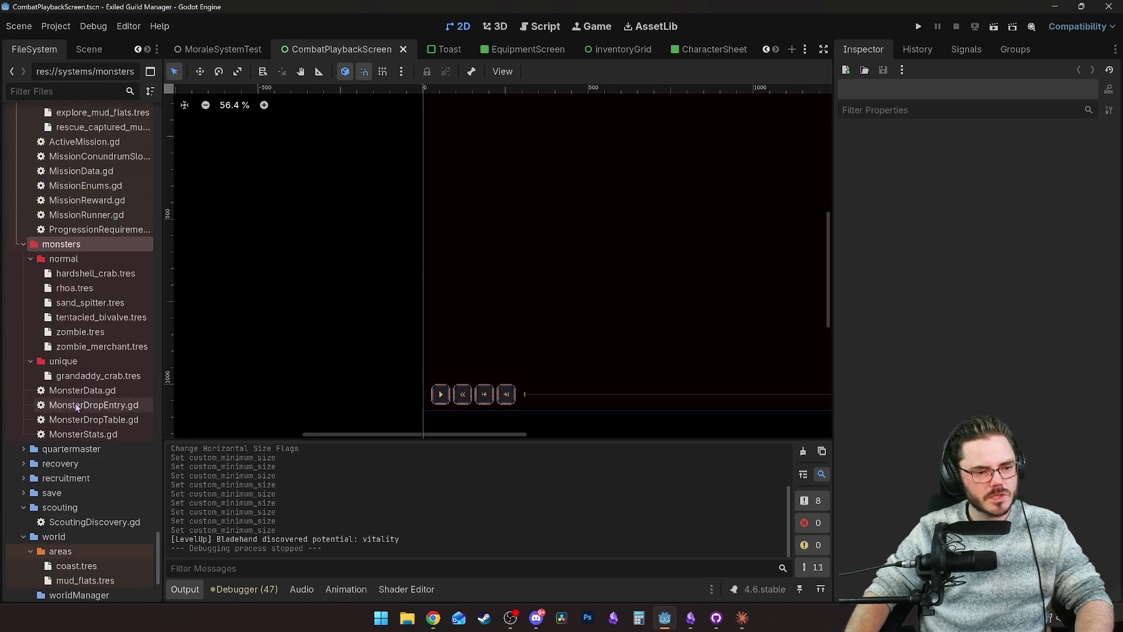
{"action": "right_click", "coordinate": [86, 332]}
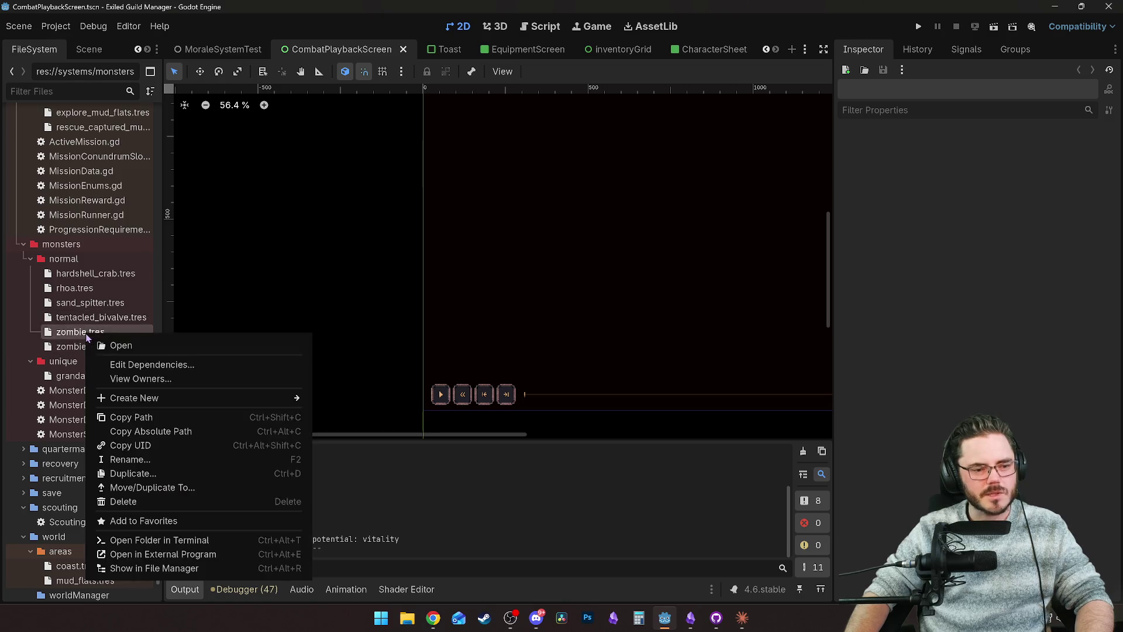
{"action": "left_click", "coordinate": [158, 473]}
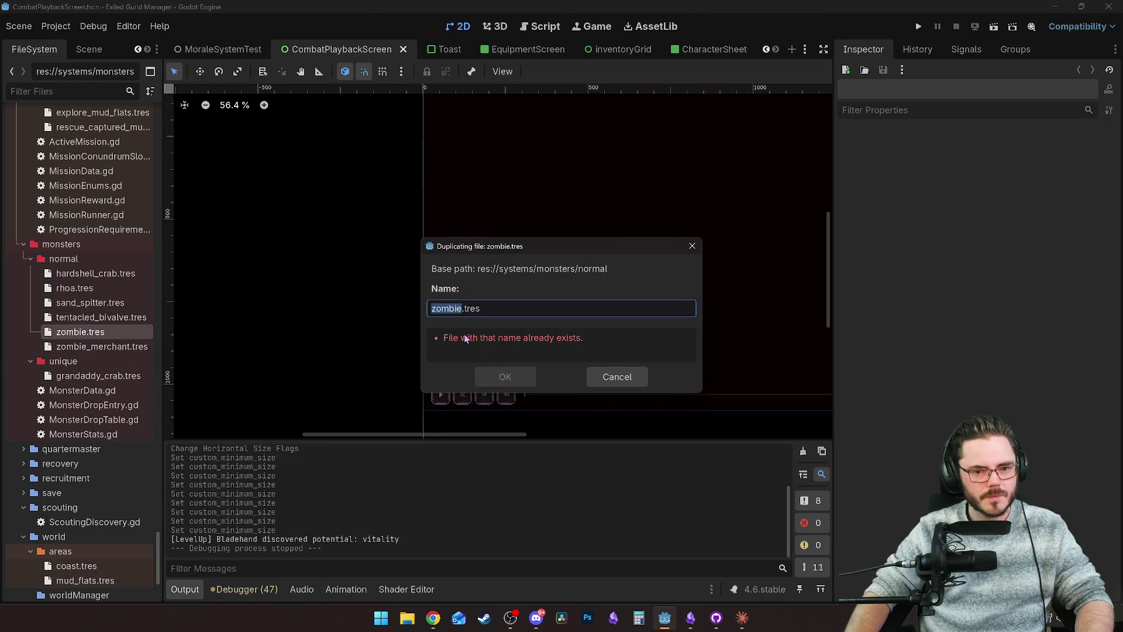
{"action": "type", "text": "cannib"}
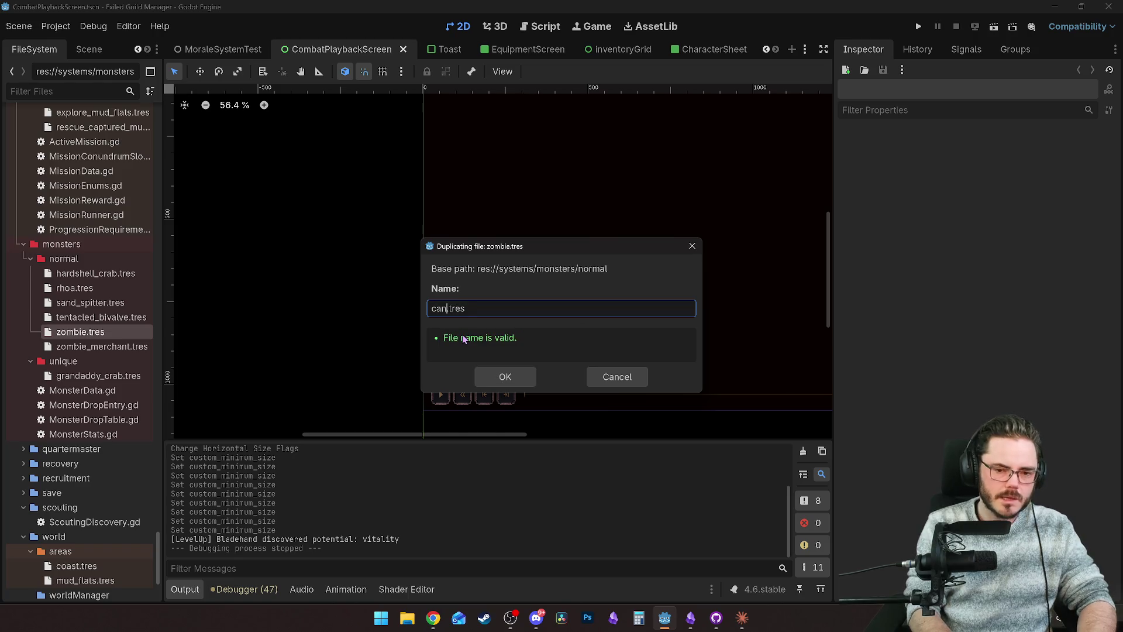
{"action": "type", "text": "al_"}
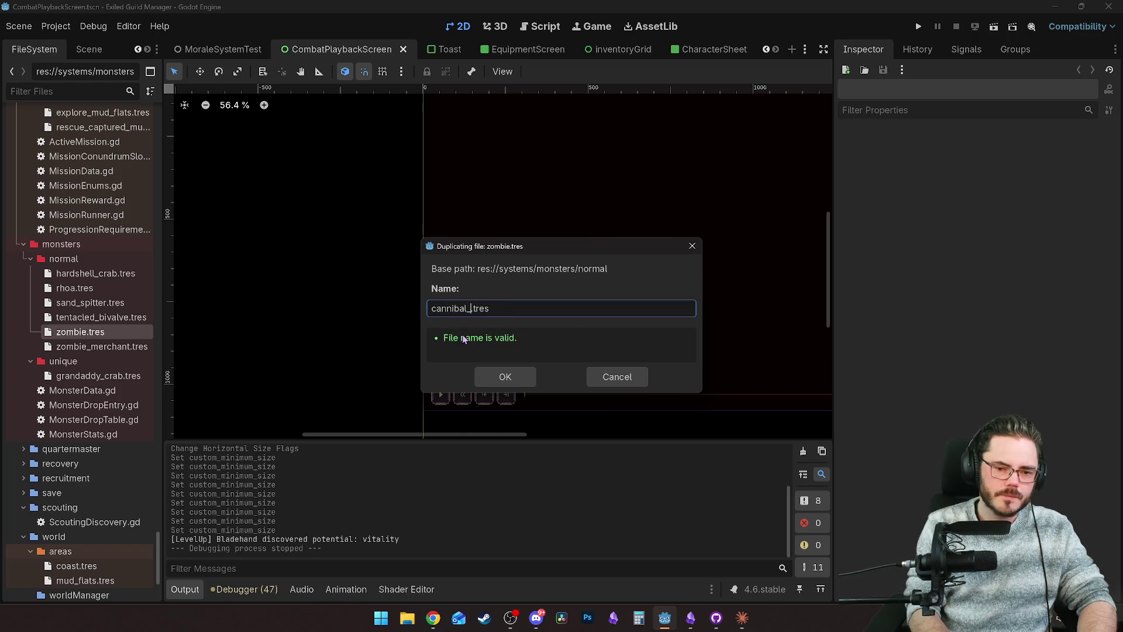
{"action": "key", "text": "BackSpace"}
{"action": "left_click", "coordinate": [504, 377]}
{"action": "left_click", "coordinate": [82, 274]}
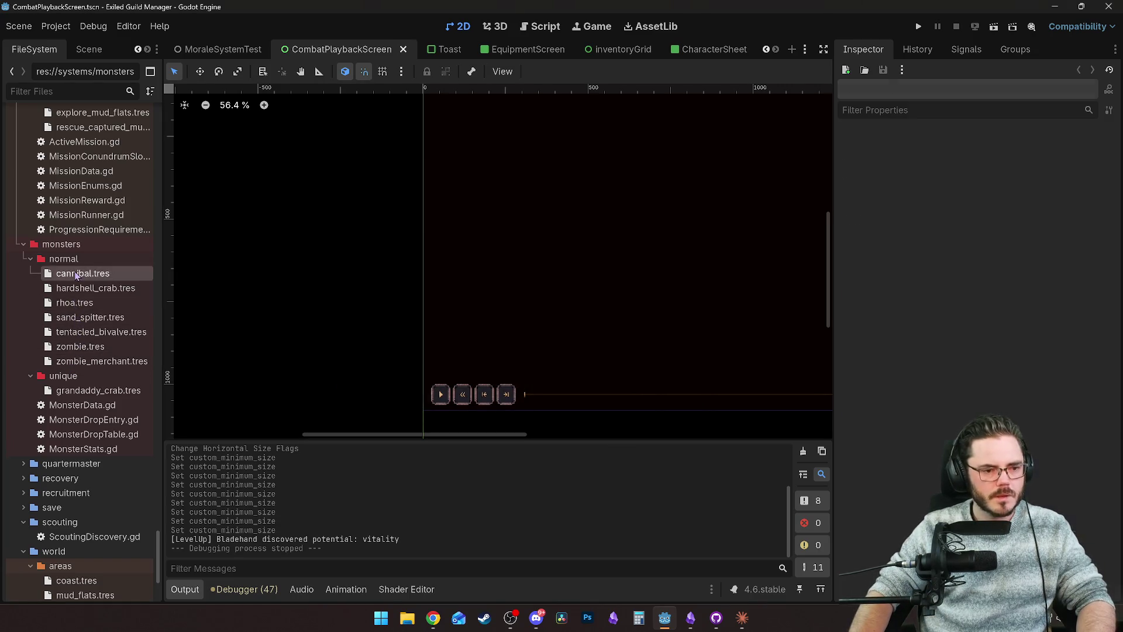
{"action": "left_click", "coordinate": [1058, 159]}
Step: Set Monster ID to cannibal and Display Name to 'Cannibal Meattaker'
{"action": "type", "text": "cannibal"}
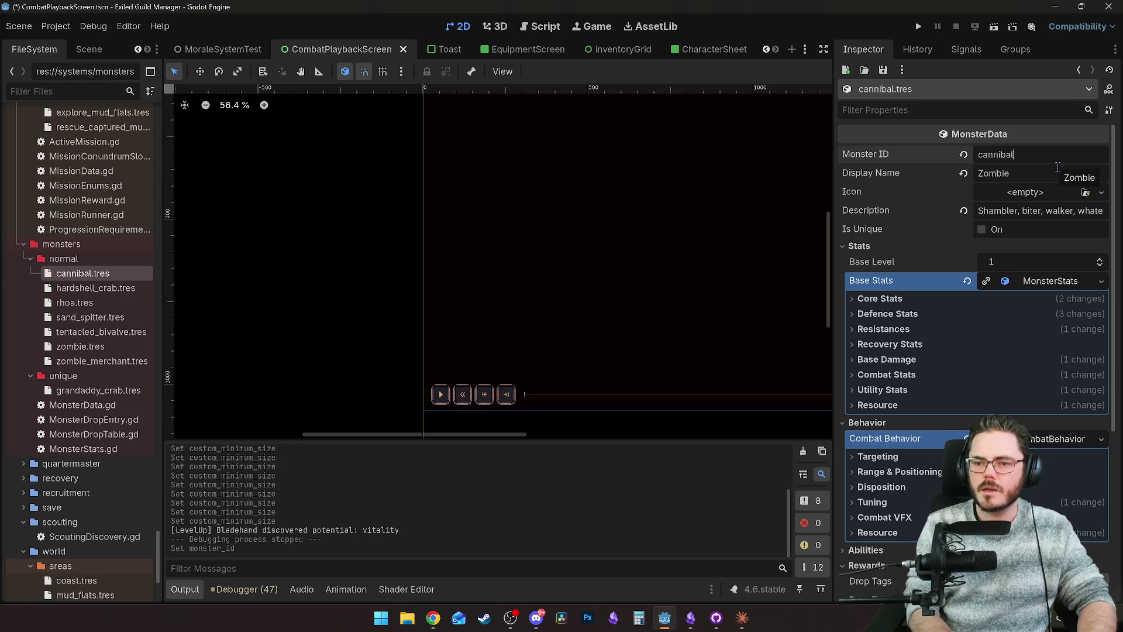
{"action": "key", "text": "Tab"}
{"action": "key", "text": "ctrl+a"}
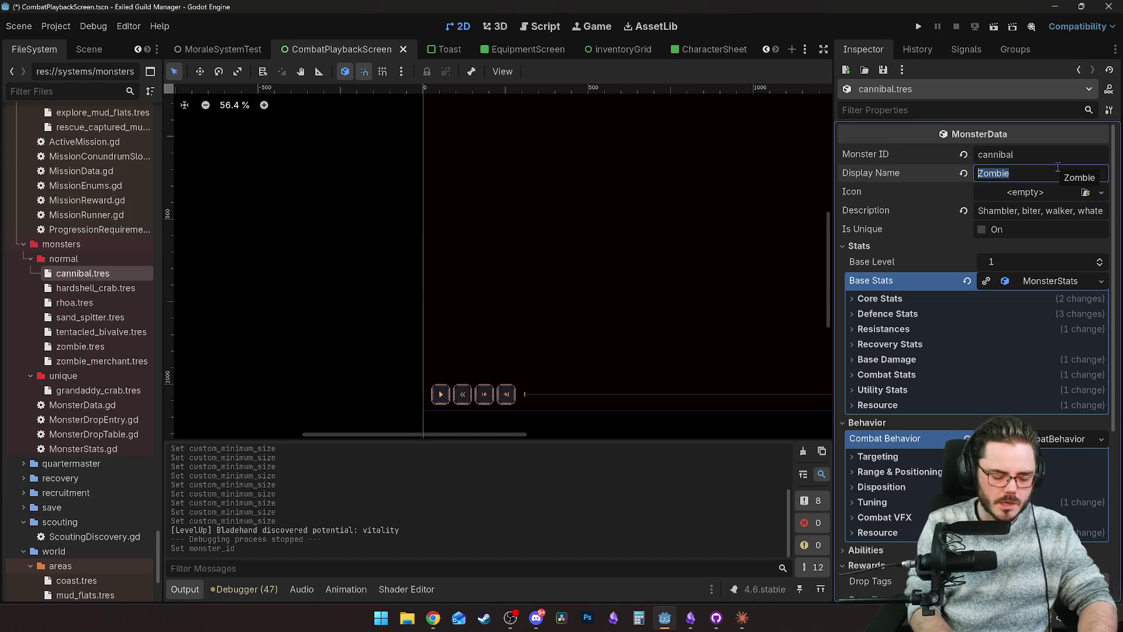
{"action": "type", "text": "Can"}
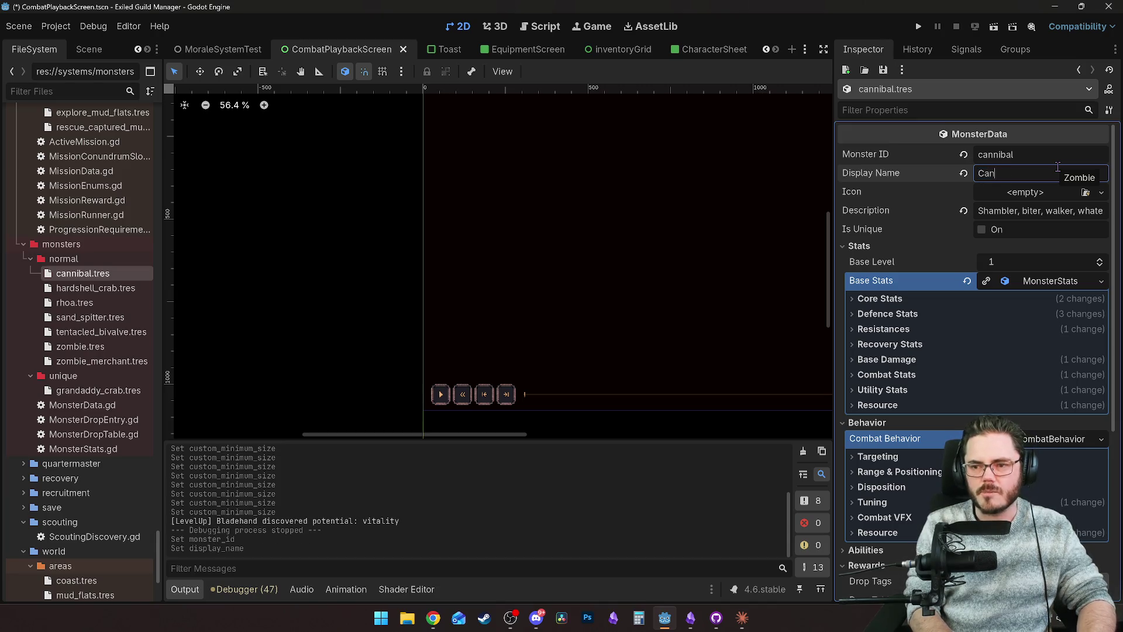
{"action": "type", "text": "nibal Meat"}
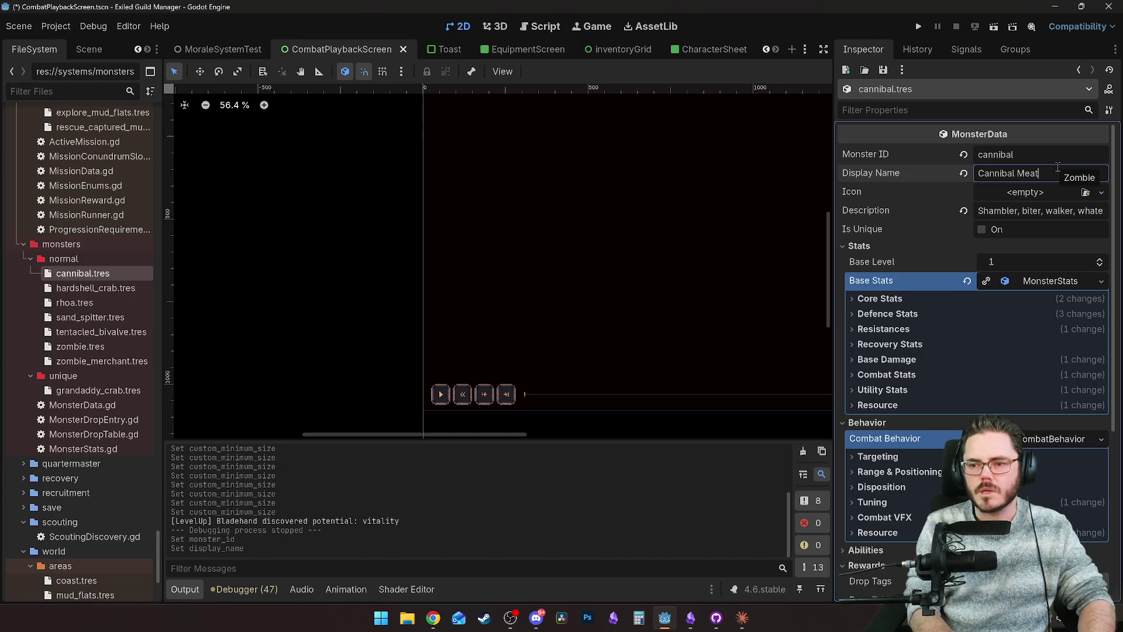
{"action": "type", "text": "taker"}
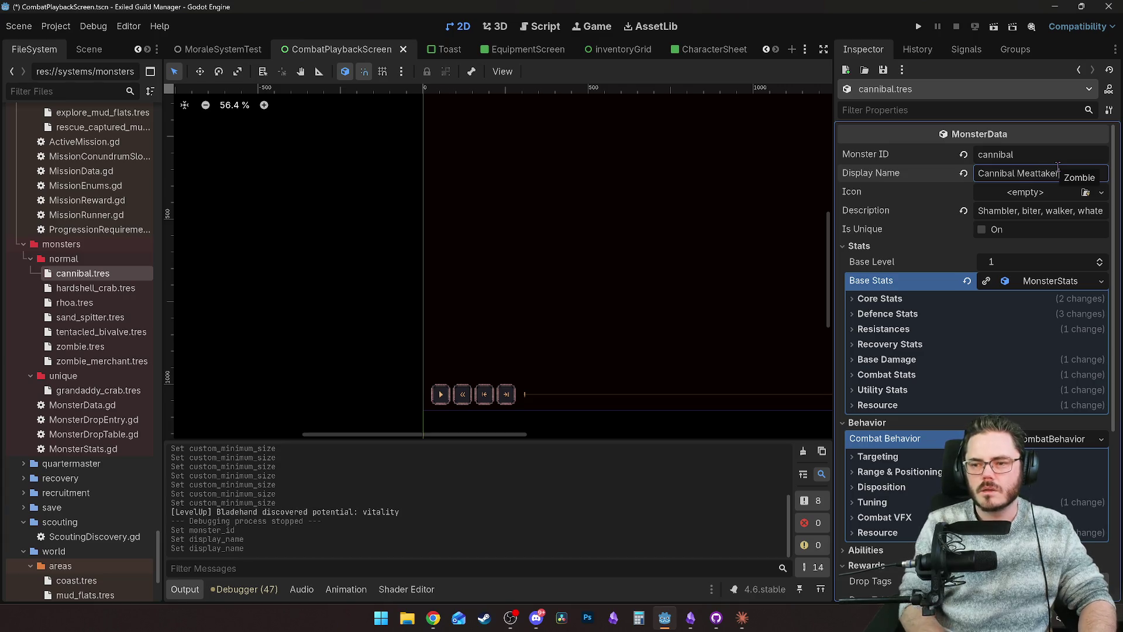
{"action": "key", "text": "Return"}
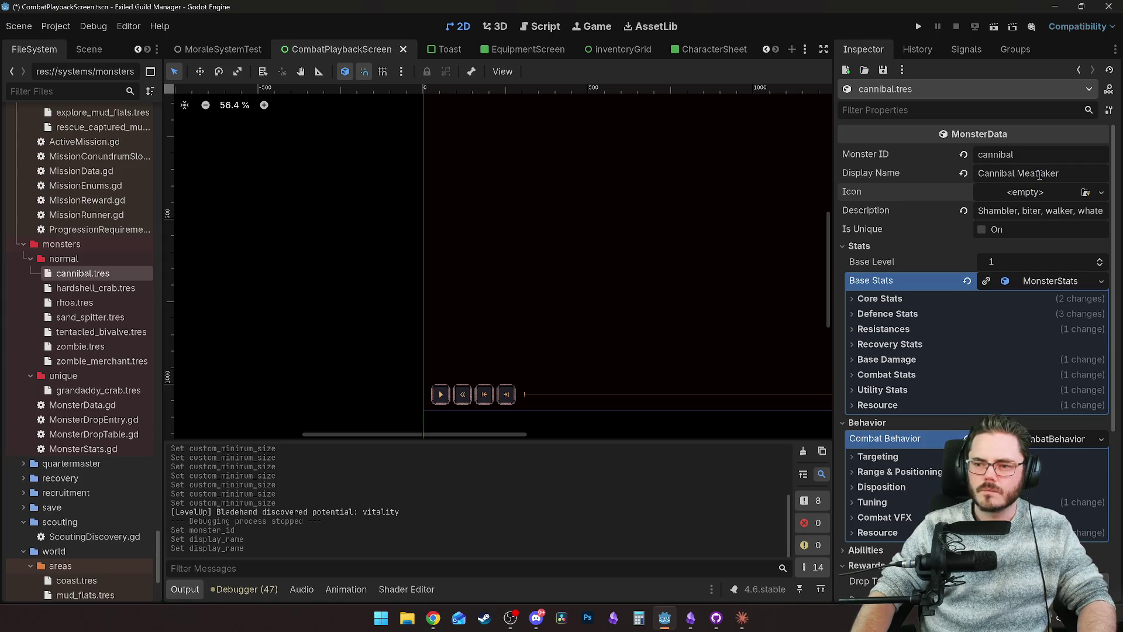
Step: Clear the zombie description, raise Base Level to 3, and expand Core Stats
{"action": "left_click", "coordinate": [995, 210]}
{"action": "key", "text": "BackSpace"}
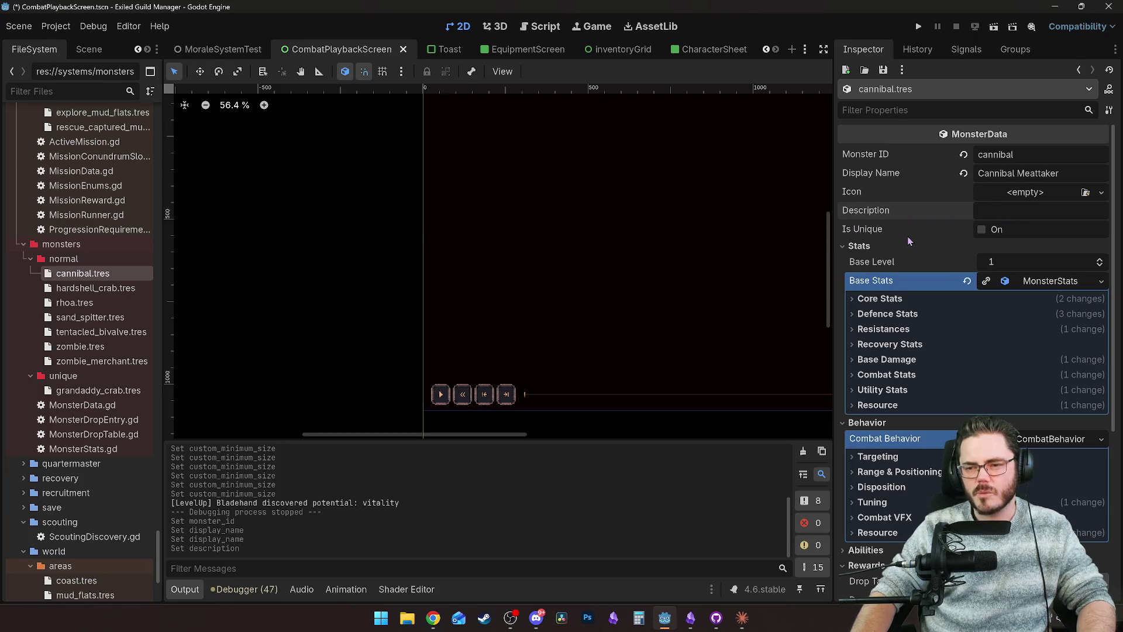
{"action": "scroll", "coordinate": [912, 258], "scroll_direction": "down", "scroll_amount": 2}
{"action": "scroll", "coordinate": [936, 246], "scroll_direction": "up", "scroll_amount": 2}
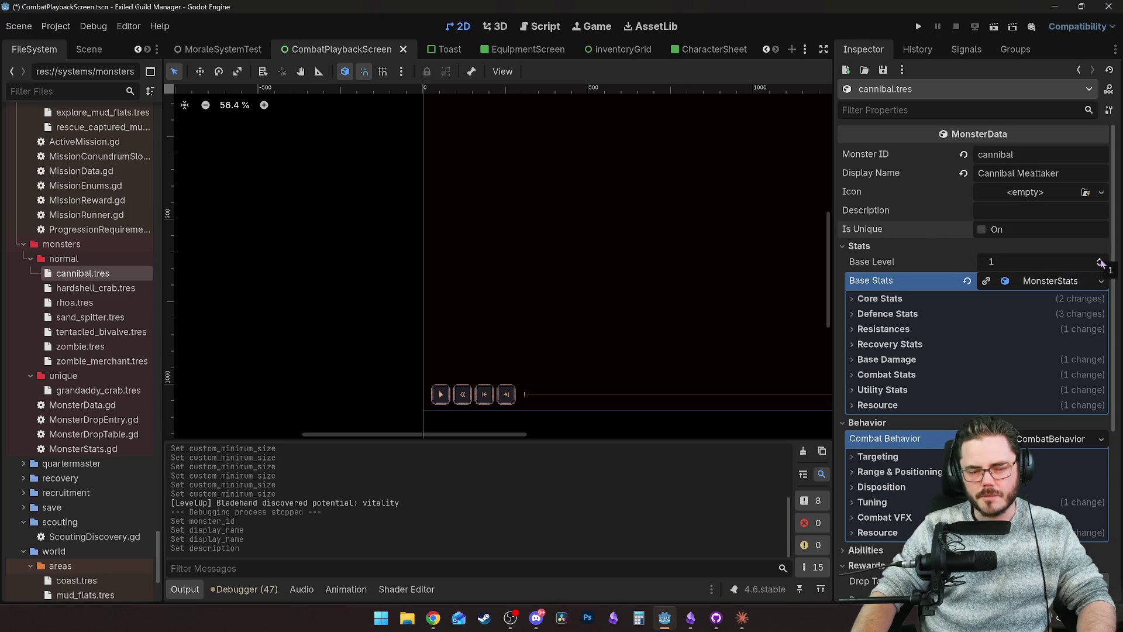
{"action": "double_click", "coordinate": [1100, 261]}
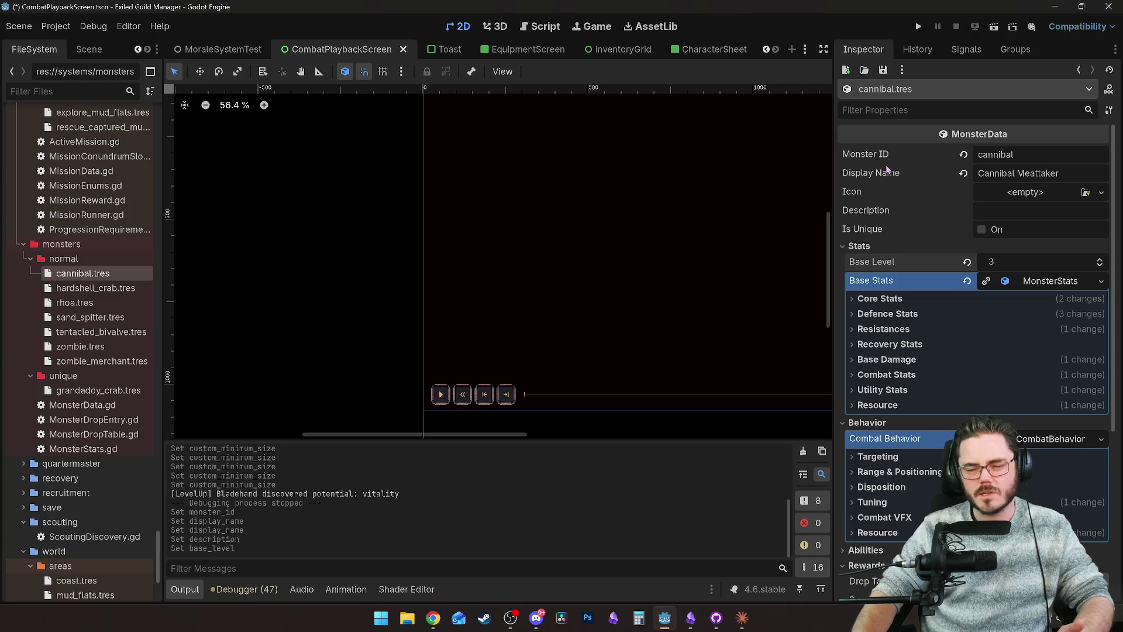
{"action": "scroll", "coordinate": [912, 204], "scroll_direction": "down", "scroll_amount": 3}
{"action": "scroll", "coordinate": [924, 222], "scroll_direction": "up", "scroll_amount": 3}
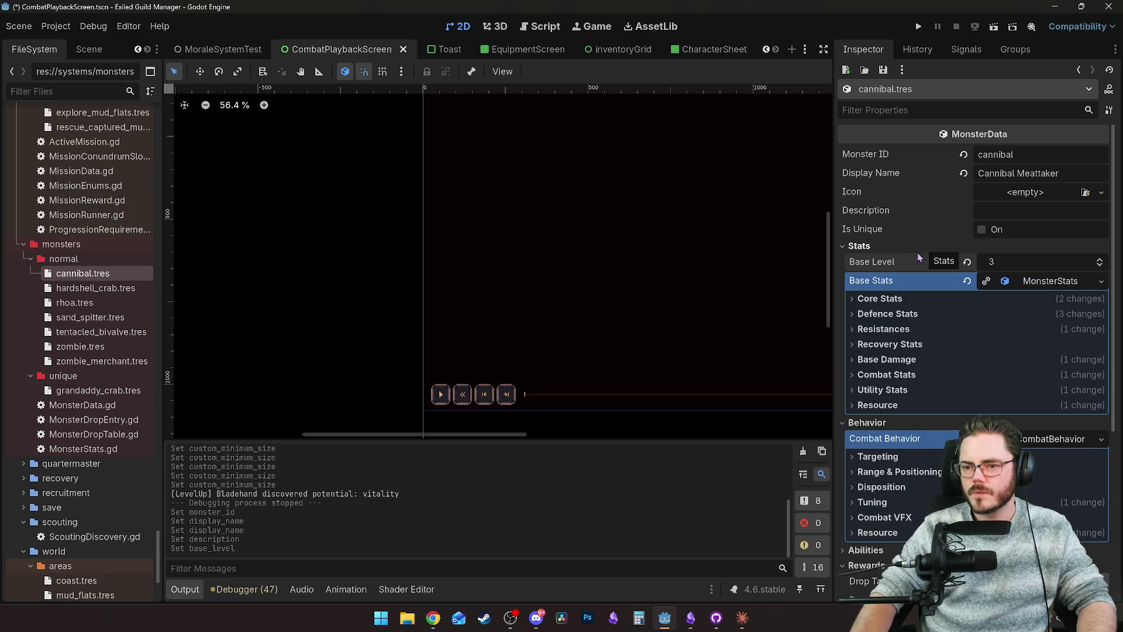
{"action": "left_click", "coordinate": [880, 299]}
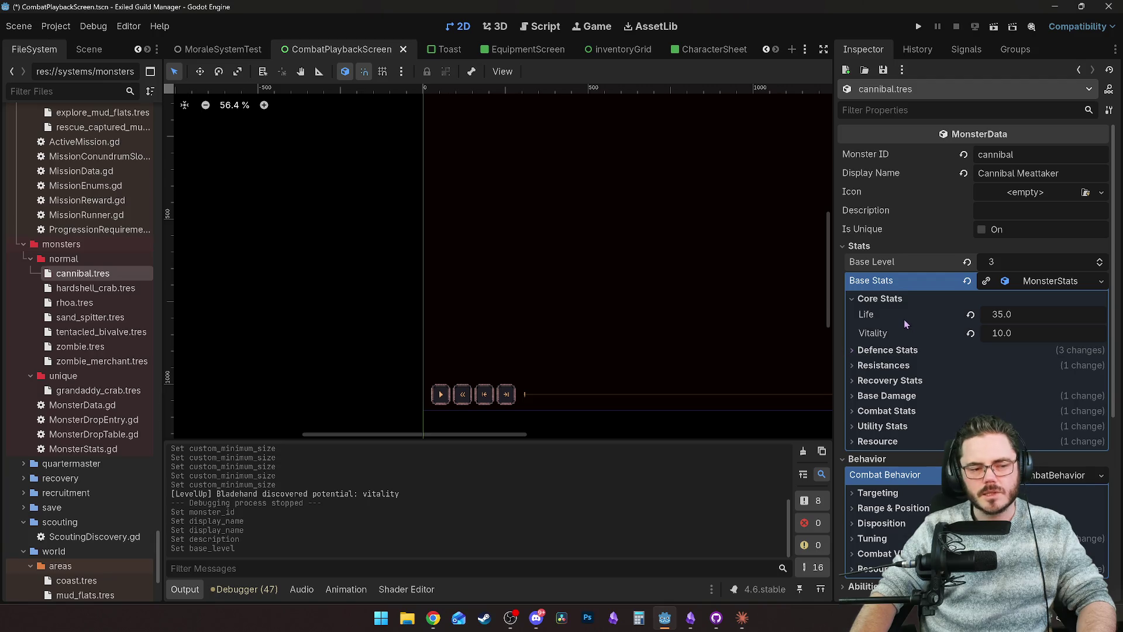
Step: Leave Life at 35.0 and set Armour to 0 under Defence Stats
{"action": "left_click", "coordinate": [1011, 316]}
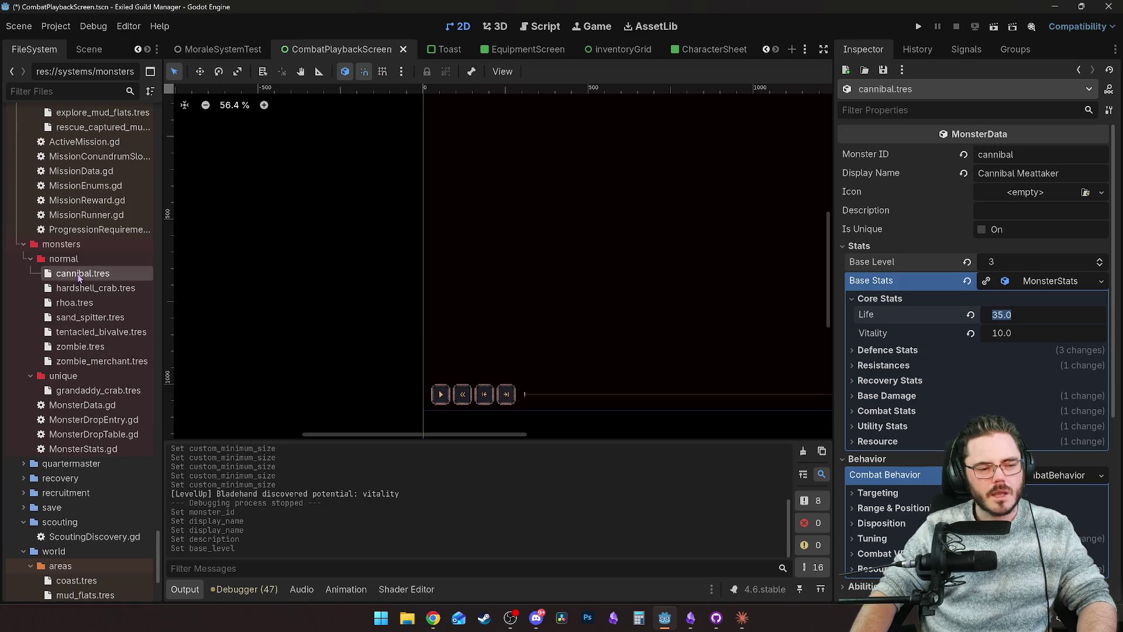
{"action": "left_click", "coordinate": [872, 352]}
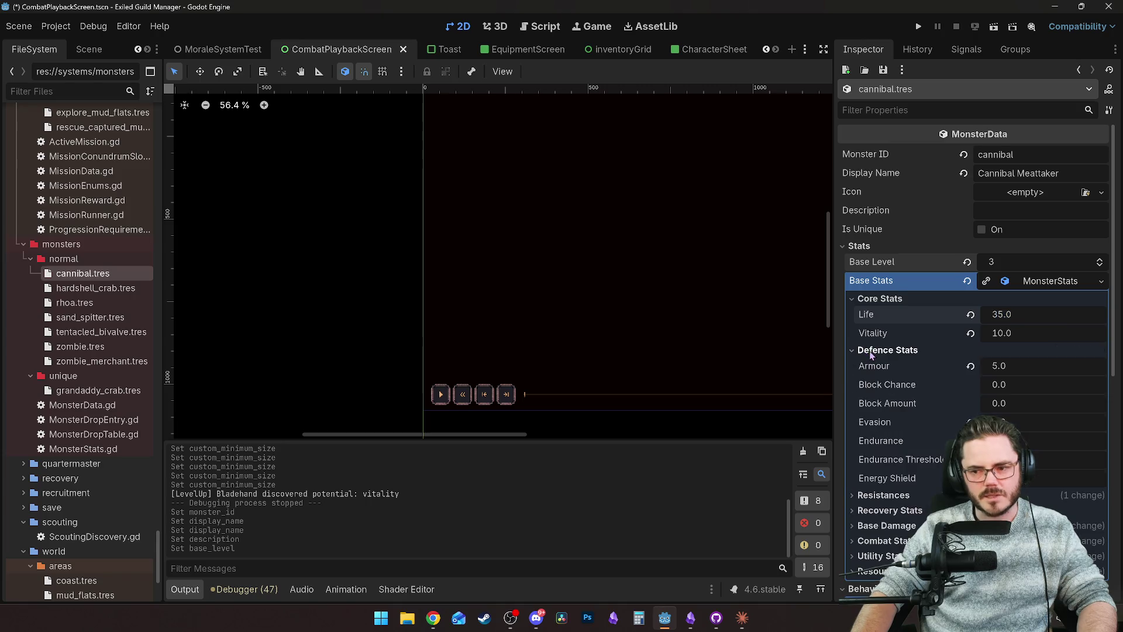
{"action": "left_click", "coordinate": [998, 366]}
{"action": "type", "text": "0"}
{"action": "key", "text": "Return"}
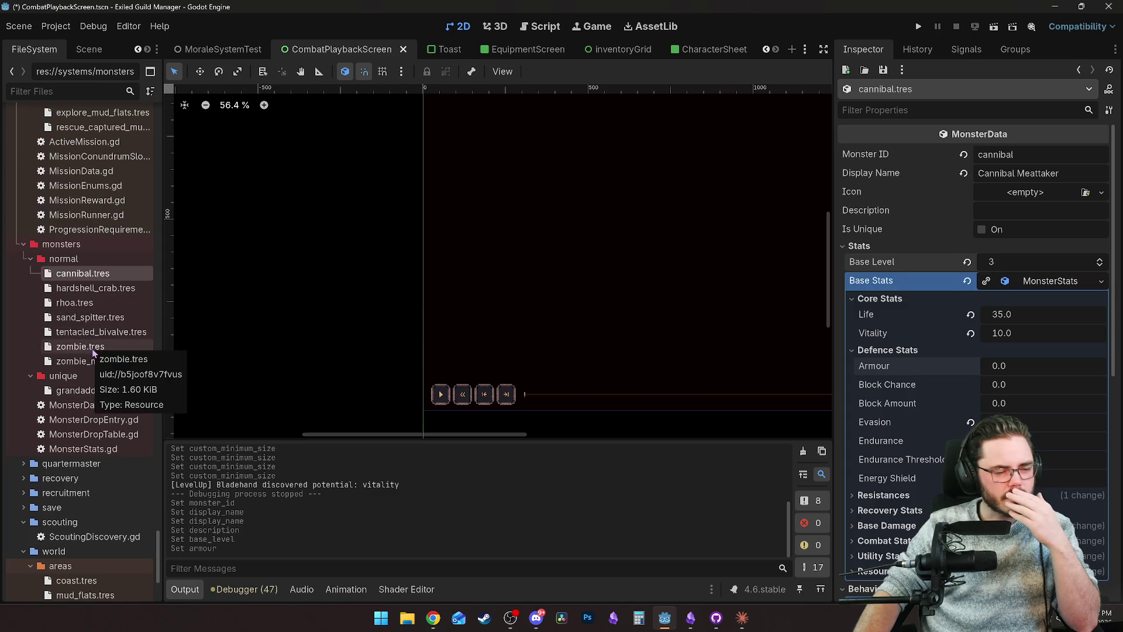
Step: Check the Sand Spitter's core stats in sand_spitter.tres, then reselect cannibal.tres
{"action": "left_click", "coordinate": [92, 318]}
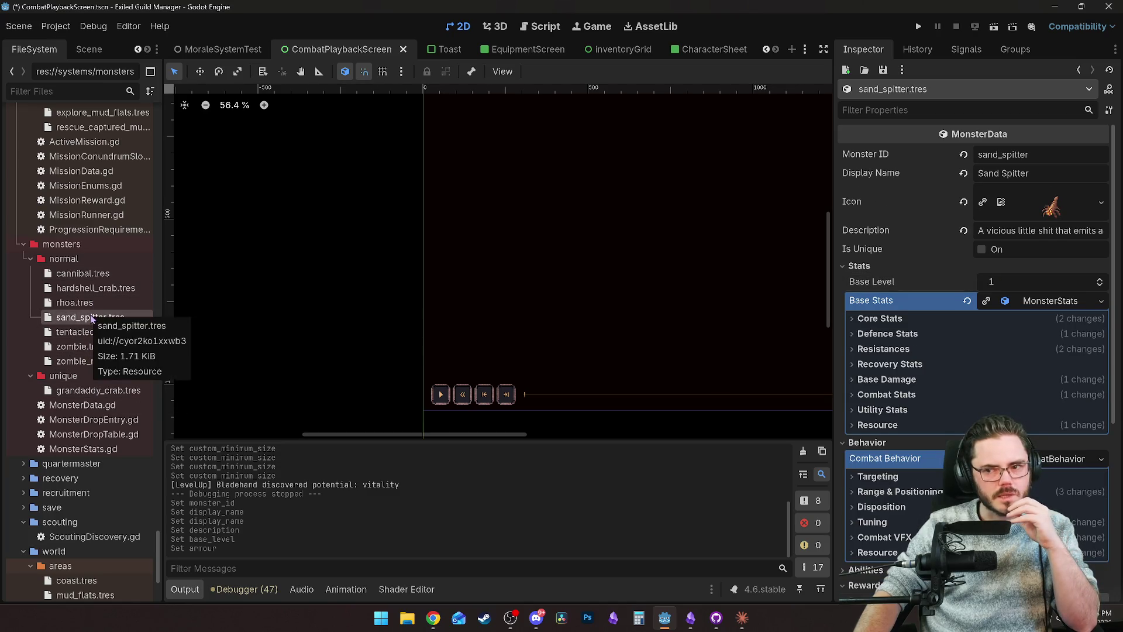
{"action": "left_click", "coordinate": [901, 319]}
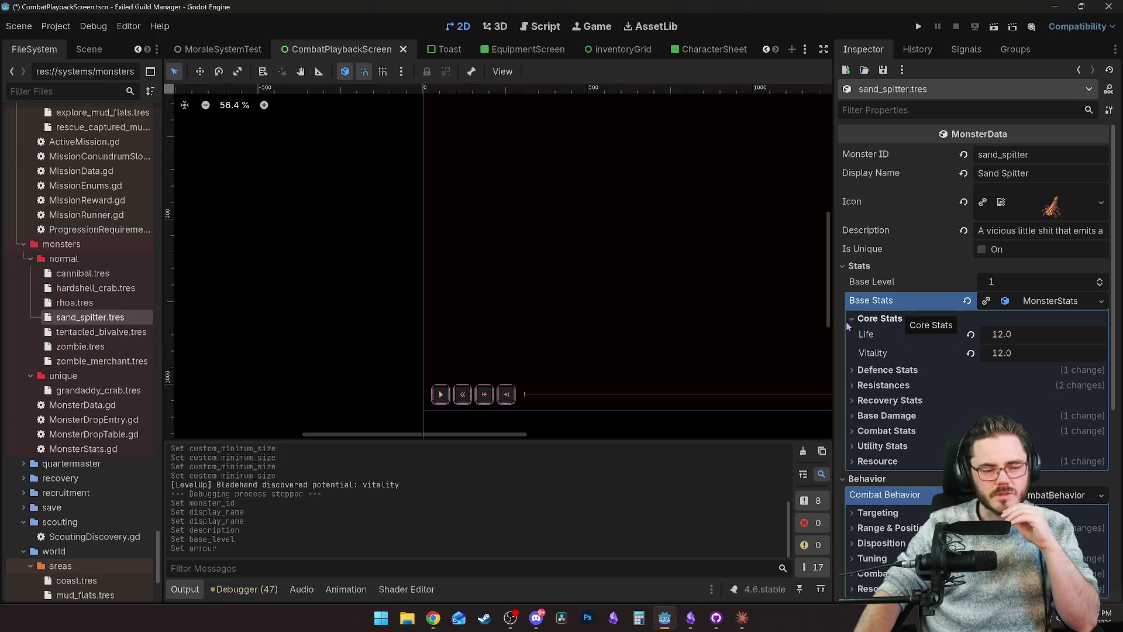
{"action": "left_click", "coordinate": [102, 278]}
Step: Set the cannibal's Life to 24 and Vitality to 5
{"action": "left_click", "coordinate": [1011, 314]}
{"action": "type", "text": "24"}
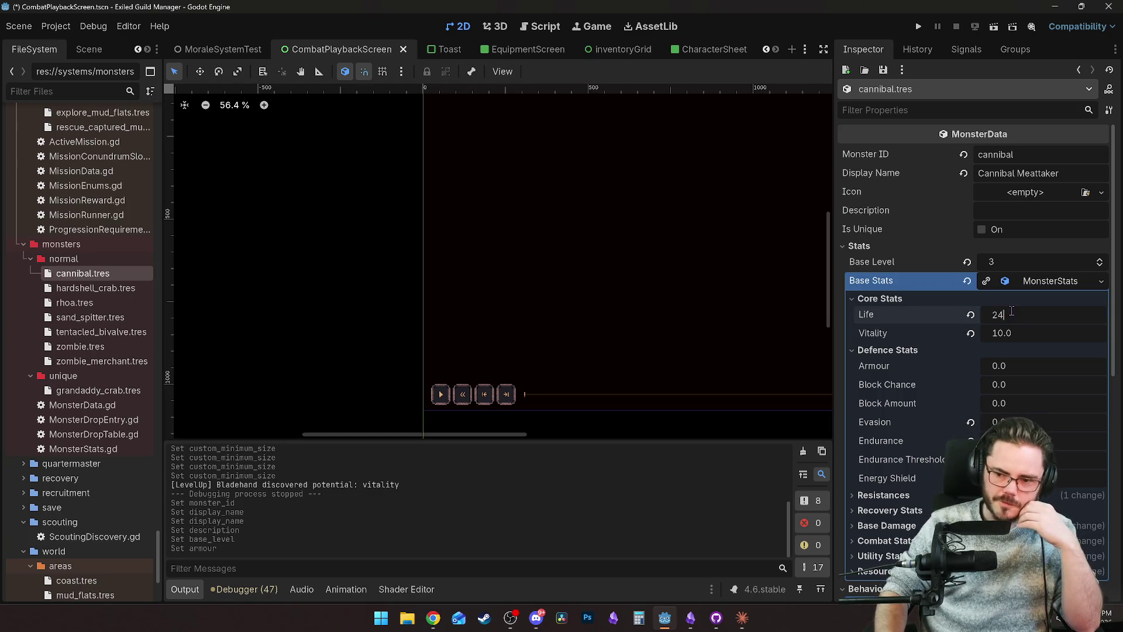
{"action": "key", "text": "Return"}
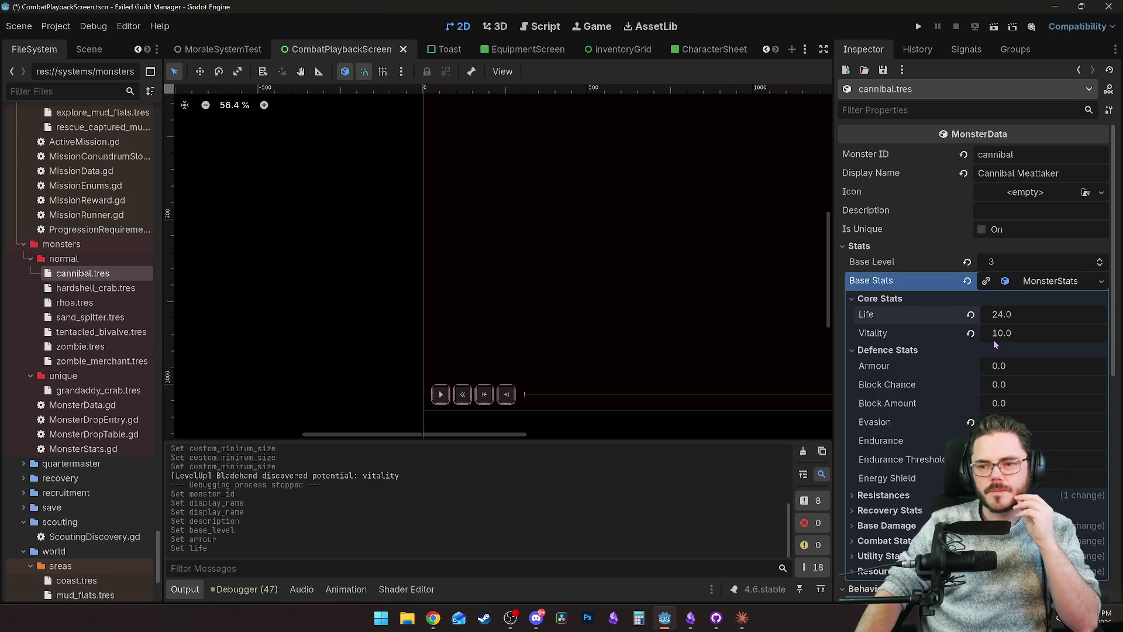
{"action": "mouse_move", "coordinate": [989, 338]}
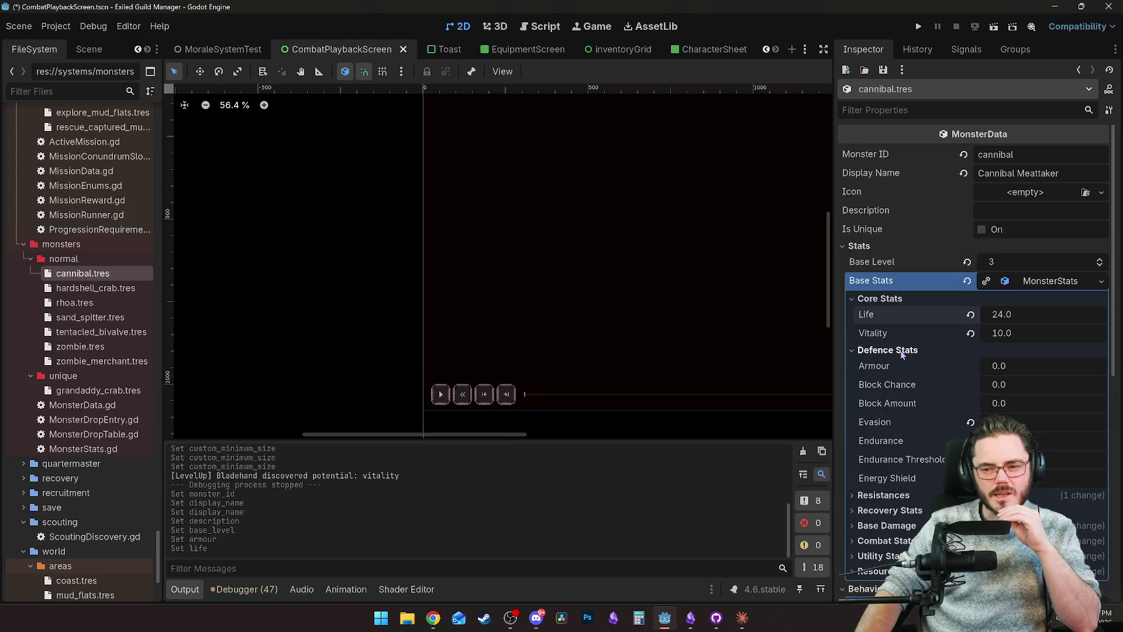
{"action": "left_click", "coordinate": [1041, 333]}
{"action": "type", "text": "5"}
{"action": "key", "text": "Return"}
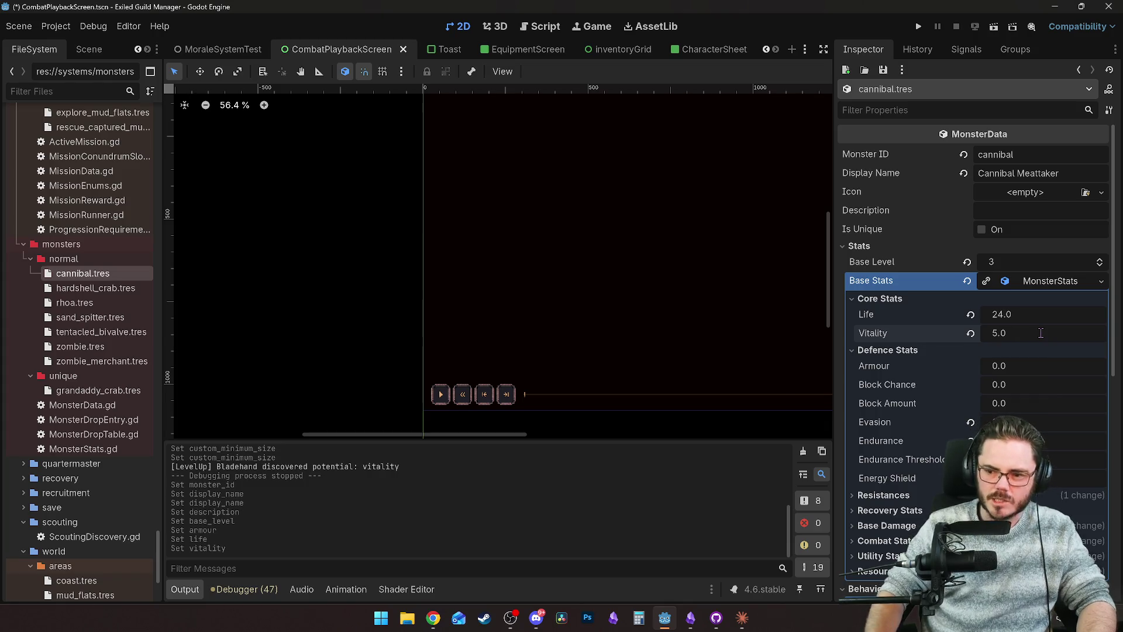
{"action": "mouse_move", "coordinate": [883, 343]}
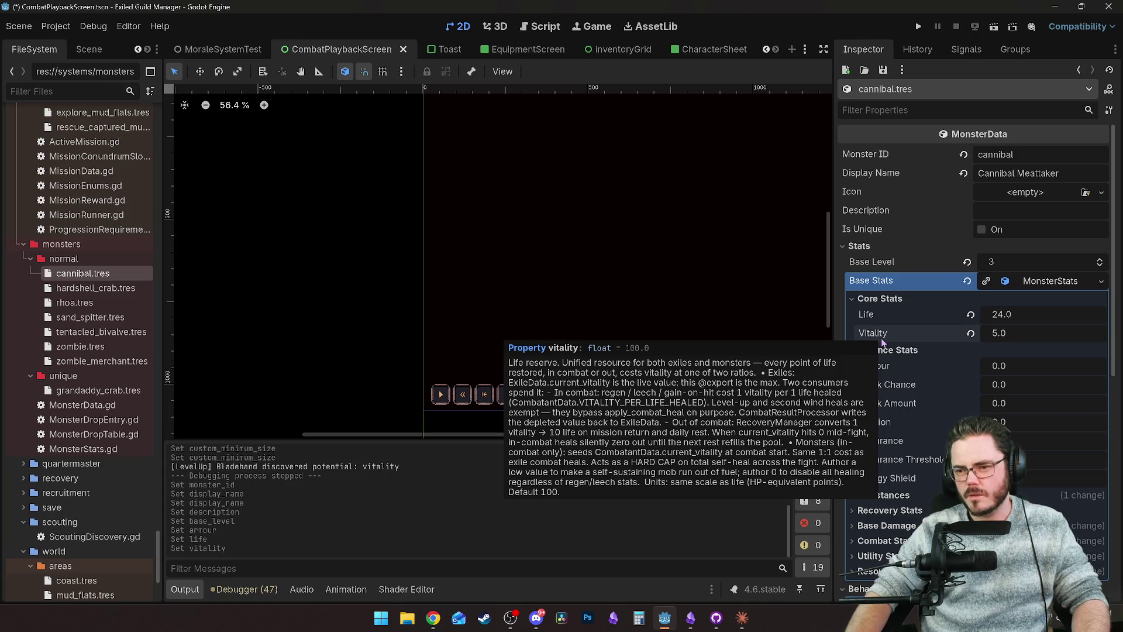
{"action": "scroll", "coordinate": [883, 342], "scroll_direction": "down", "scroll_amount": 3}
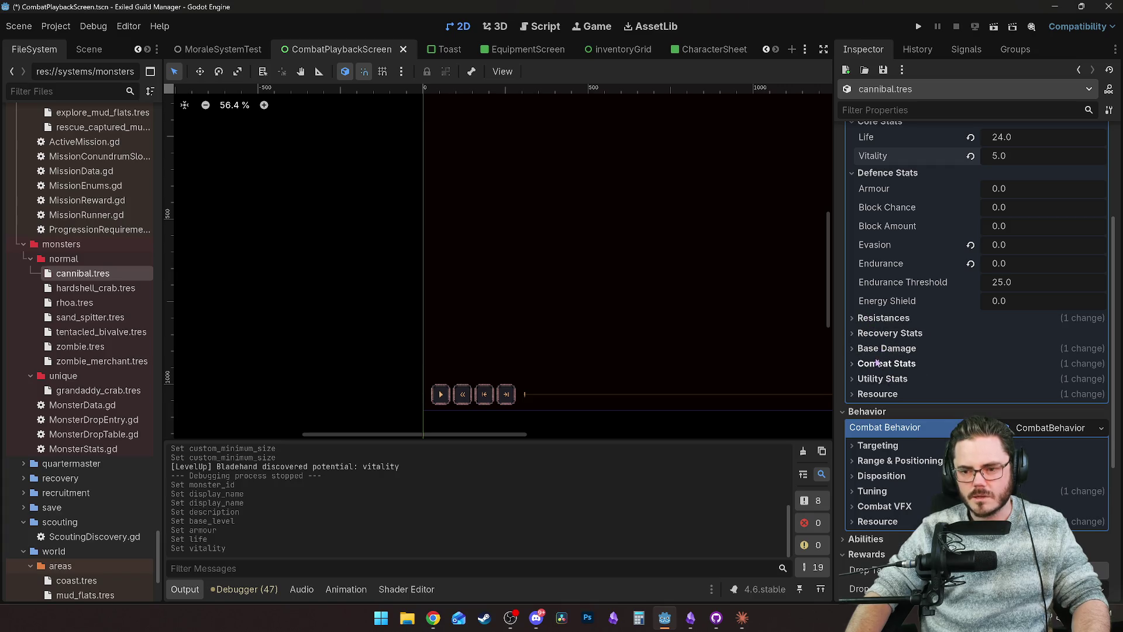
Step: Give the cannibal a Life Leech of 10 under the recovery stats
{"action": "left_click", "coordinate": [889, 332]}
{"action": "left_click", "coordinate": [1020, 367]}
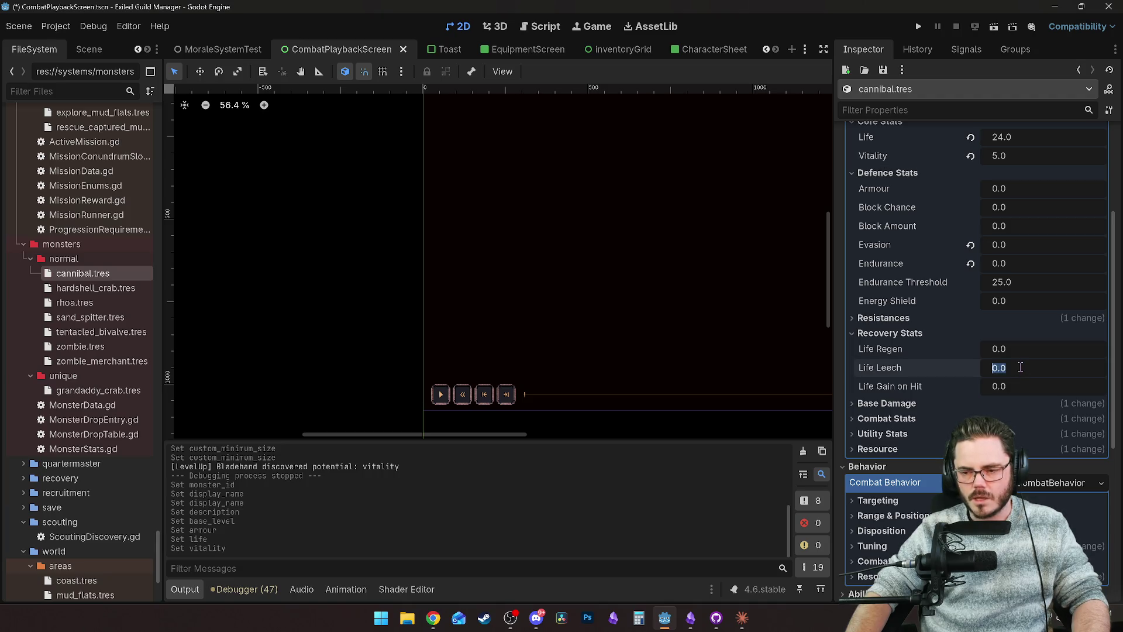
{"action": "type", "text": "10"}
{"action": "key", "text": "Return"}
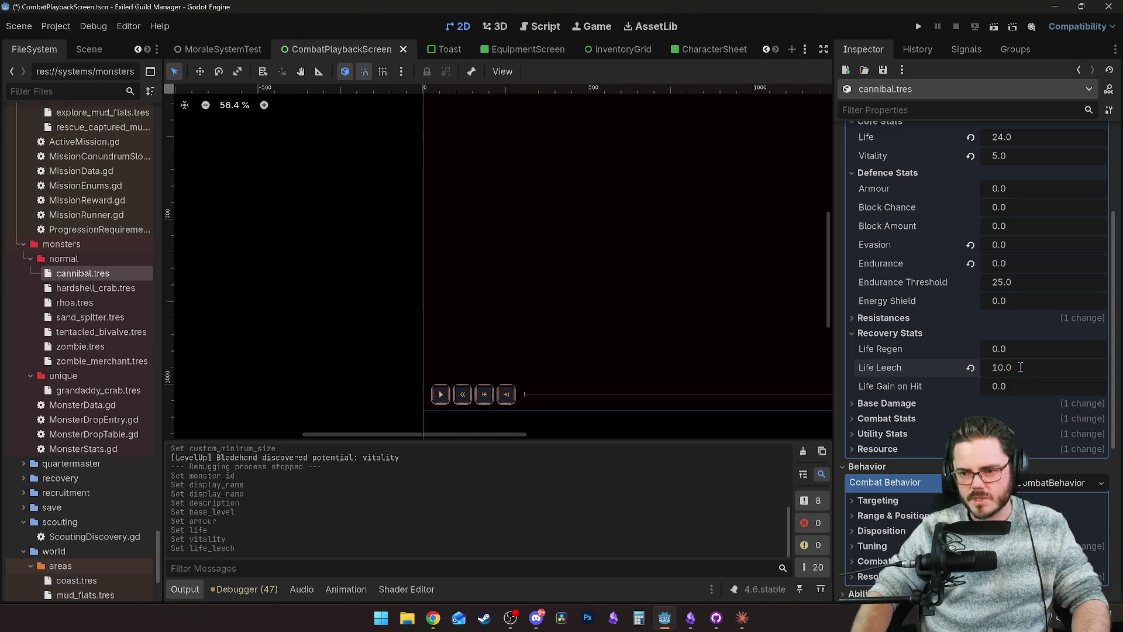
Step: Set Fire Resistance to 20 and Cold Resistance to -20
{"action": "left_click", "coordinate": [884, 317]}
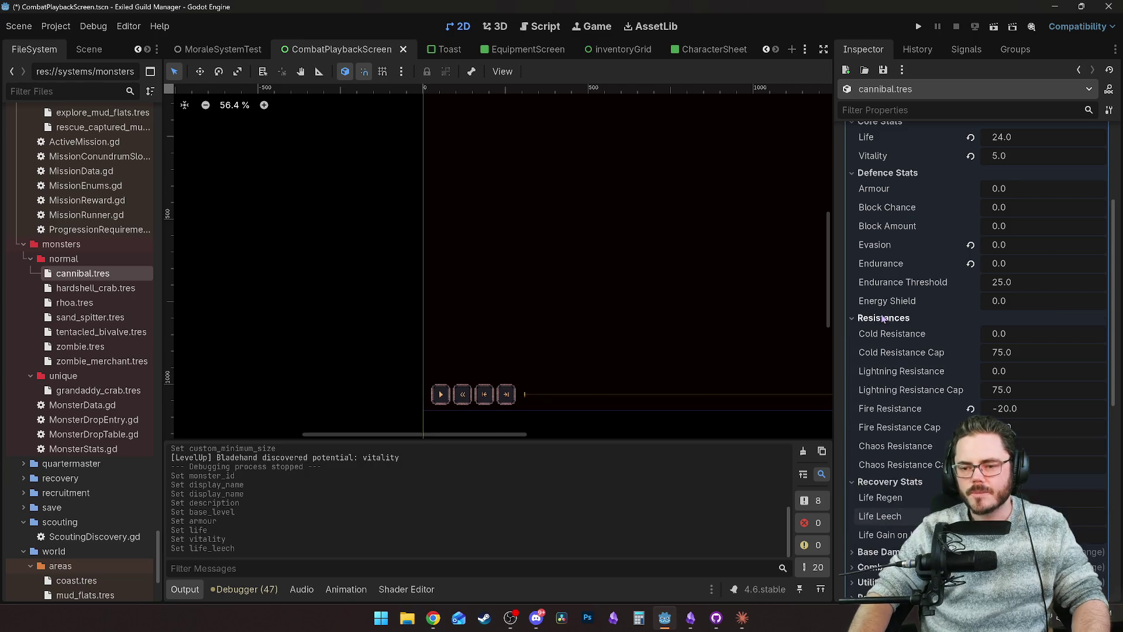
{"action": "left_click", "coordinate": [969, 408]}
{"action": "left_click", "coordinate": [1008, 408]}
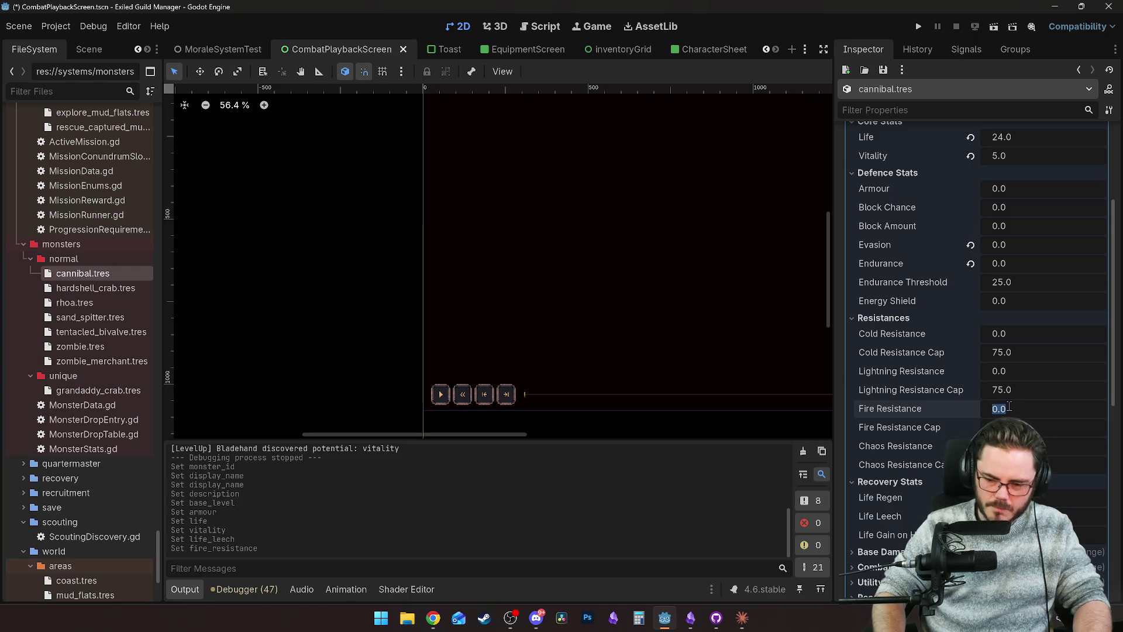
{"action": "type", "text": "20"}
{"action": "key", "text": "Return"}
{"action": "left_click", "coordinate": [1009, 336]}
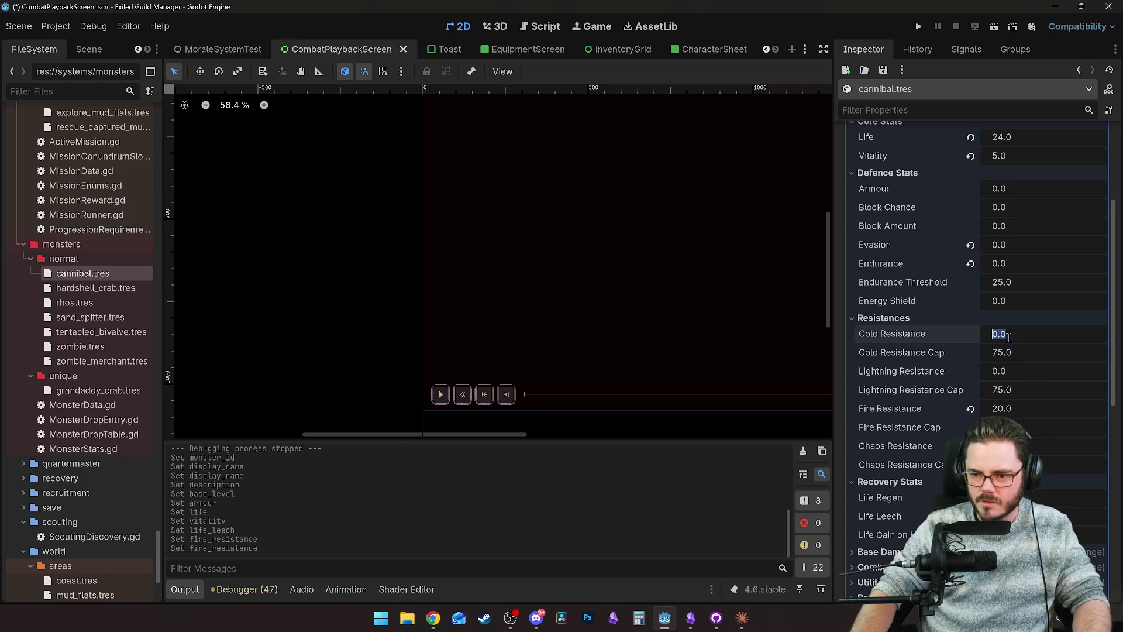
{"action": "type", "text": "20"}
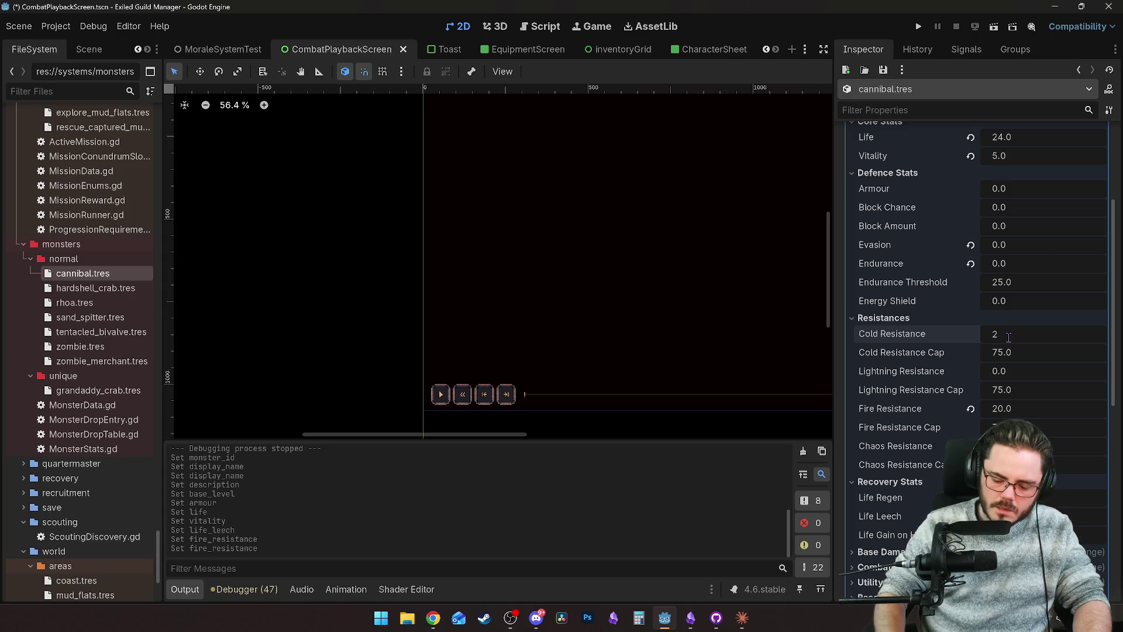
{"action": "key", "text": "Return"}
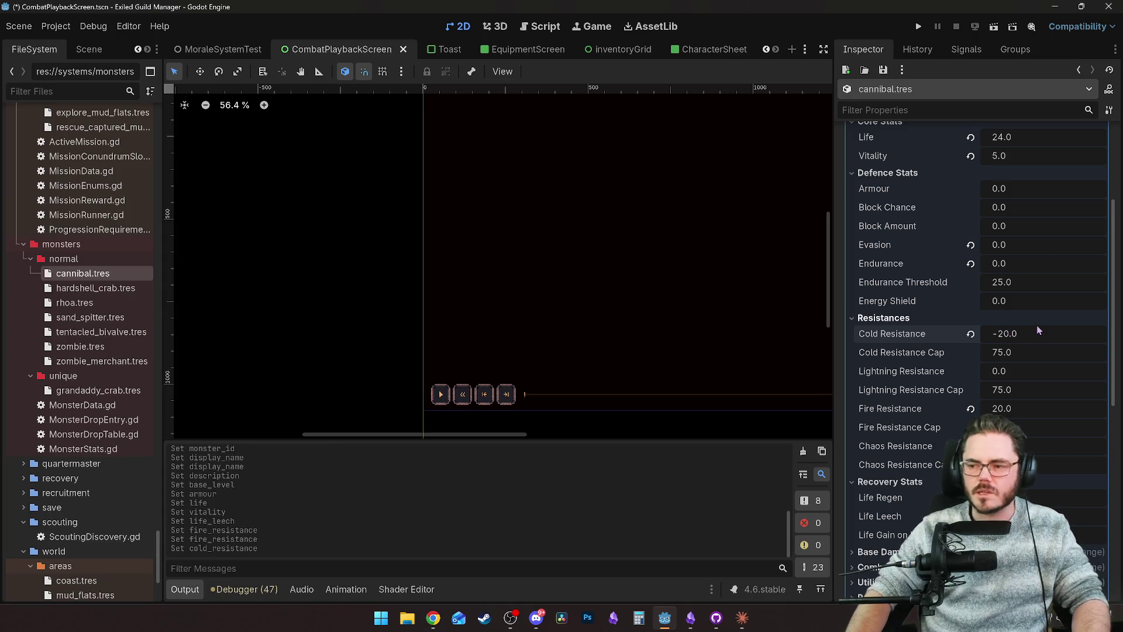
{"action": "scroll", "coordinate": [901, 345], "scroll_direction": "down", "scroll_amount": 2}
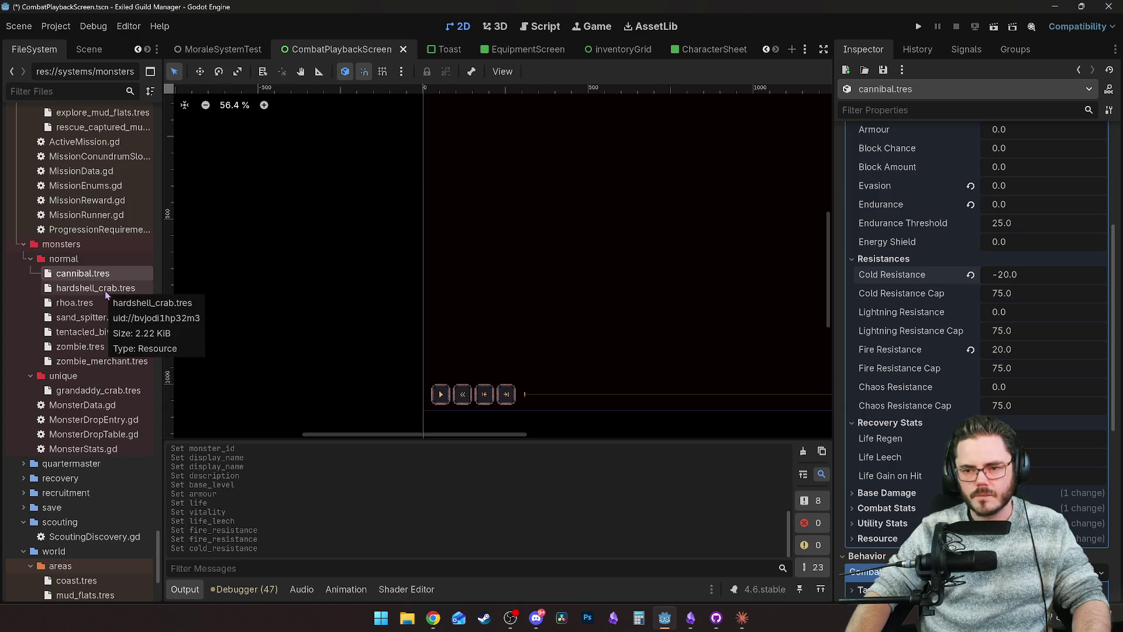
{"action": "scroll", "coordinate": [913, 323], "scroll_direction": "up", "scroll_amount": 5}
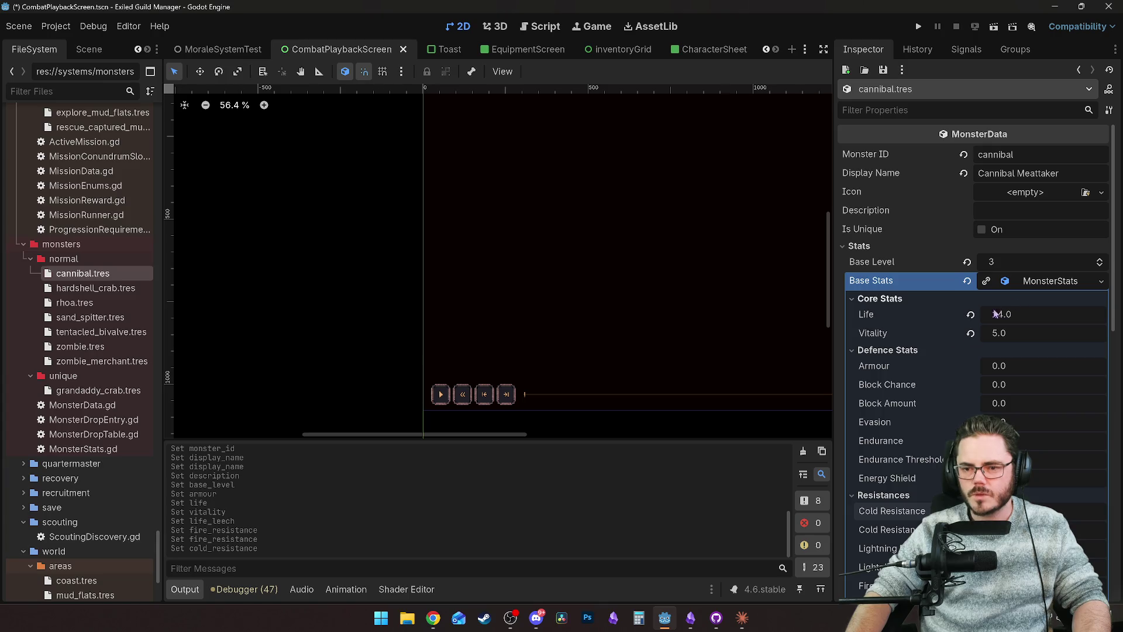
Step: Set the cannibal's Evasion to 10
{"action": "scroll", "coordinate": [929, 397], "scroll_direction": "down", "scroll_amount": 2}
{"action": "scroll", "coordinate": [924, 402], "scroll_direction": "up", "scroll_amount": 2}
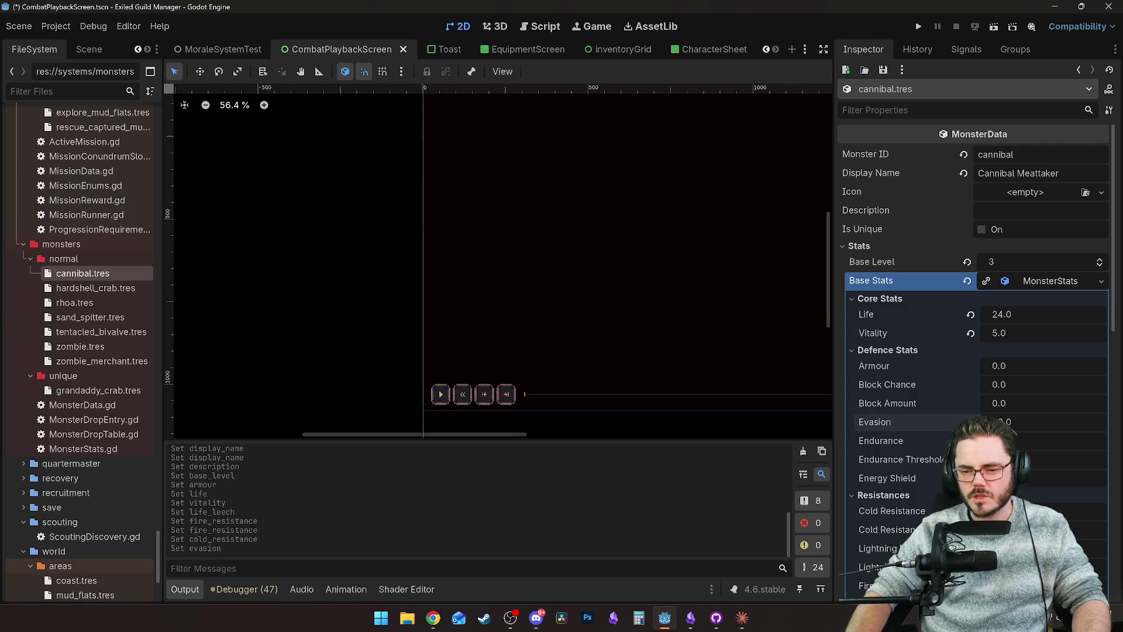
{"action": "scroll", "coordinate": [951, 303], "scroll_direction": "down", "scroll_amount": 2}
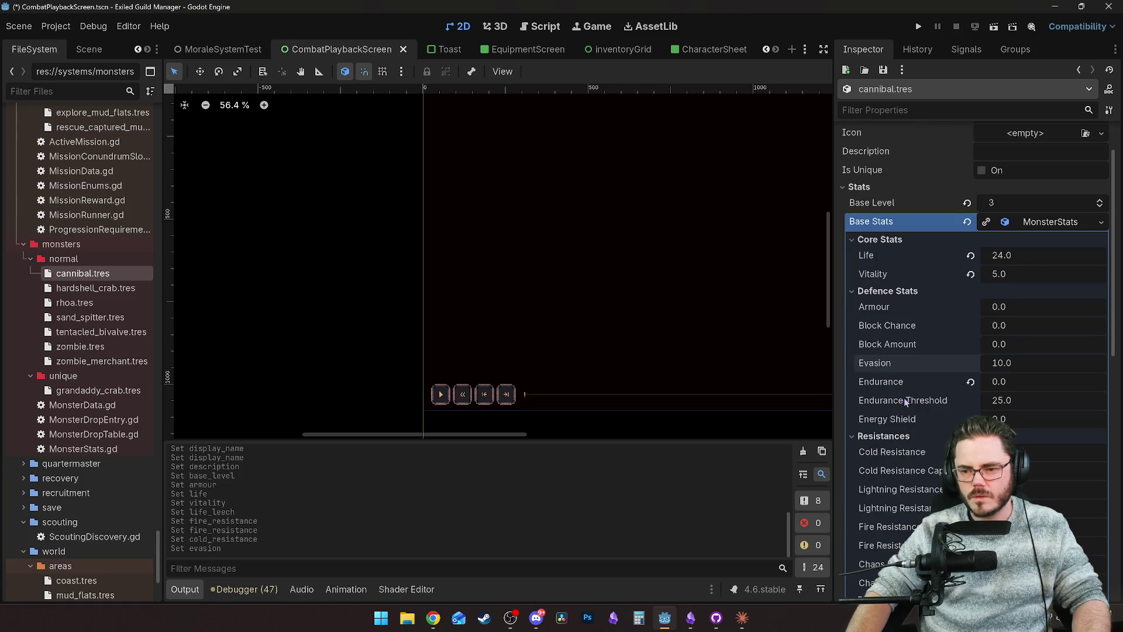
{"action": "scroll", "coordinate": [952, 302], "scroll_direction": "down", "scroll_amount": 2}
{"action": "left_click", "coordinate": [1020, 249]}
Step: Under Base Damage, set Physical Damage to range from 2 to 4
{"action": "scroll", "coordinate": [861, 333], "scroll_direction": "down", "scroll_amount": 5}
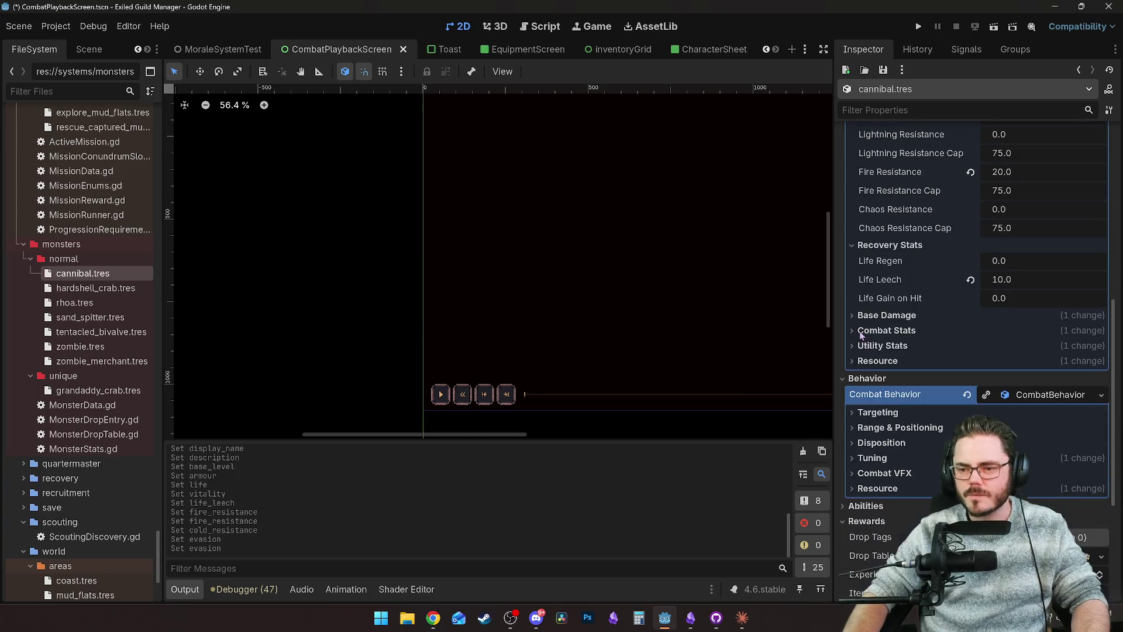
{"action": "left_click", "coordinate": [897, 317]}
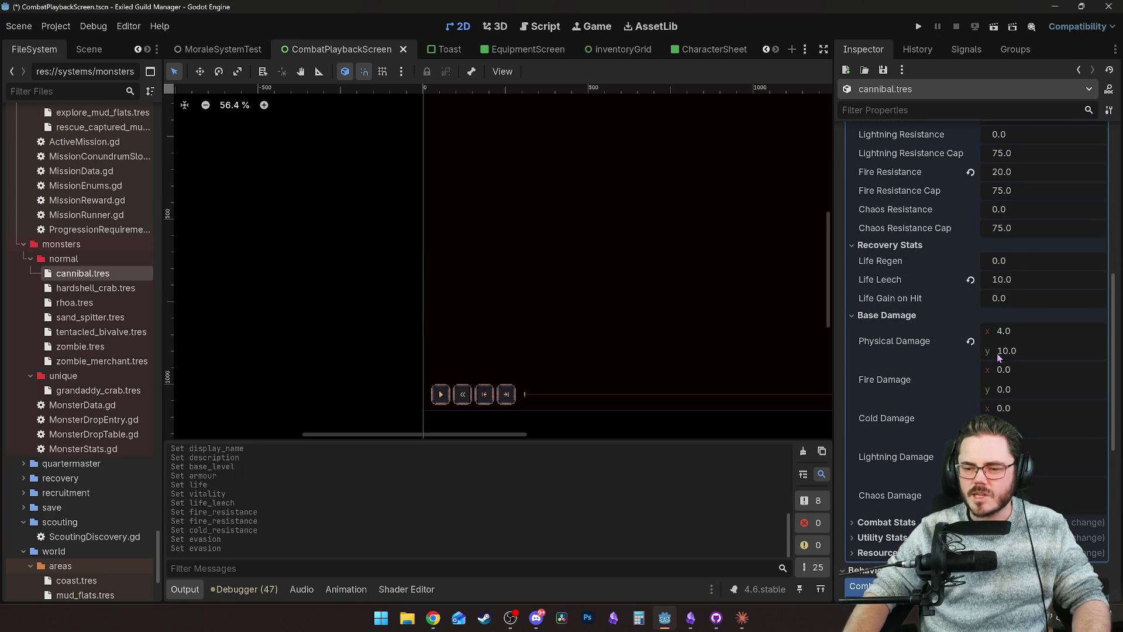
{"action": "left_click", "coordinate": [1015, 331]}
{"action": "type", "text": "2"}
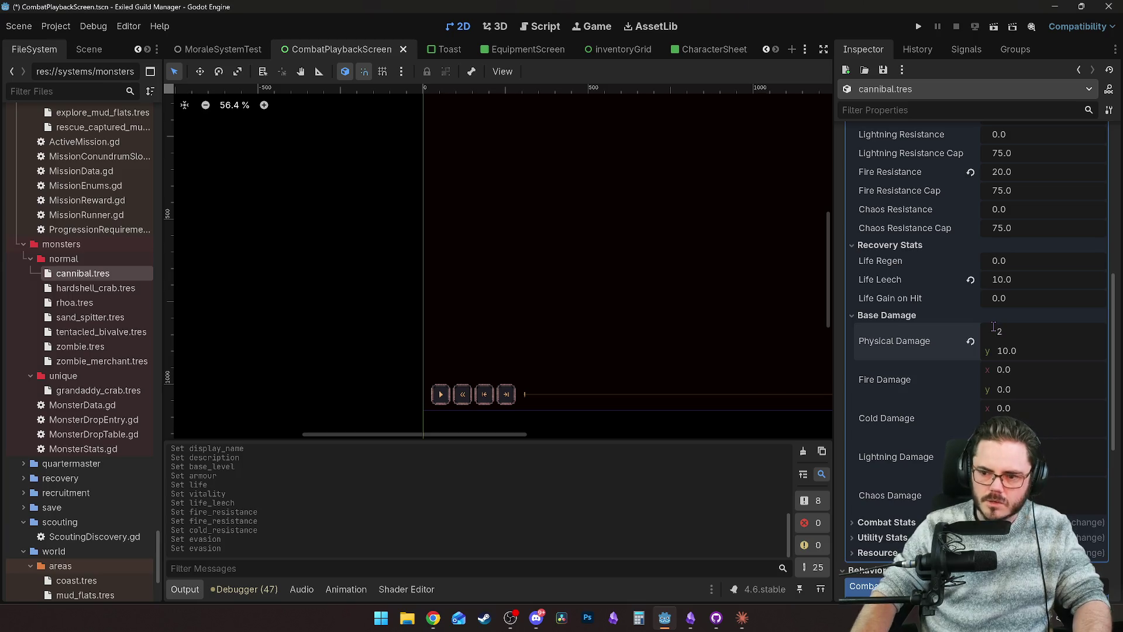
{"action": "left_click", "coordinate": [1023, 347]}
{"action": "type", "text": "8"}
{"action": "key", "text": "Return"}
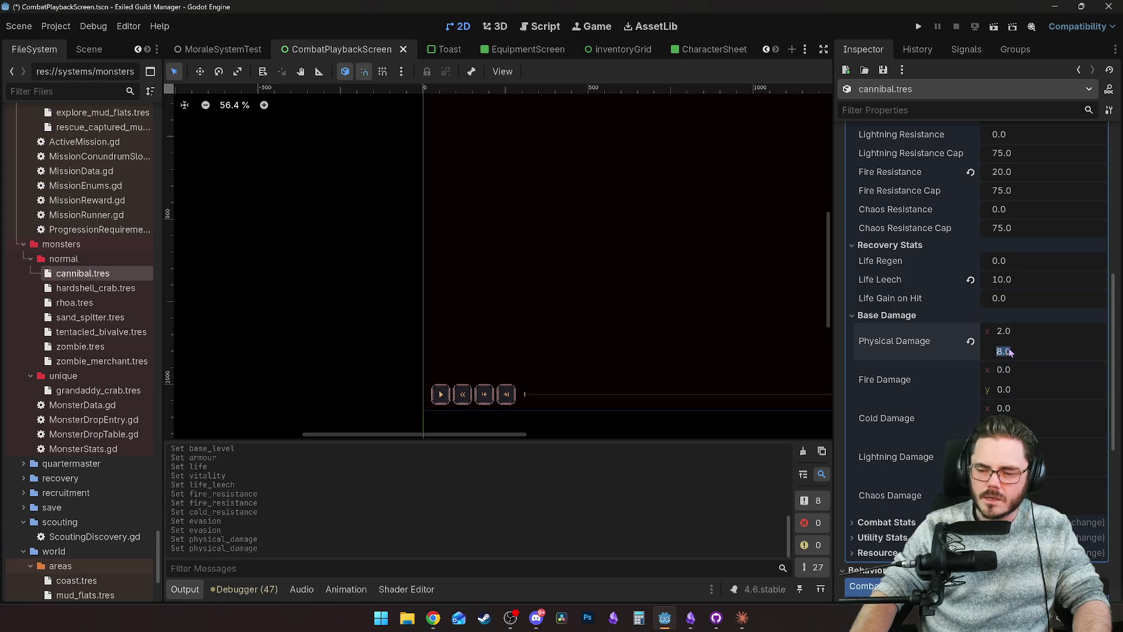
{"action": "left_click", "coordinate": [1008, 348]}
{"action": "type", "text": "4"}
Step: Set Fire Damage to range from 2 to 4
{"action": "left_click", "coordinate": [1009, 367]}
{"action": "type", "text": "2"}
{"action": "key", "text": "Return"}
{"action": "left_click", "coordinate": [1000, 383]}
{"action": "type", "text": "4"}
{"action": "key", "text": "Return"}
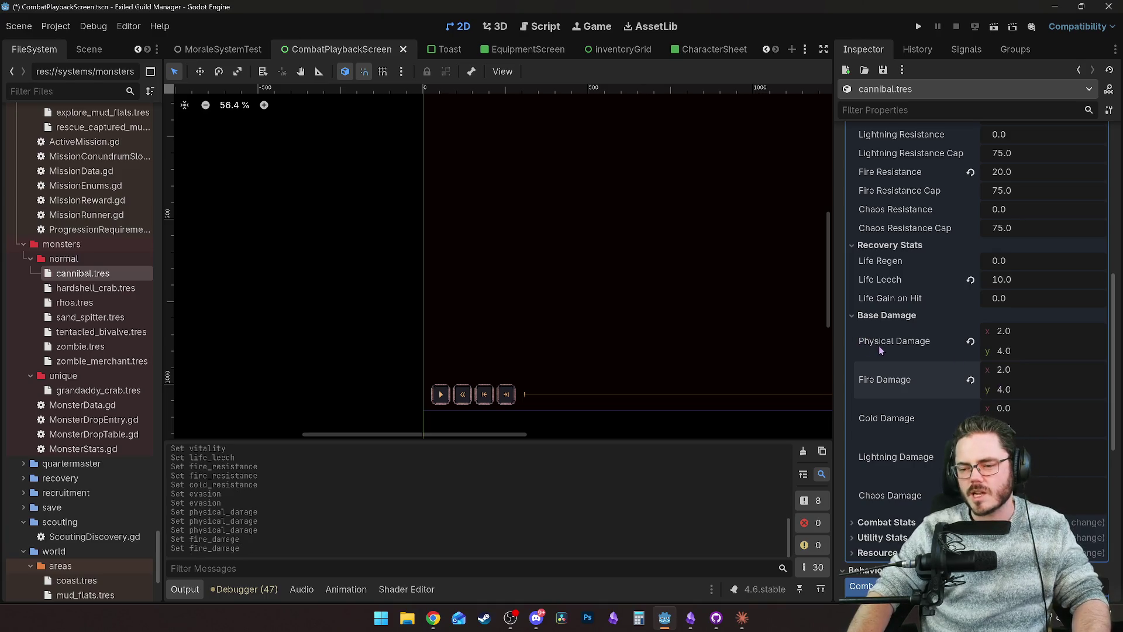
{"action": "mouse_move", "coordinate": [878, 345]}
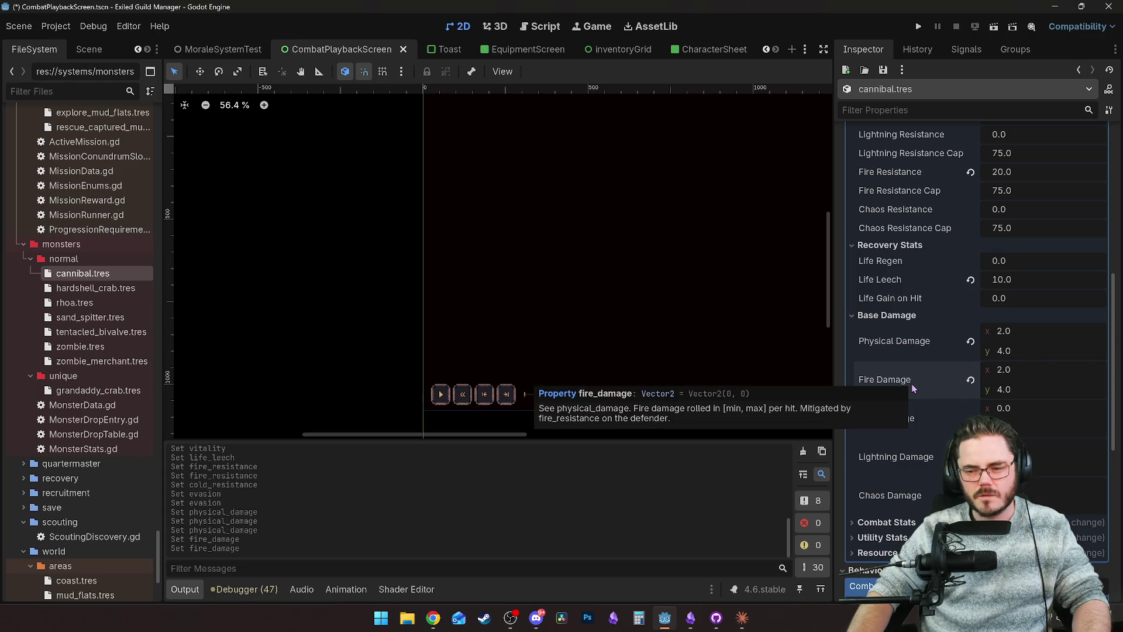
{"action": "left_click", "coordinate": [1000, 375]}
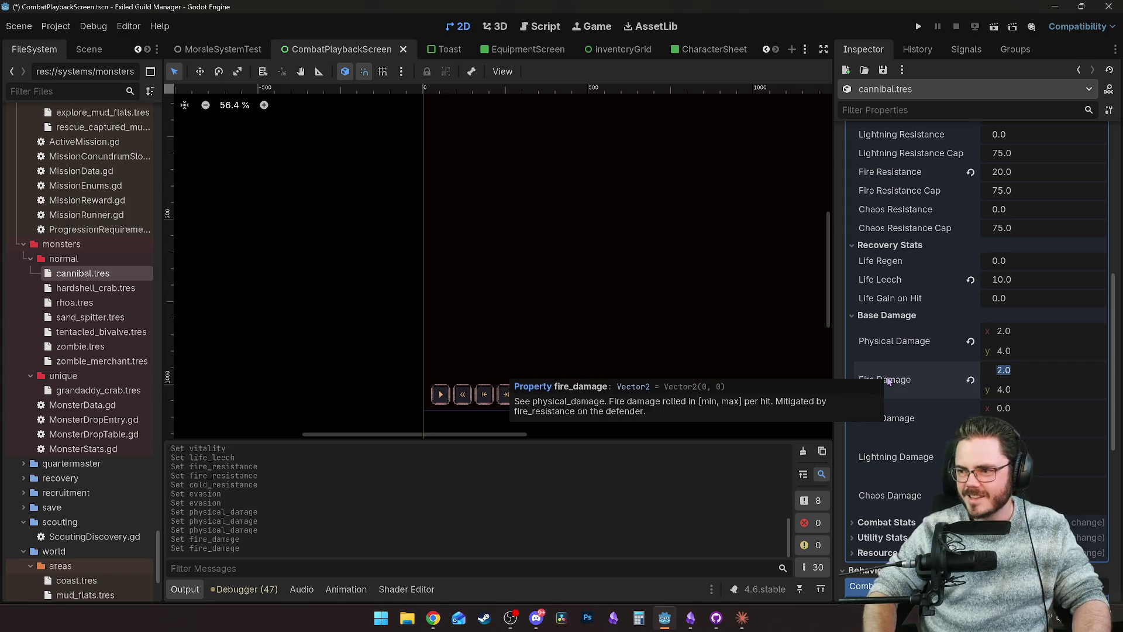
{"action": "left_click", "coordinate": [907, 353]}
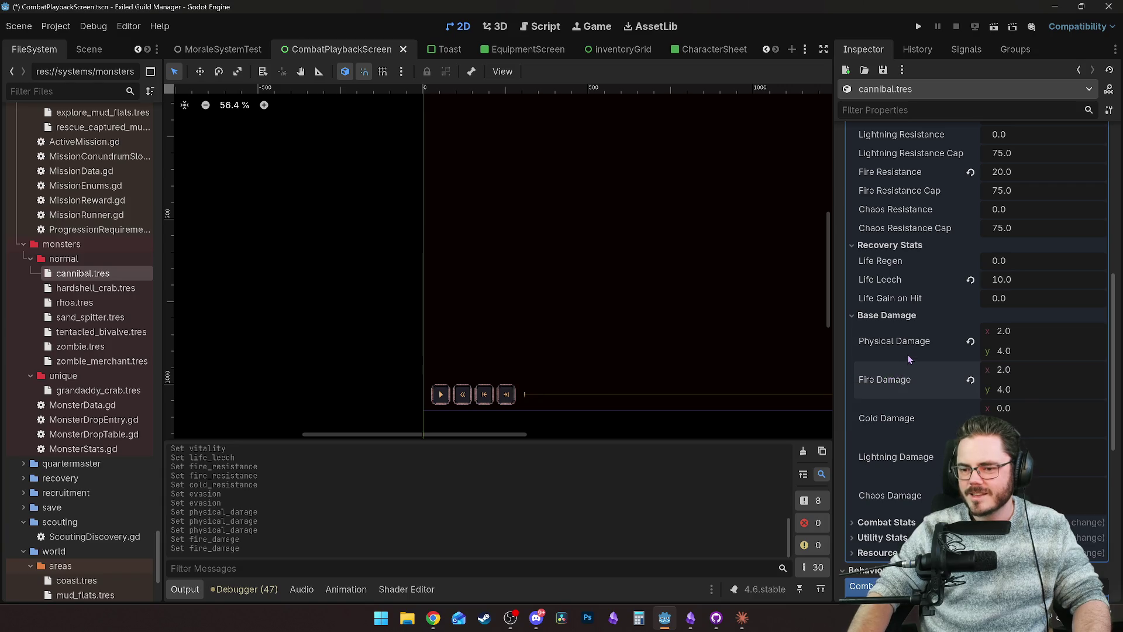
Step: Set Attack Speed to 1.1 and Movement to 10 in the combat and utility stats
{"action": "scroll", "coordinate": [907, 377], "scroll_direction": "down", "scroll_amount": 2}
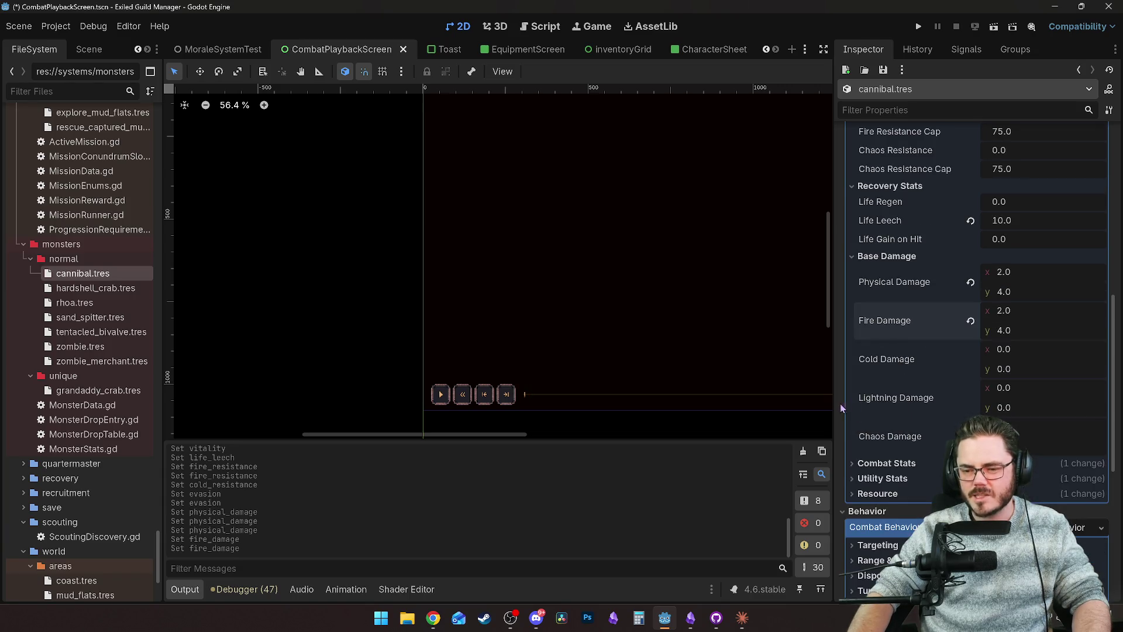
{"action": "left_click", "coordinate": [897, 465]}
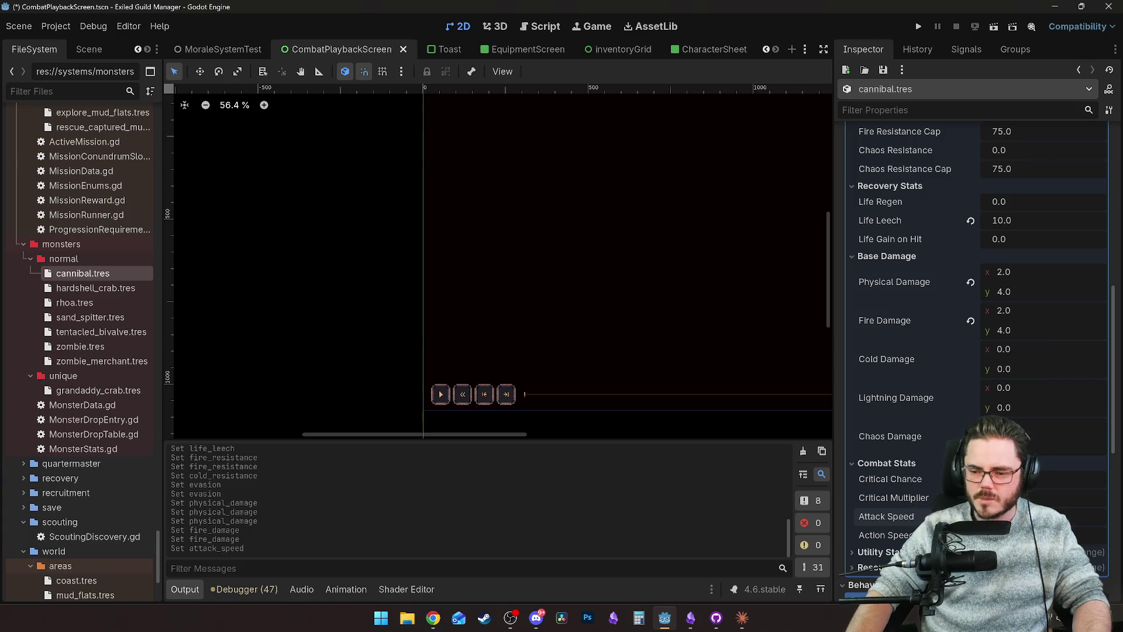
{"action": "scroll", "coordinate": [907, 503], "scroll_direction": "down", "scroll_amount": 2}
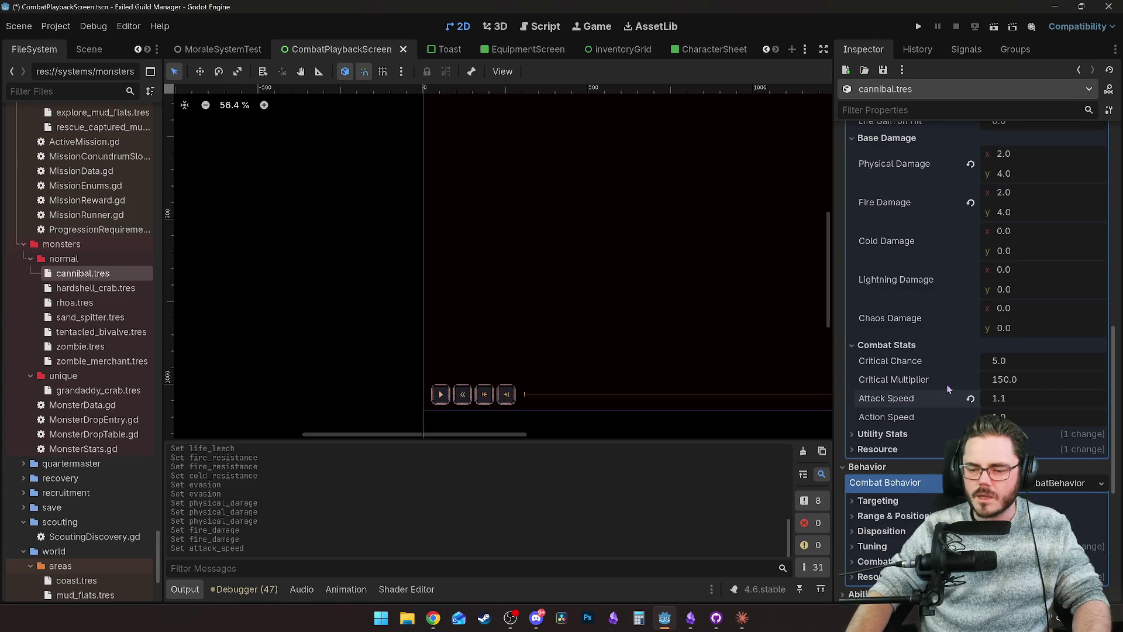
{"action": "left_click", "coordinate": [886, 433]}
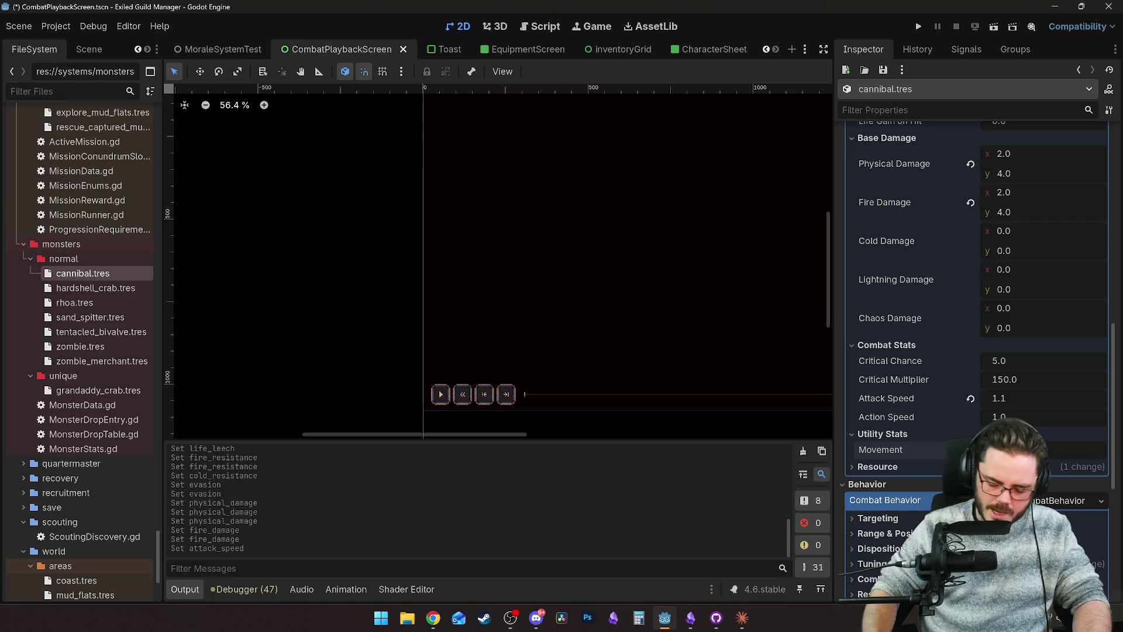
{"action": "key", "text": "Return"}
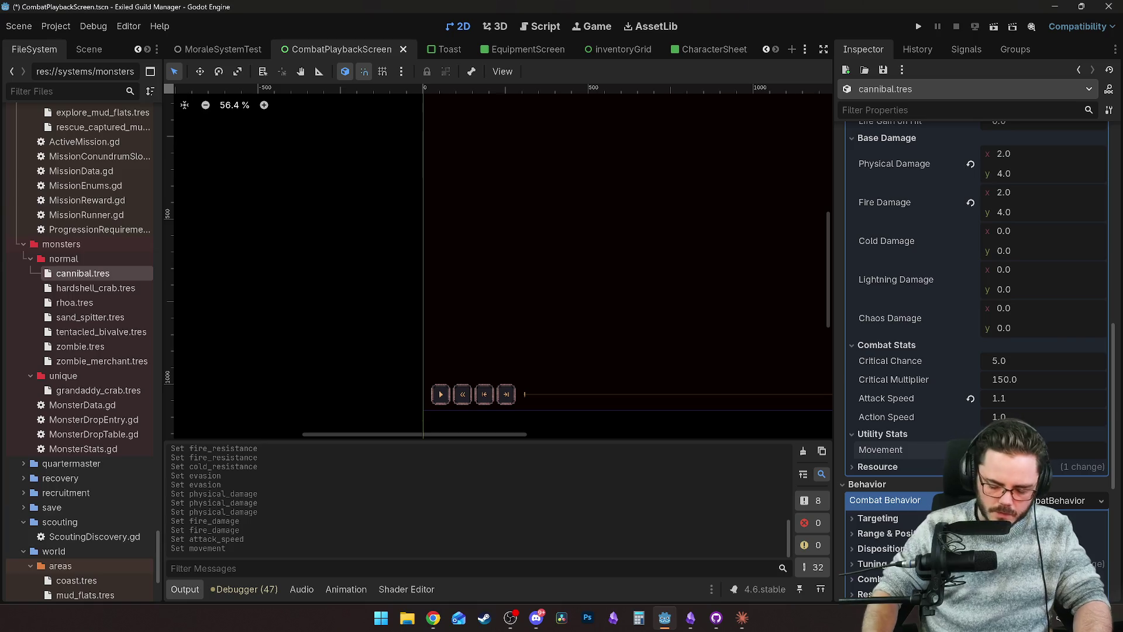
Step: Compare against rhoa.tres's Movement of 20, then return to cannibal.tres
{"action": "left_click", "coordinate": [71, 303]}
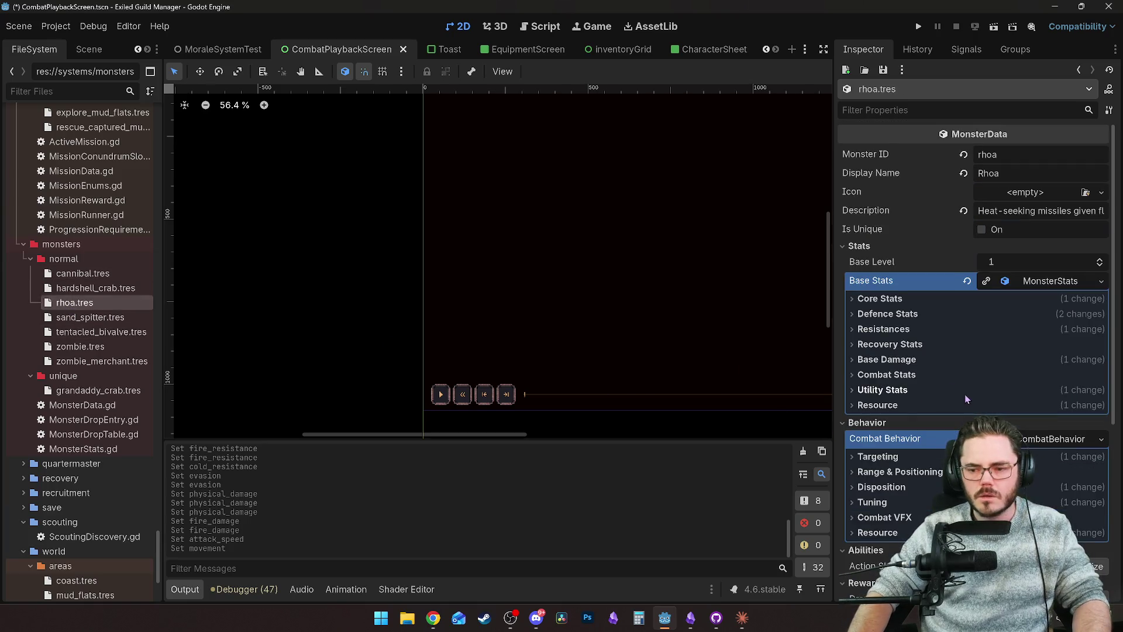
{"action": "left_click", "coordinate": [883, 390]}
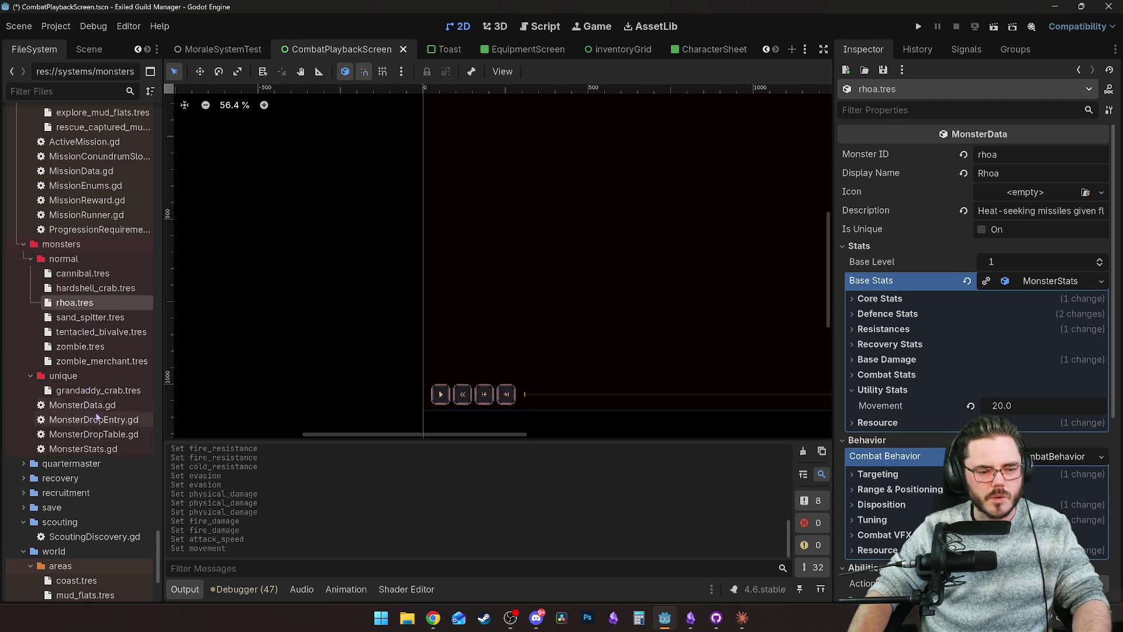
{"action": "left_click", "coordinate": [86, 273]}
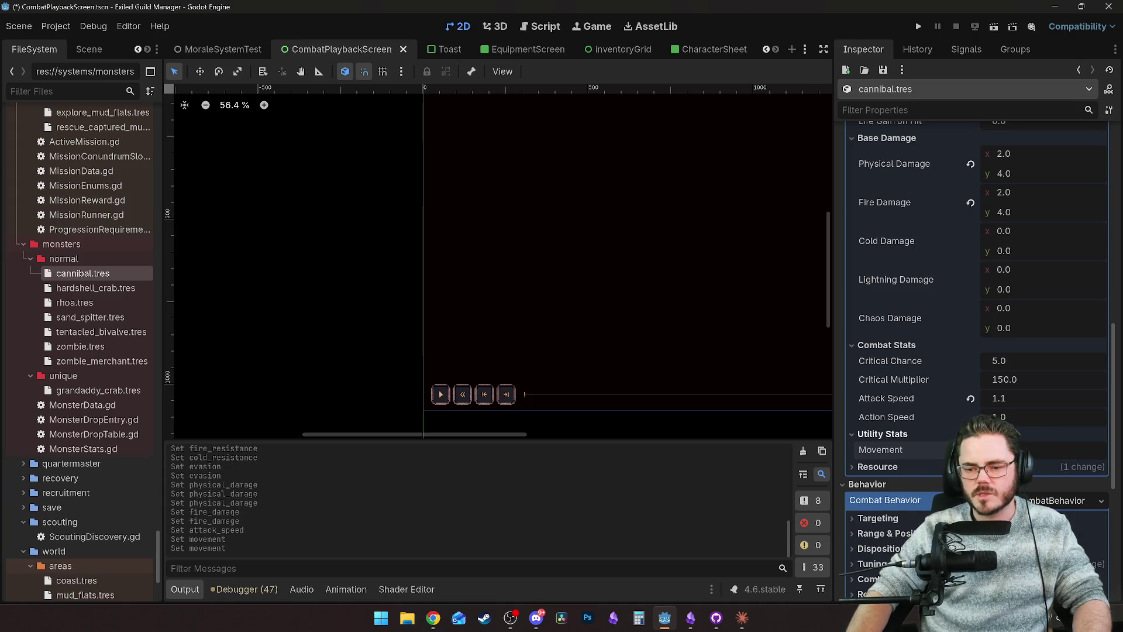
{"action": "scroll", "coordinate": [883, 464], "scroll_direction": "down", "scroll_amount": 4}
Step: Set the cannibal's Aggro Type to target the Highest Hp enemy
{"action": "left_click", "coordinate": [906, 402]}
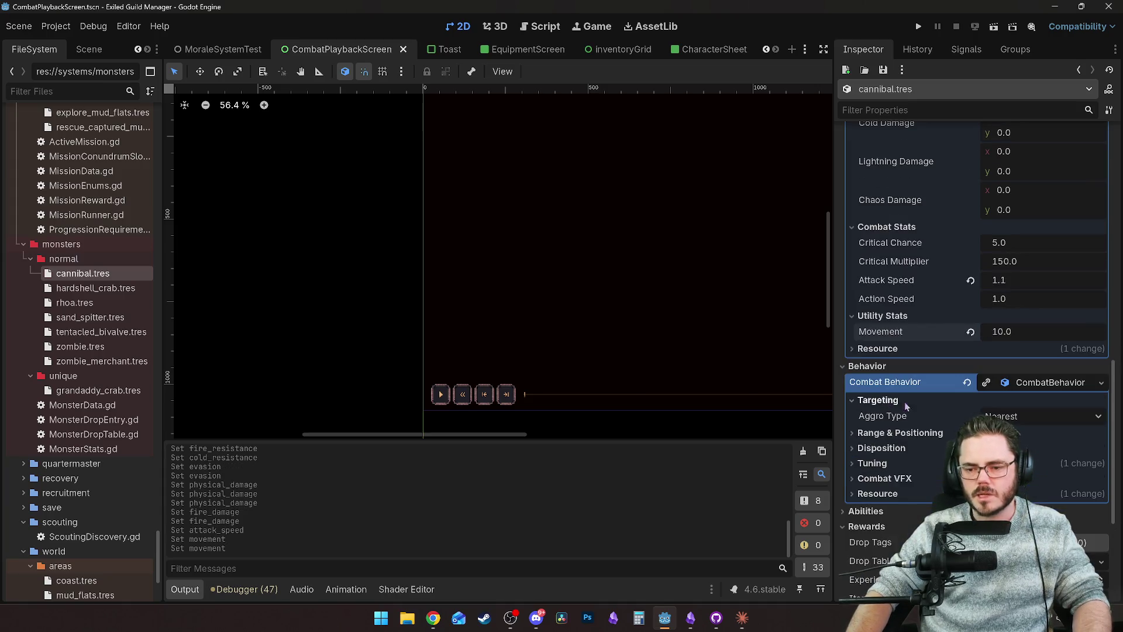
{"action": "scroll", "coordinate": [959, 386], "scroll_direction": "down", "scroll_amount": 2}
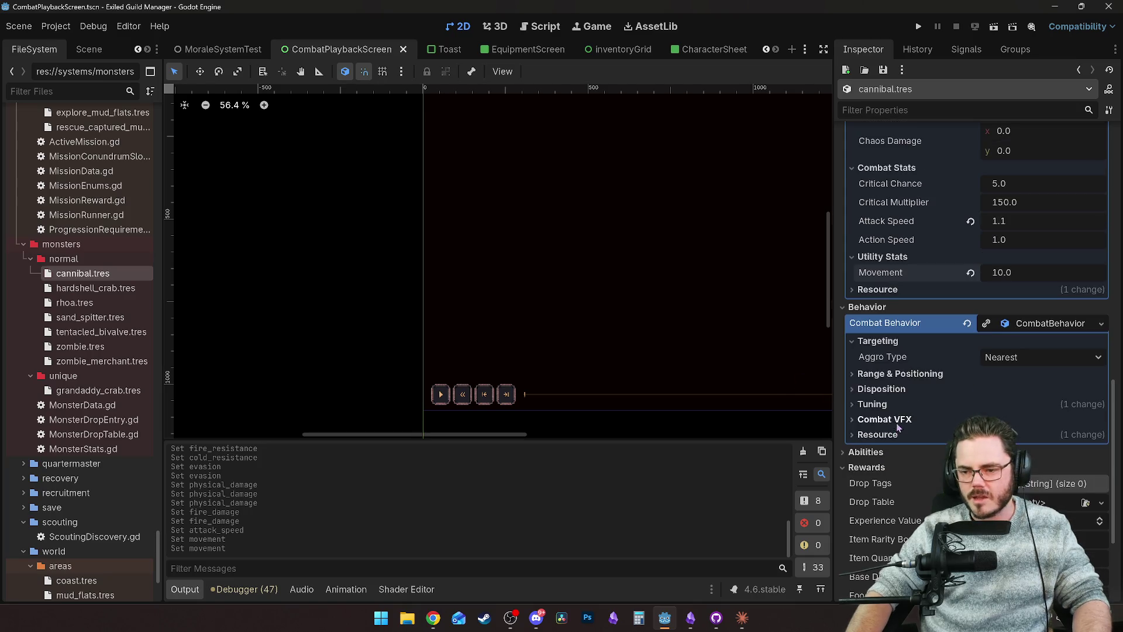
{"action": "left_click", "coordinate": [994, 358]}
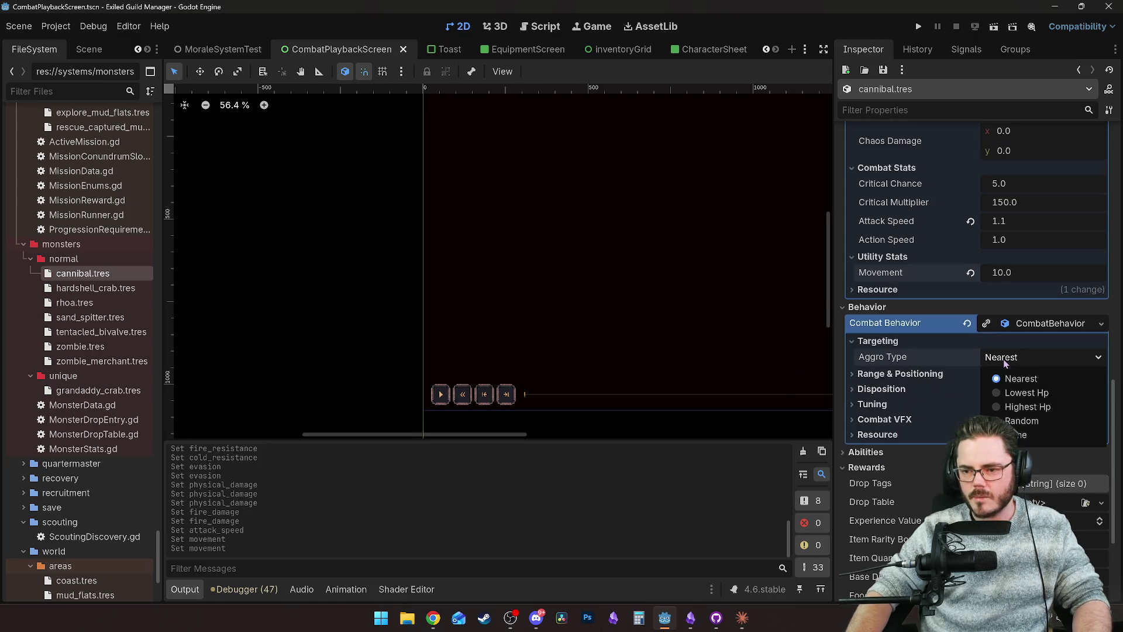
{"action": "left_click", "coordinate": [1035, 408]}
{"action": "left_click", "coordinate": [924, 373]}
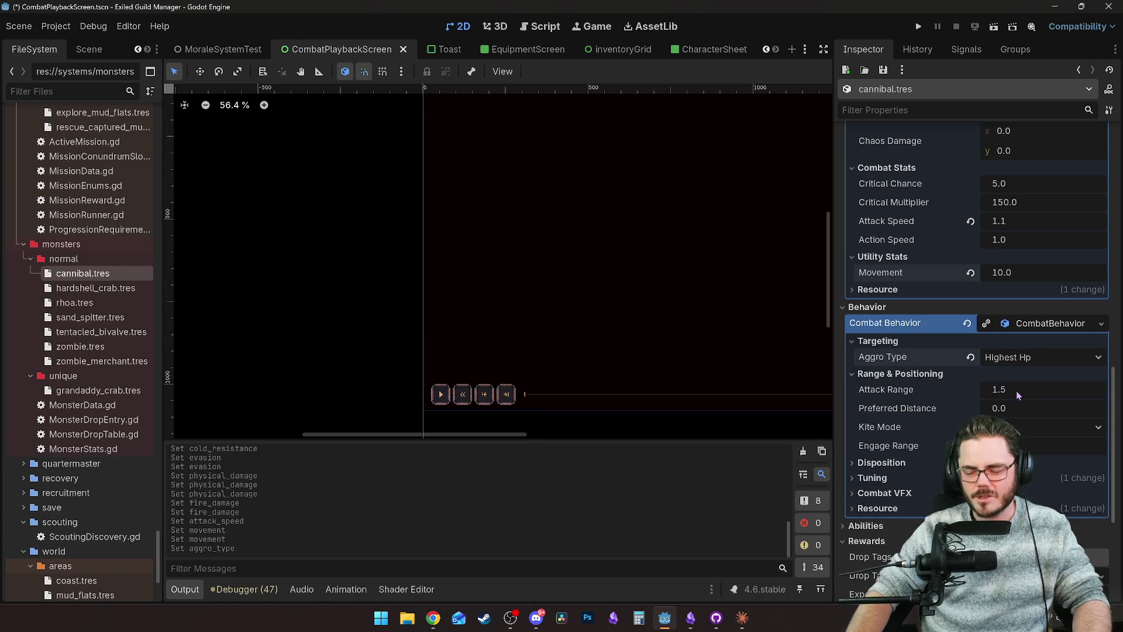
{"action": "scroll", "coordinate": [912, 415], "scroll_direction": "down", "scroll_amount": 2}
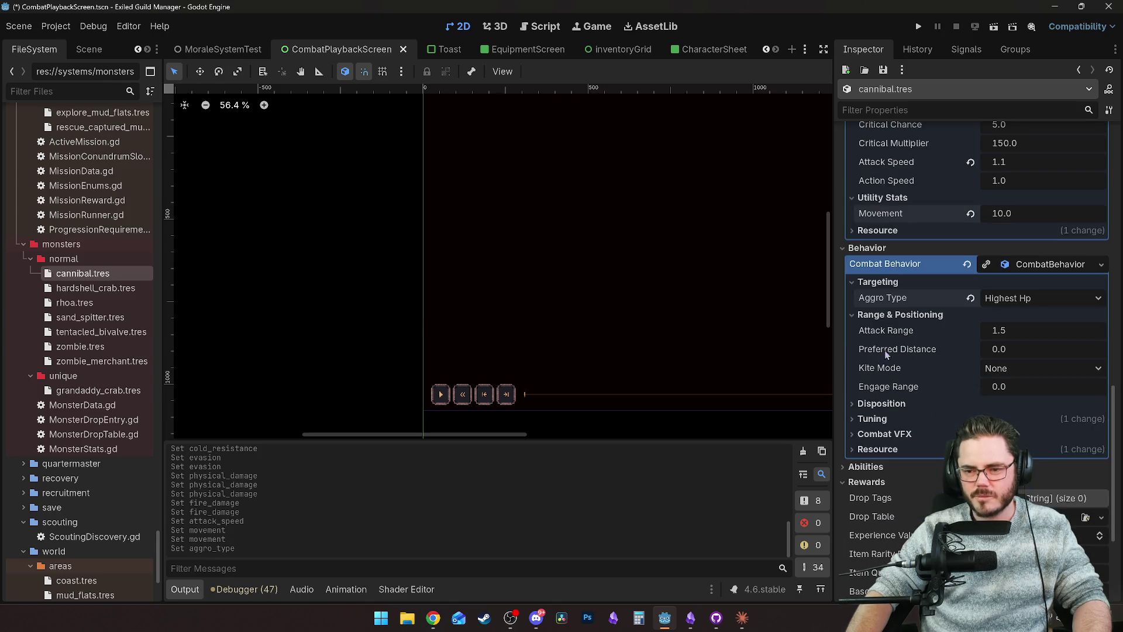
{"action": "scroll", "coordinate": [881, 328], "scroll_direction": "down", "scroll_amount": 2}
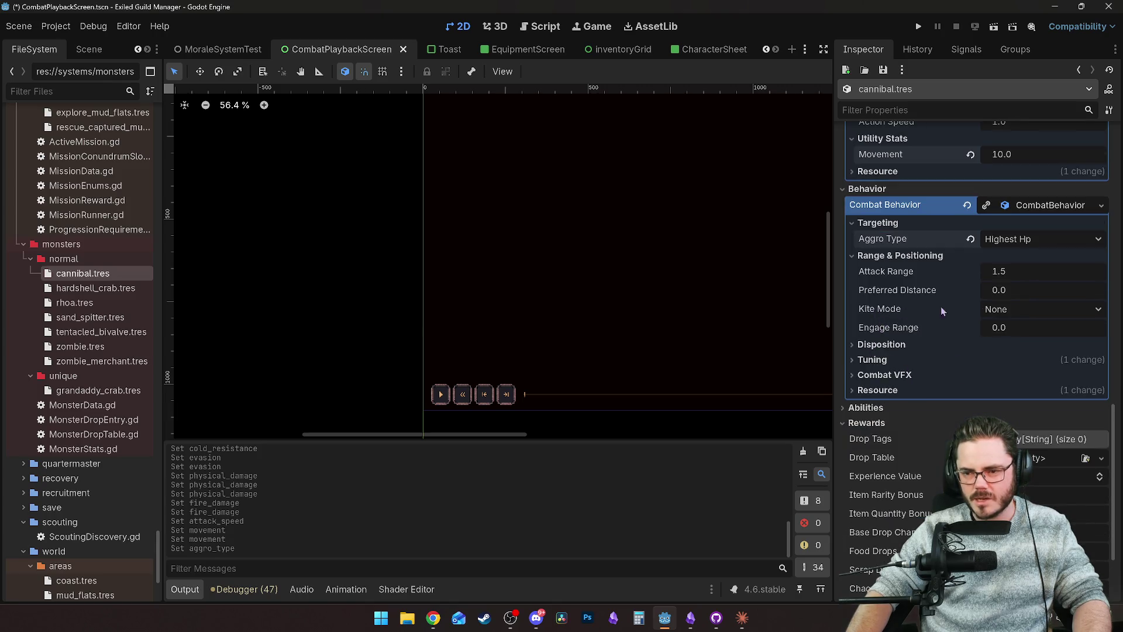
Step: Set the Disposition stance to Aggressive and expand Tuning's Tactical Profile
{"action": "left_click", "coordinate": [881, 343]}
{"action": "left_click", "coordinate": [1030, 361]}
{"action": "left_click", "coordinate": [1012, 377]}
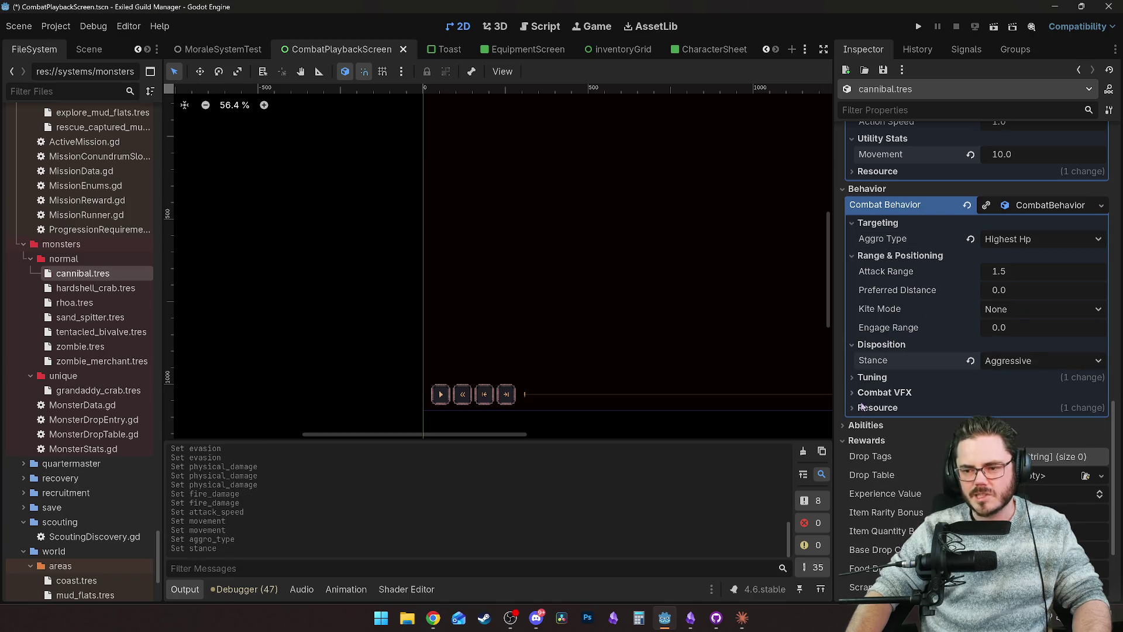
{"action": "left_click", "coordinate": [872, 377]}
{"action": "left_click", "coordinate": [1036, 394]}
{"action": "scroll", "coordinate": [1006, 362], "scroll_direction": "down", "scroll_amount": 2}
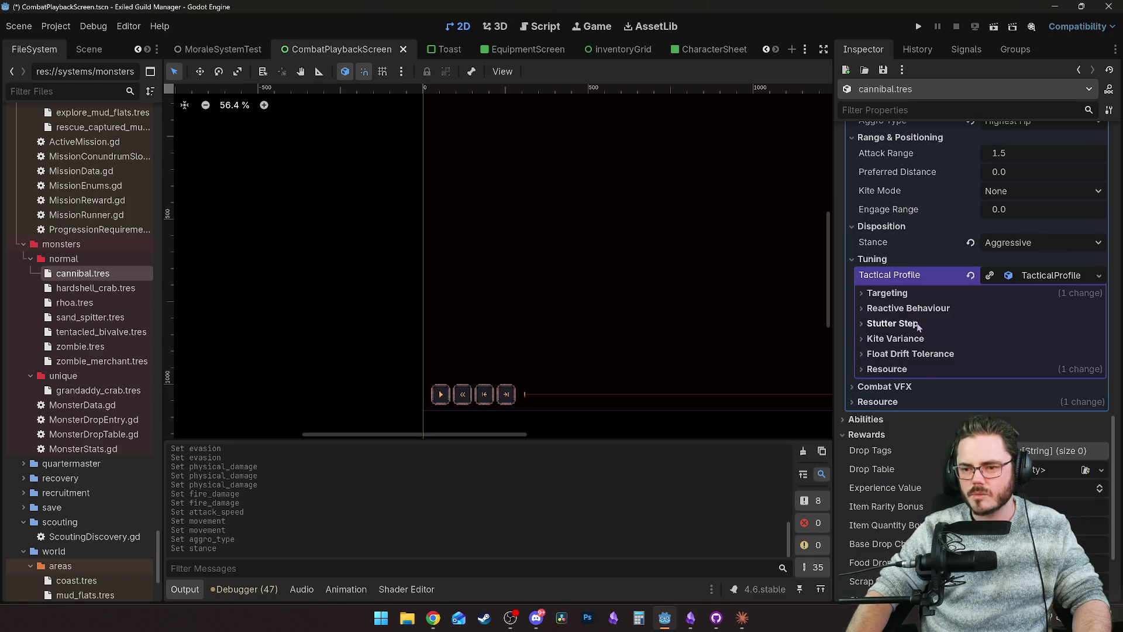
Step: Set Sticky Target Duration to 2.5 s in the targeting tuning group
{"action": "left_click", "coordinate": [887, 293]}
{"action": "left_click", "coordinate": [1001, 310]}
{"action": "type", "text": "2.5"}
{"action": "key", "text": "Return"}
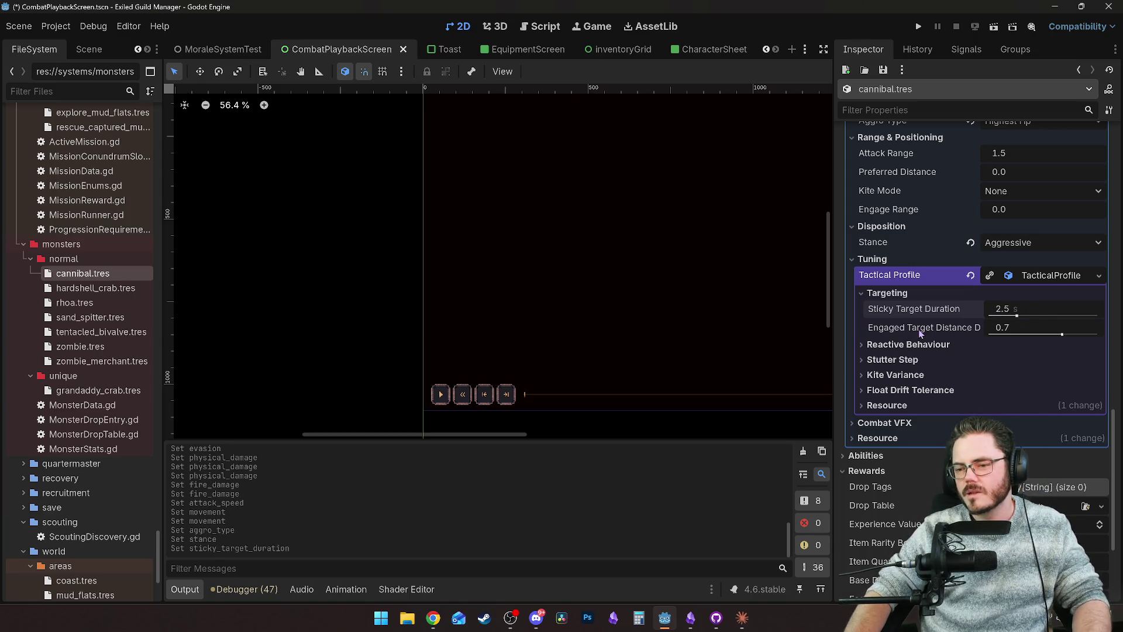
{"action": "mouse_move", "coordinate": [1002, 335]}
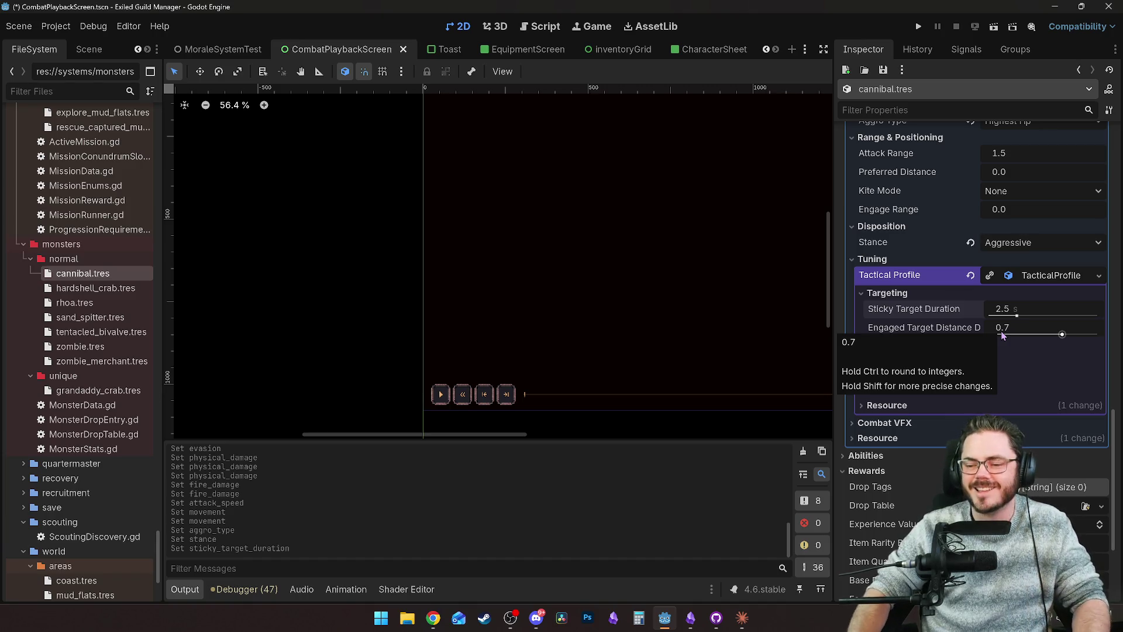
{"action": "mouse_move", "coordinate": [943, 326]}
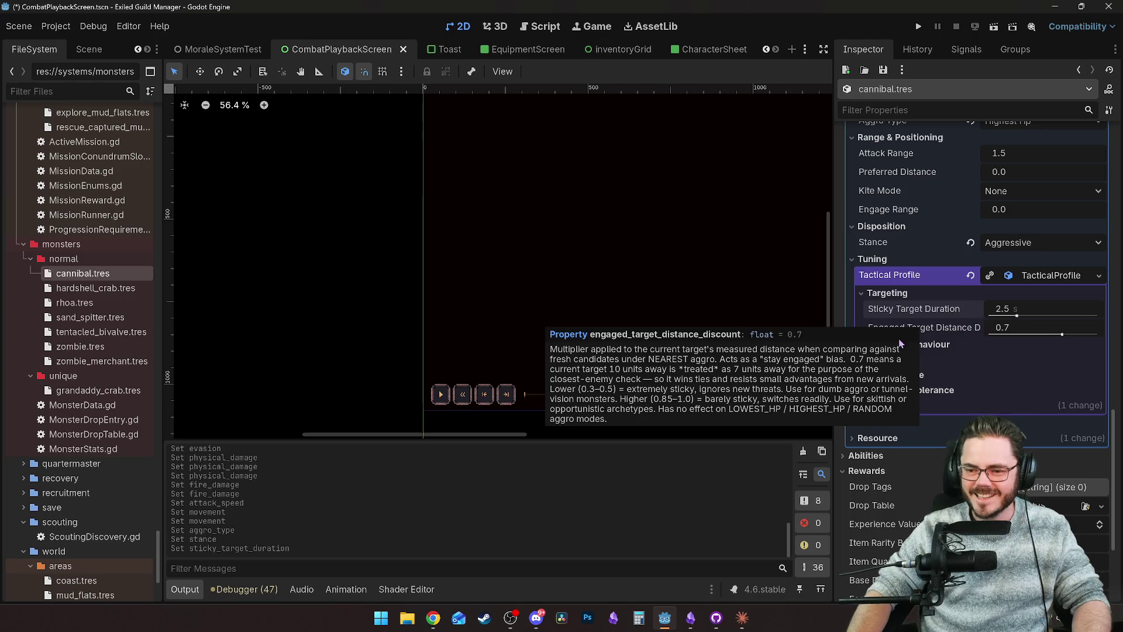
Step: Set Melee Threat Memory Dur to 0.5 s under reactive behaviour
{"action": "left_click", "coordinate": [939, 348]}
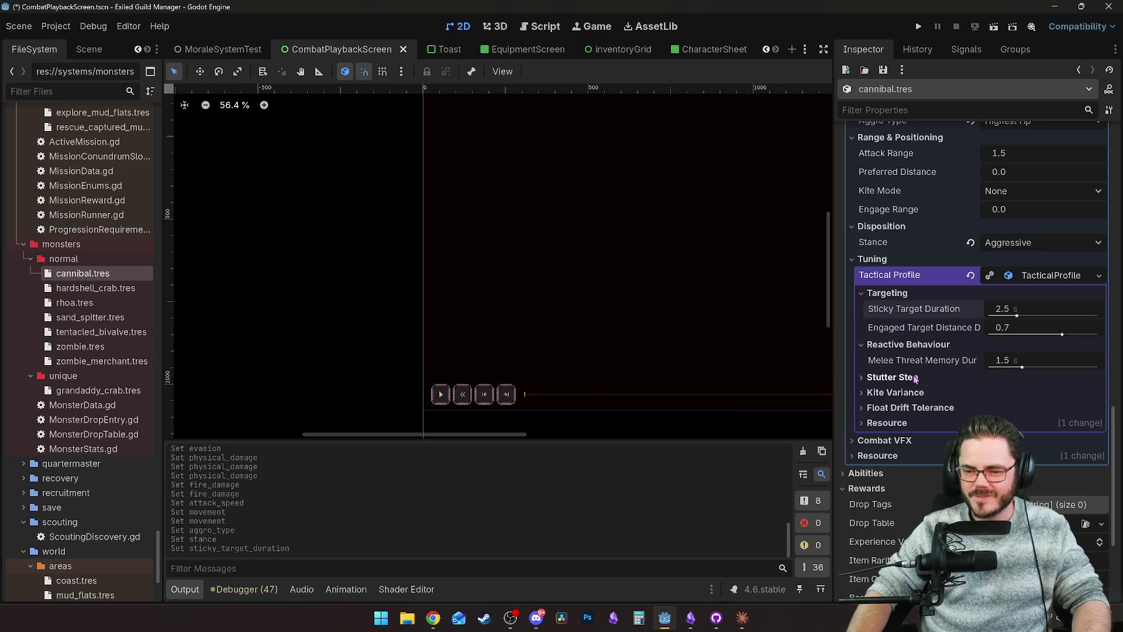
{"action": "left_click", "coordinate": [1011, 358]}
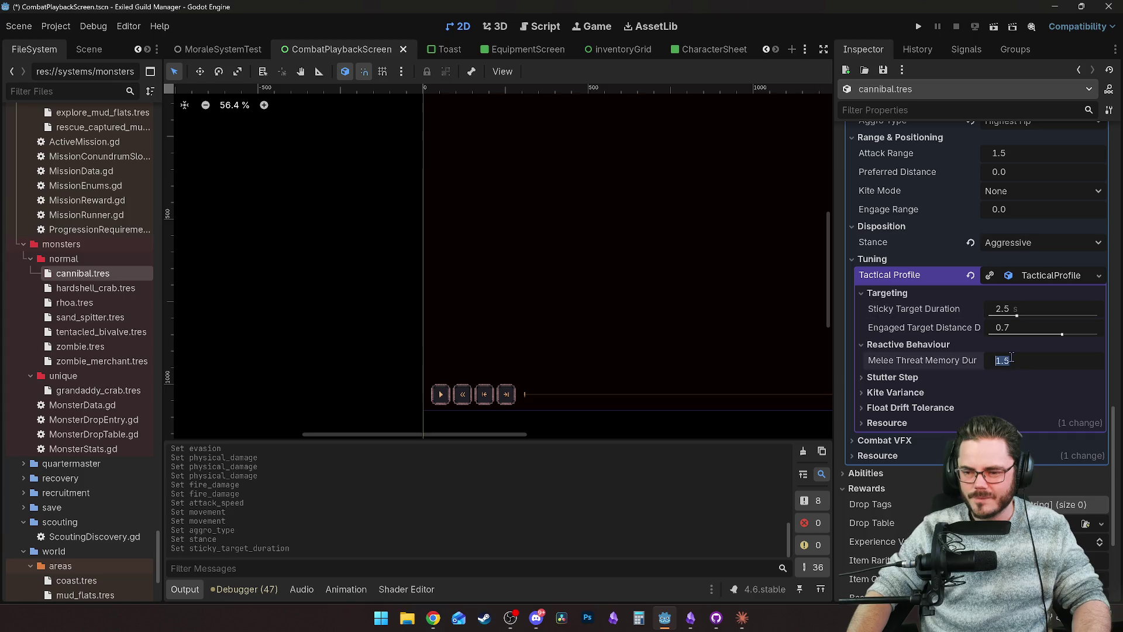
{"action": "mouse_move", "coordinate": [943, 341]}
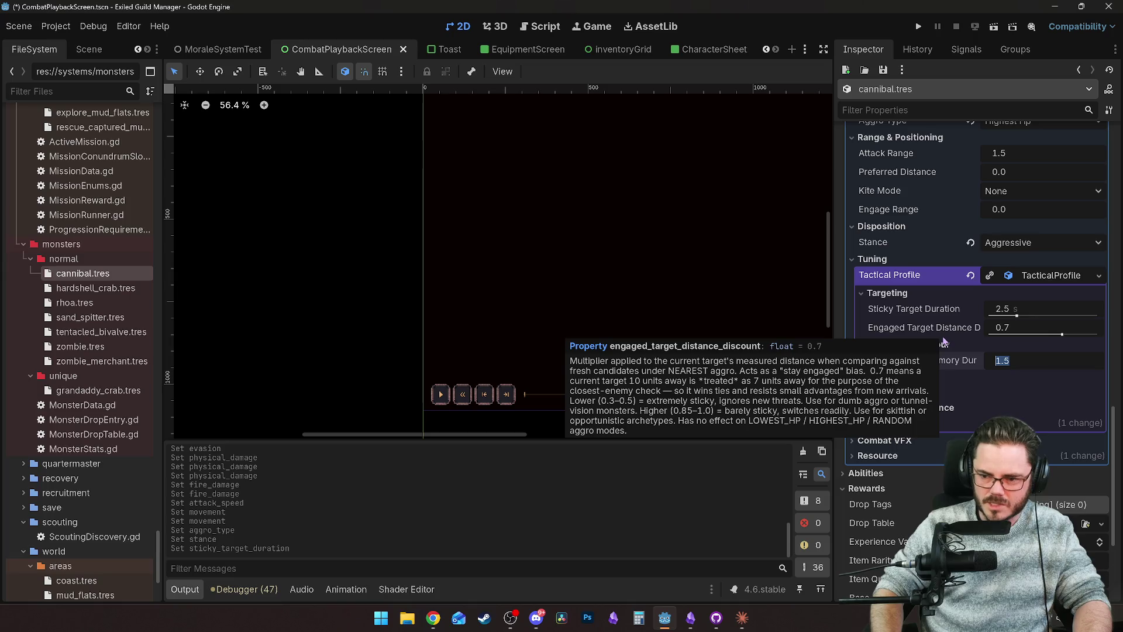
{"action": "type", "text": "0.5"}
{"action": "key", "text": "Return"}
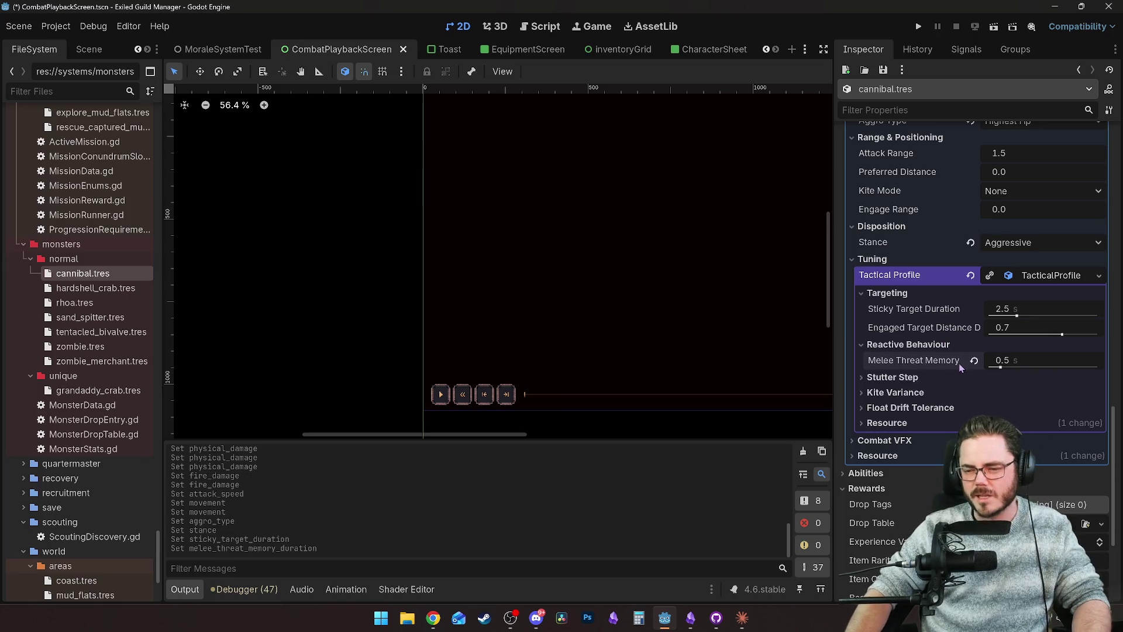
Step: Expand the Stutter Step, Kite Variance, Float Drift Tolerance and Combat VFX groups
{"action": "left_click", "coordinate": [908, 377]}
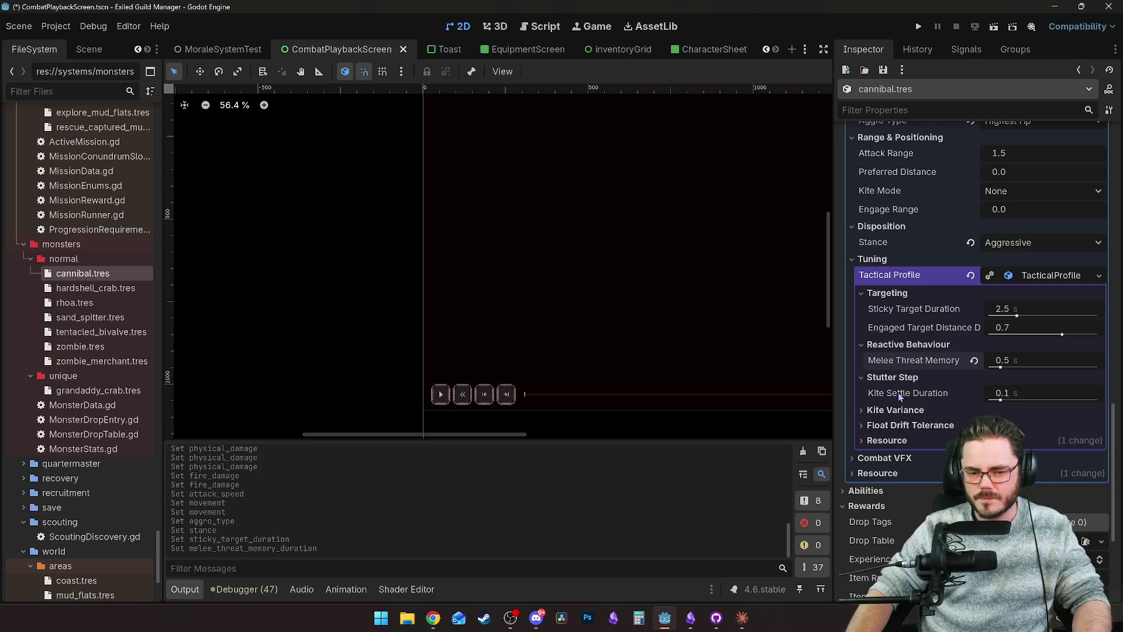
{"action": "scroll", "coordinate": [904, 377], "scroll_direction": "down", "scroll_amount": 2}
{"action": "left_click", "coordinate": [912, 351]}
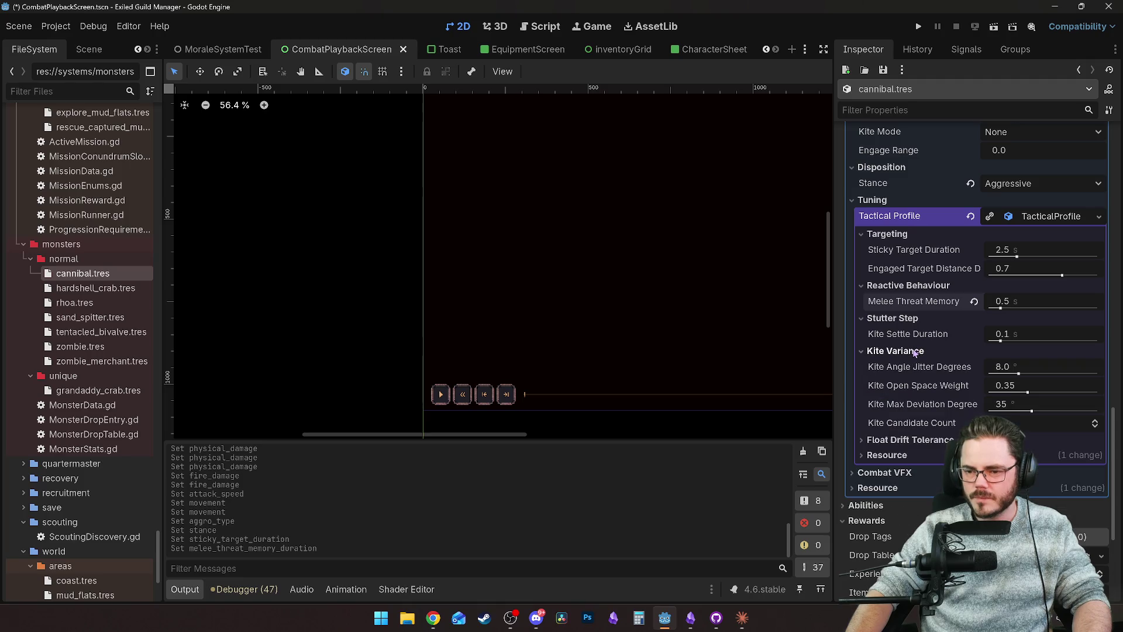
{"action": "left_click", "coordinate": [916, 439]}
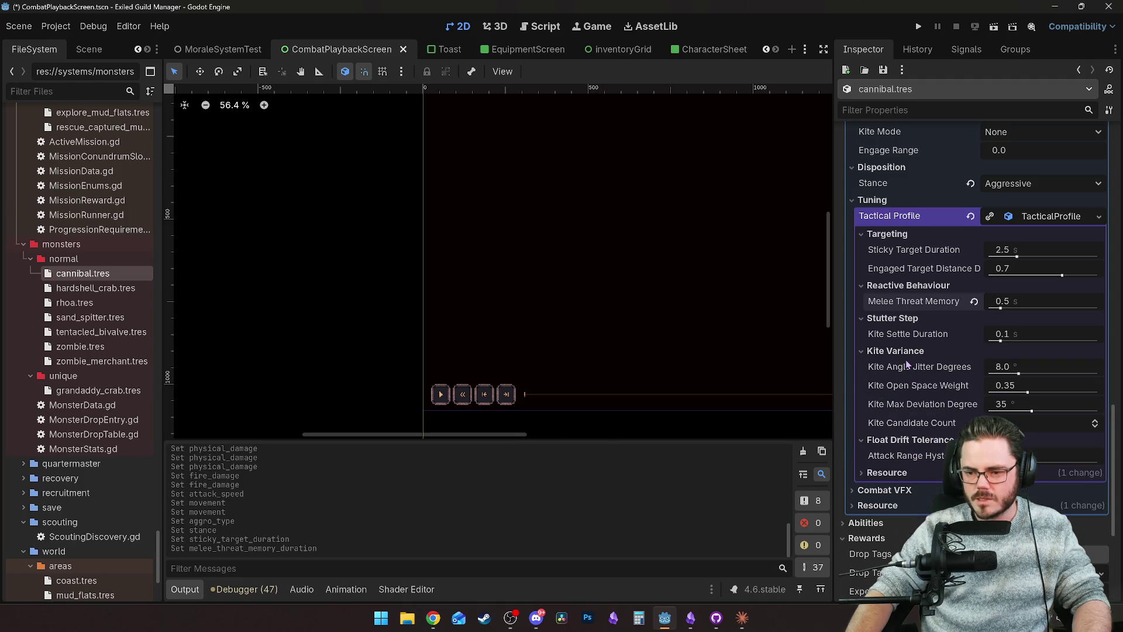
{"action": "scroll", "coordinate": [905, 486], "scroll_direction": "down", "scroll_amount": 3}
{"action": "left_click", "coordinate": [889, 314]}
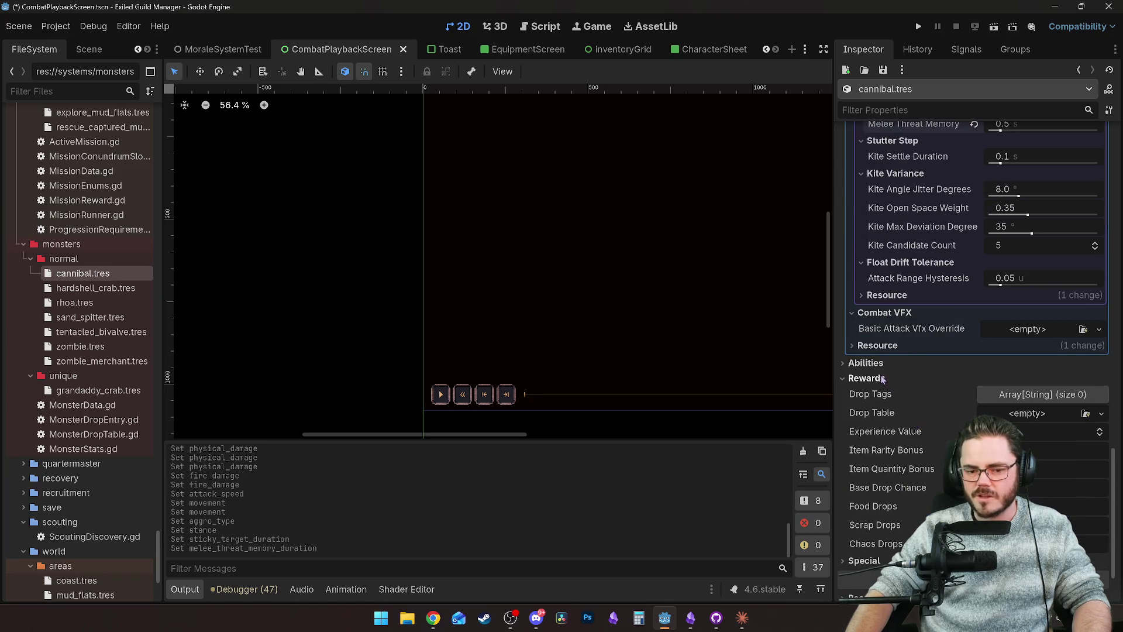
{"action": "mouse_move", "coordinate": [861, 341]}
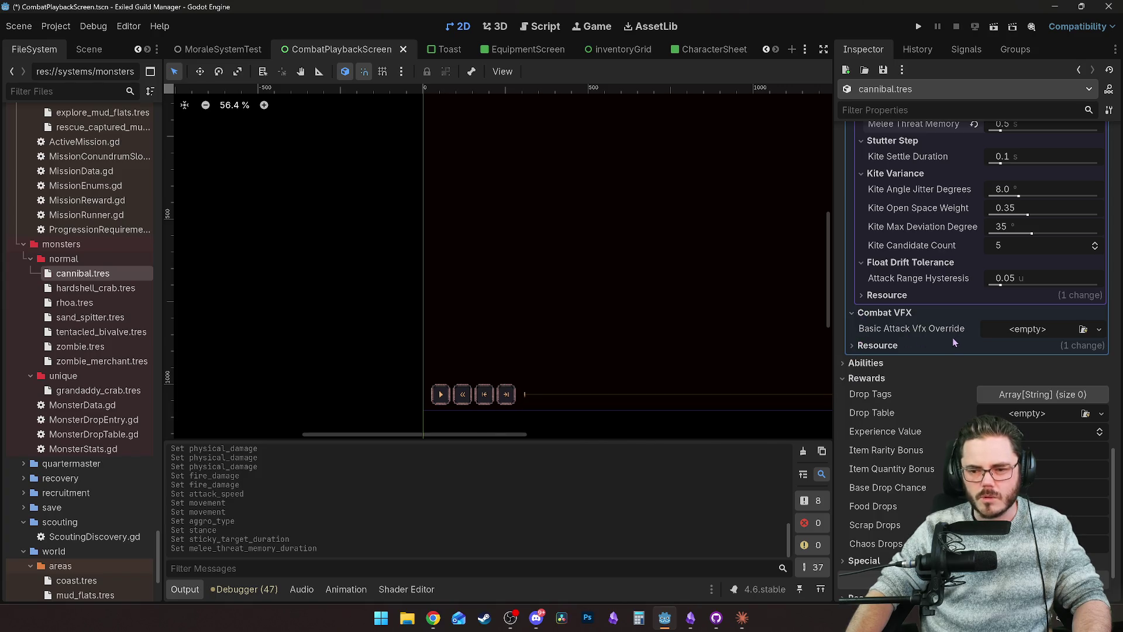
{"action": "mouse_move", "coordinate": [954, 341]}
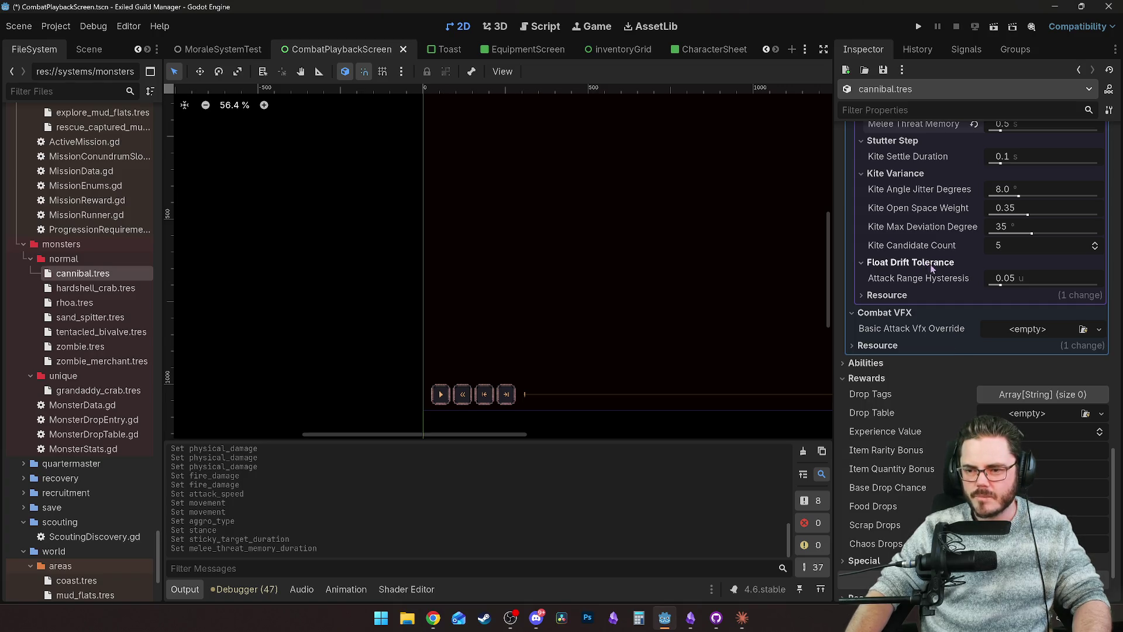
{"action": "left_click", "coordinate": [1026, 330]}
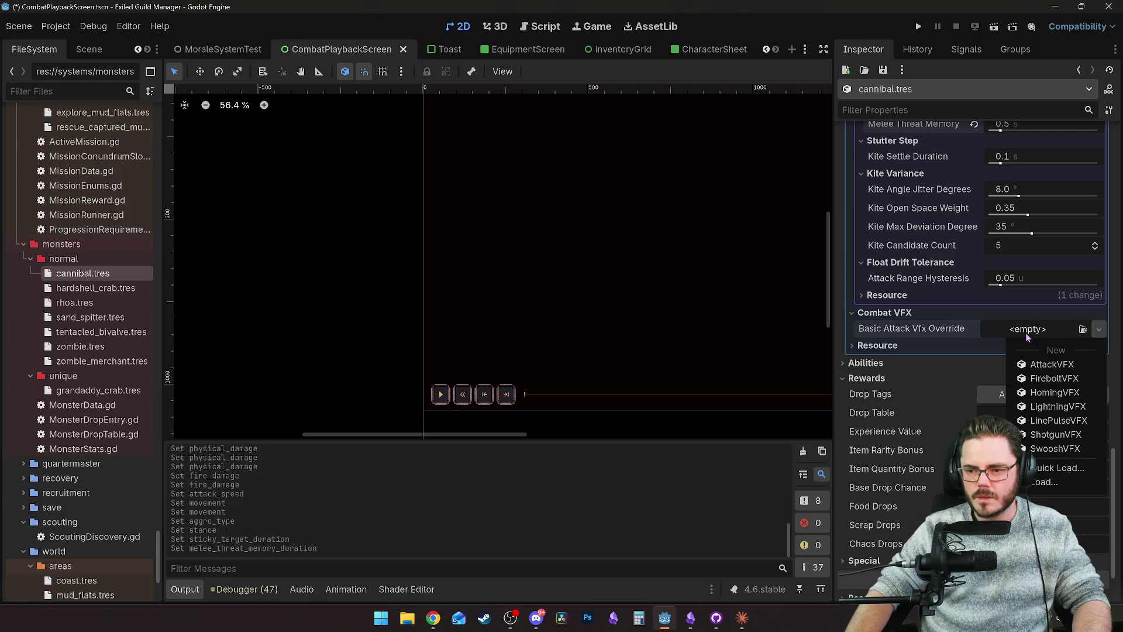
{"action": "left_click", "coordinate": [1098, 330]}
{"action": "left_click", "coordinate": [1098, 331]}
{"action": "left_click", "coordinate": [1083, 467]}
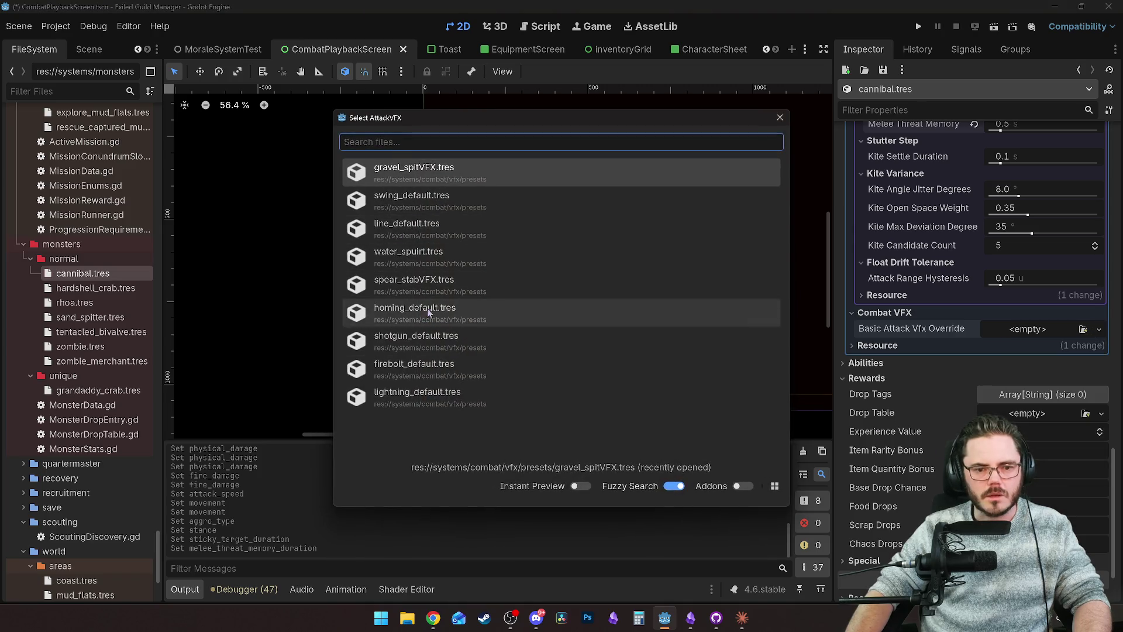
{"action": "left_click", "coordinate": [420, 199]}
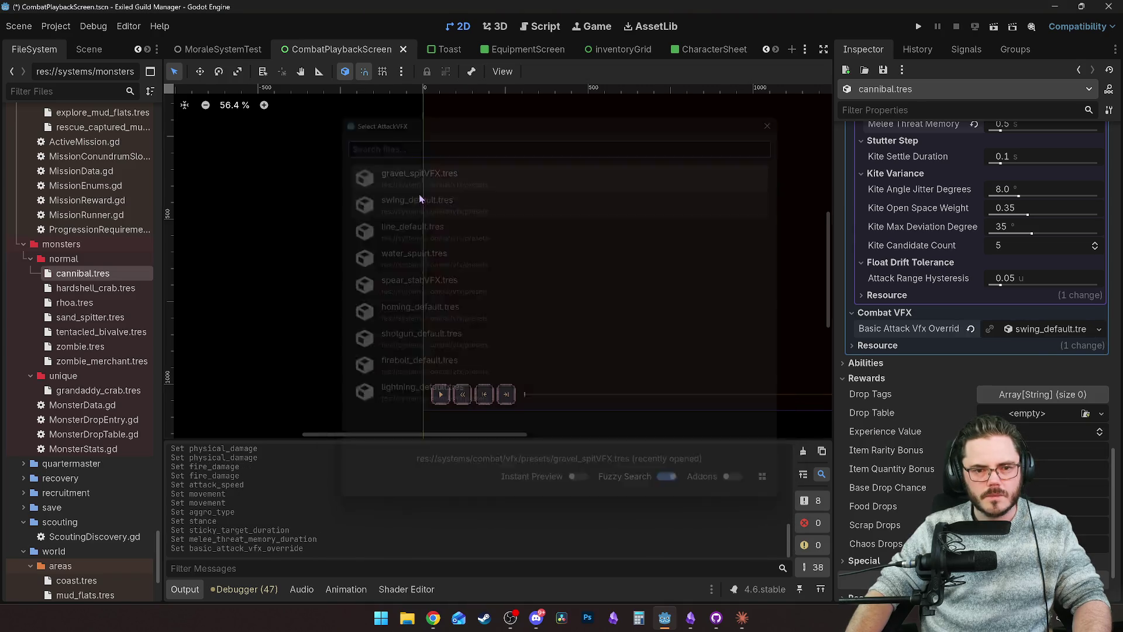
{"action": "left_click", "coordinate": [1018, 332]}
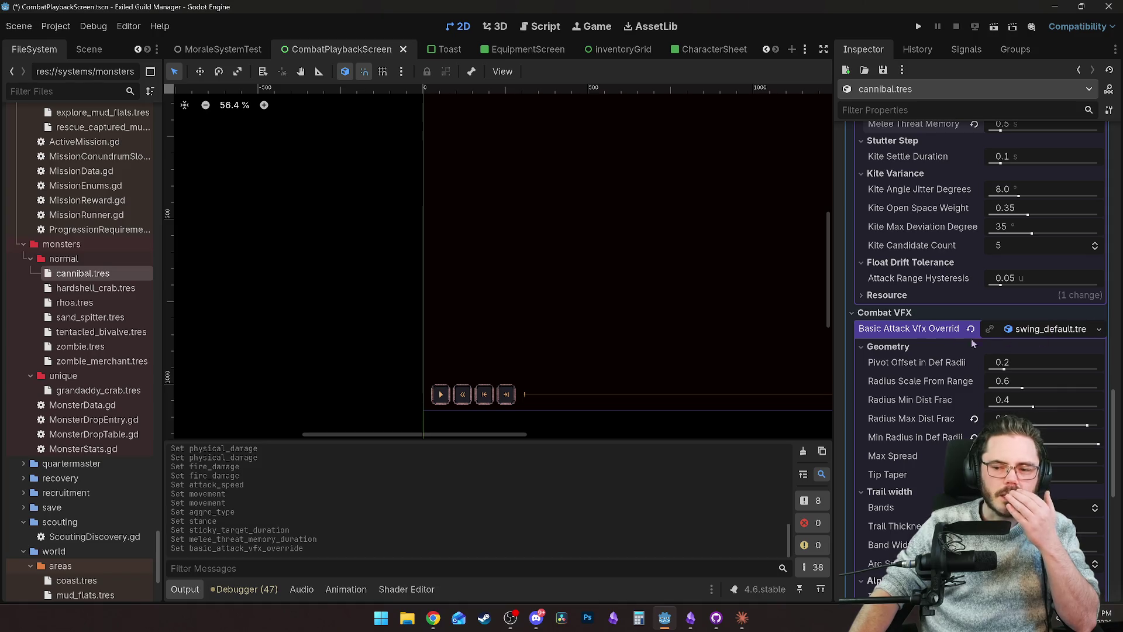
{"action": "mouse_move", "coordinate": [974, 338]}
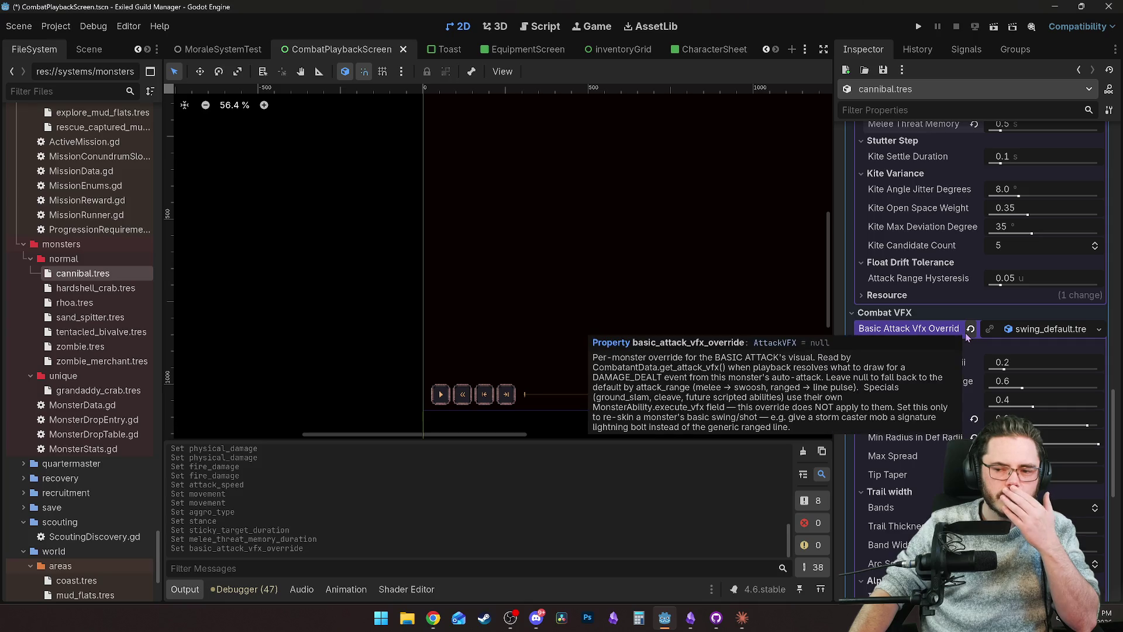
{"action": "left_click", "coordinate": [1098, 329]}
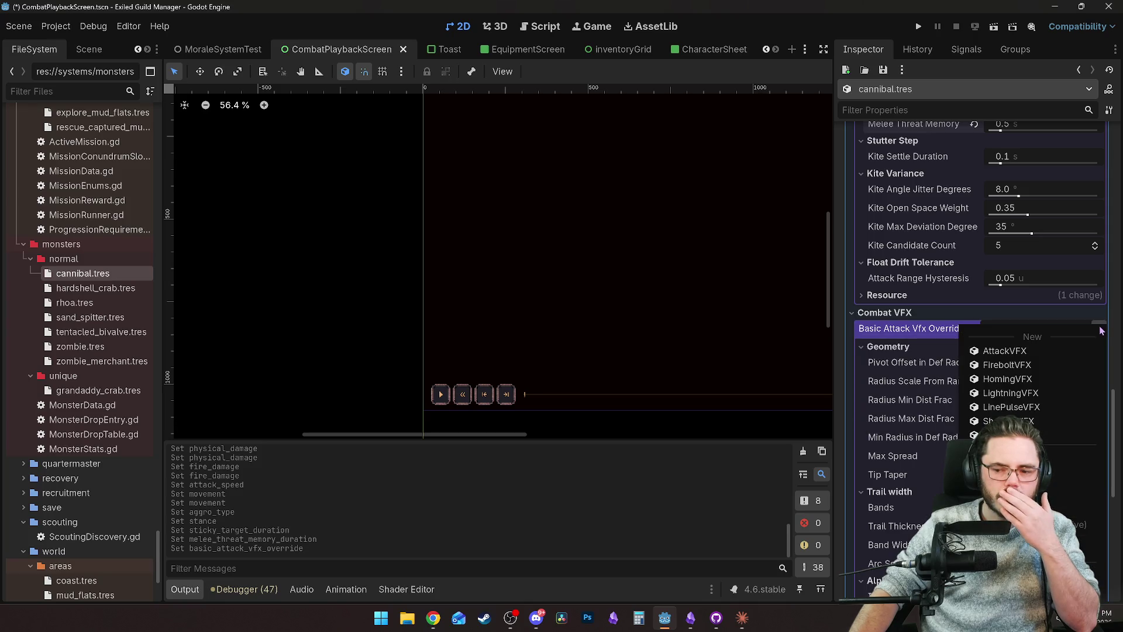
{"action": "left_click", "coordinate": [929, 332]}
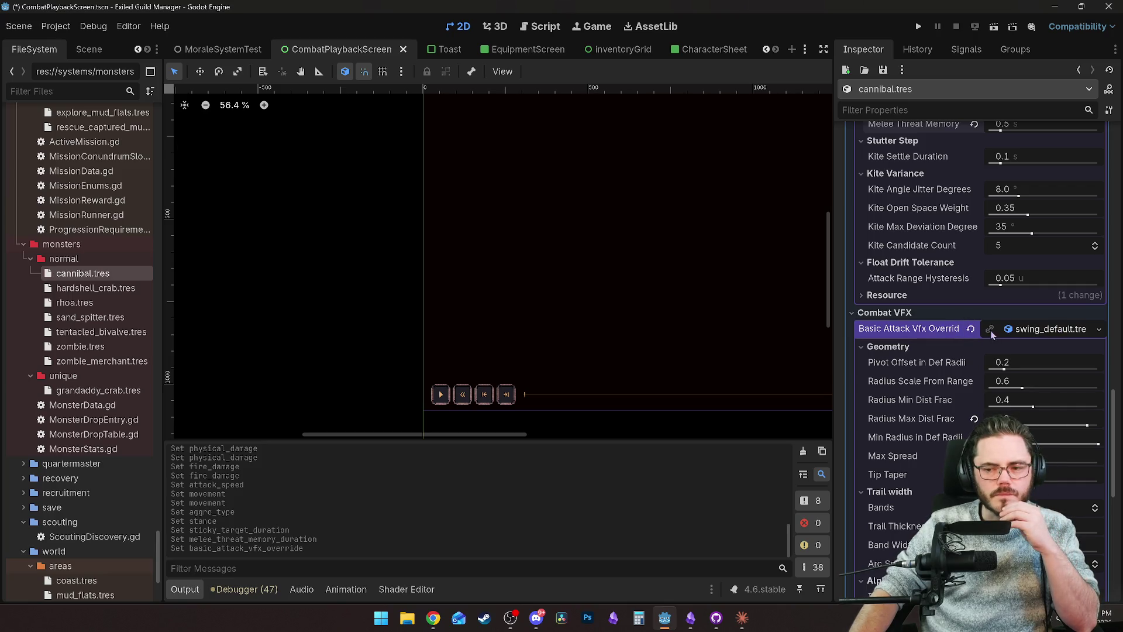
{"action": "left_click", "coordinate": [971, 329]}
{"action": "mouse_move", "coordinate": [912, 331]}
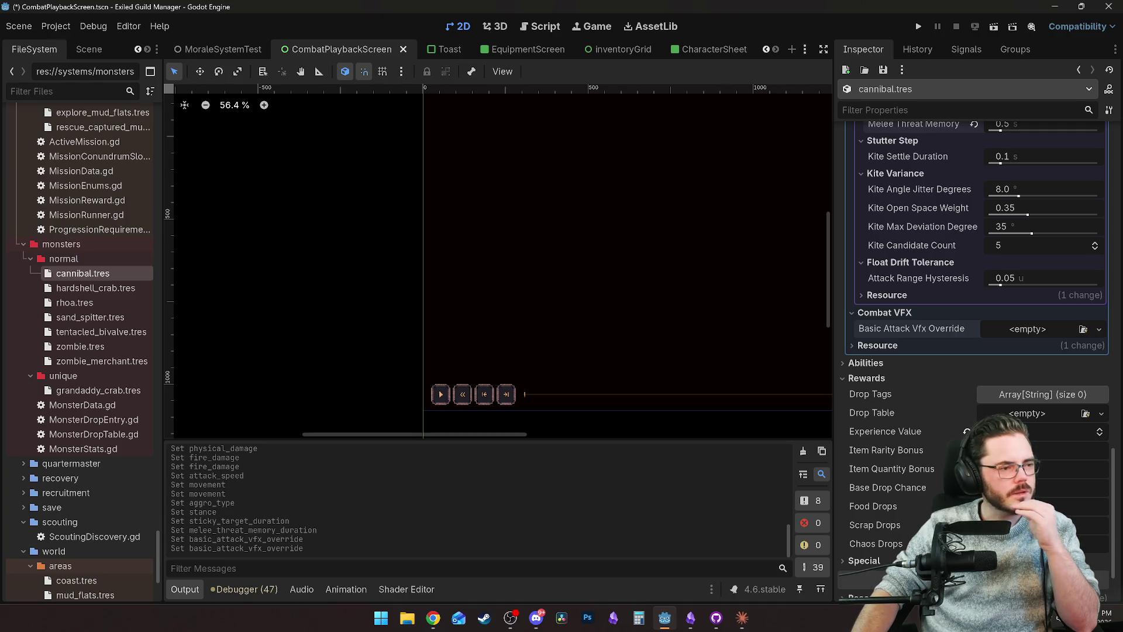
{"action": "key", "text": "alt+Tab"}
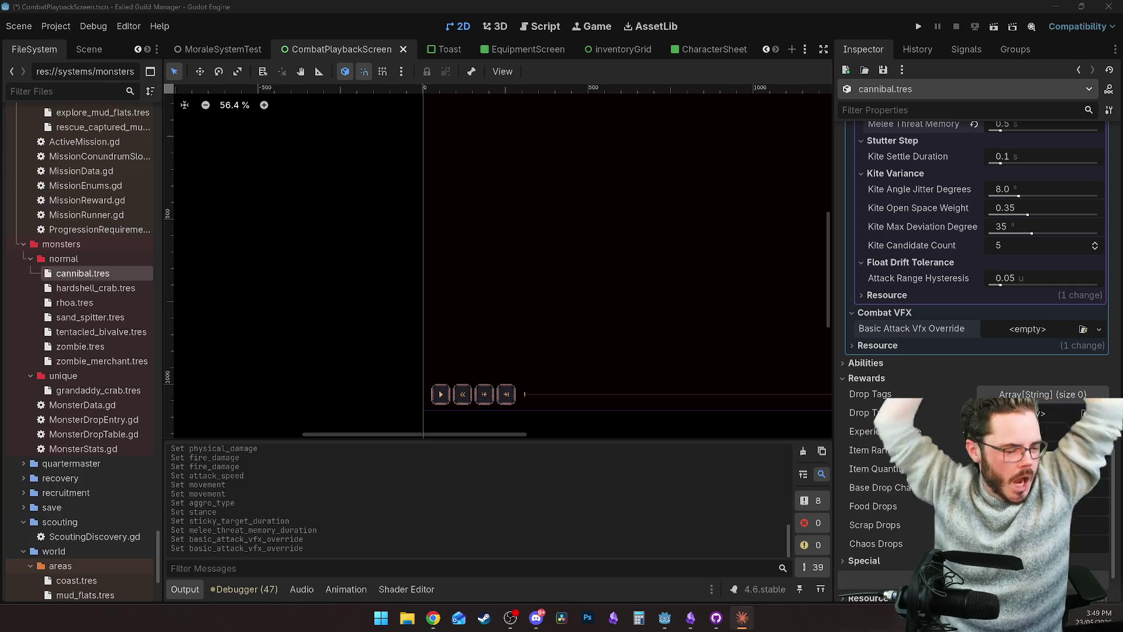
{"action": "key", "text": "alt+Tab"}
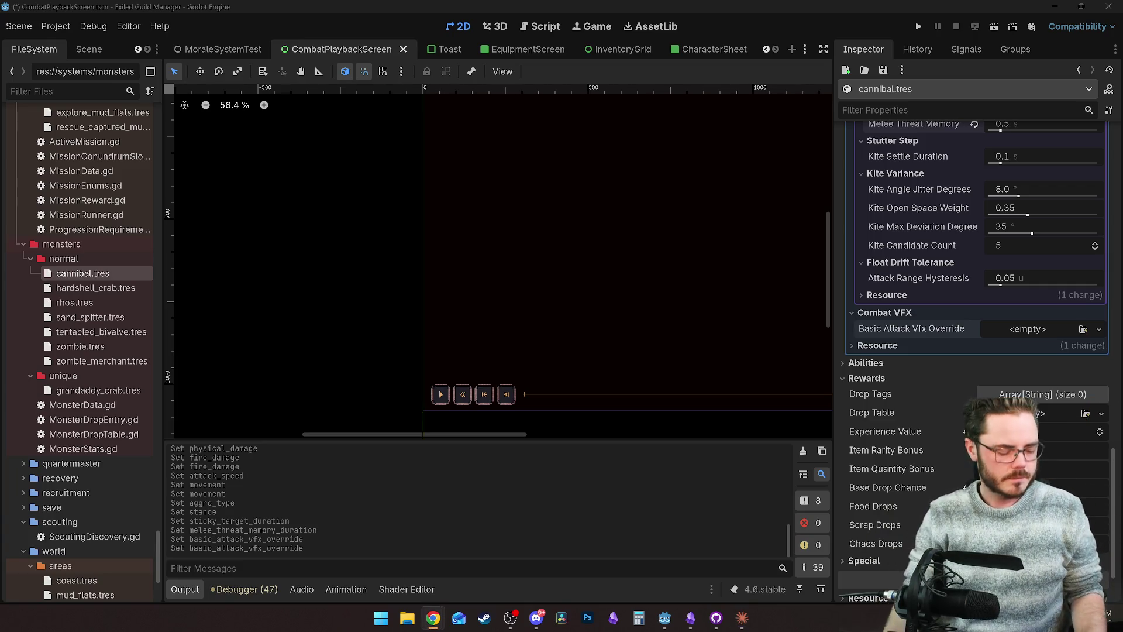
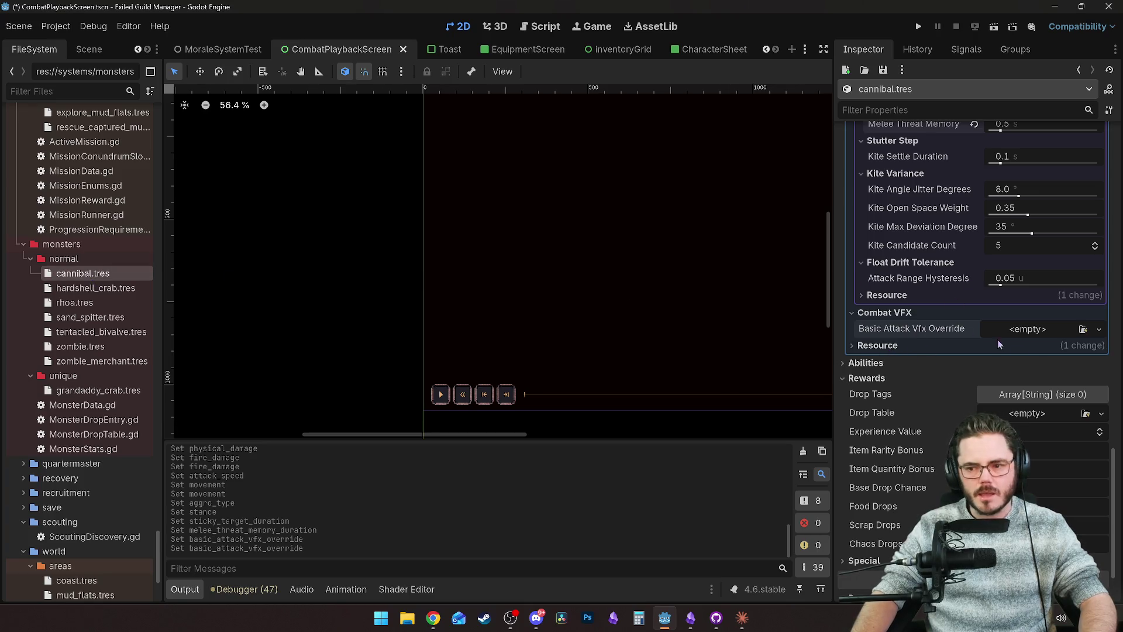
Step: Give cannibal.tres's Basic Attack Vfx Override a new SwooshVFX resource
{"action": "scroll", "coordinate": [943, 352], "scroll_direction": "down", "scroll_amount": 2}
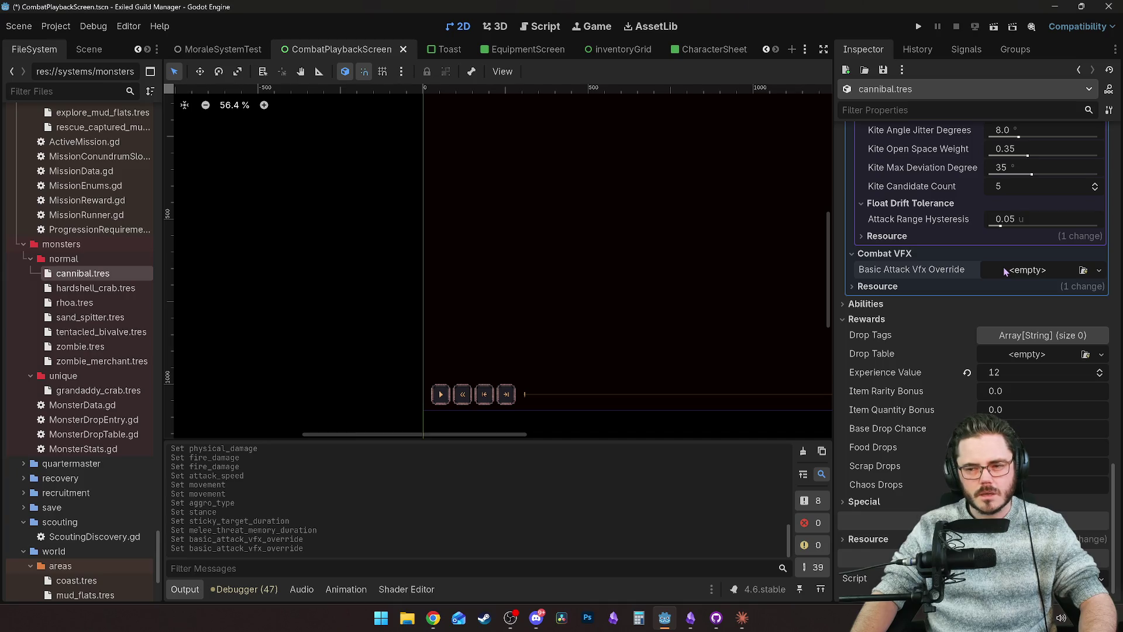
{"action": "left_click", "coordinate": [1041, 274]}
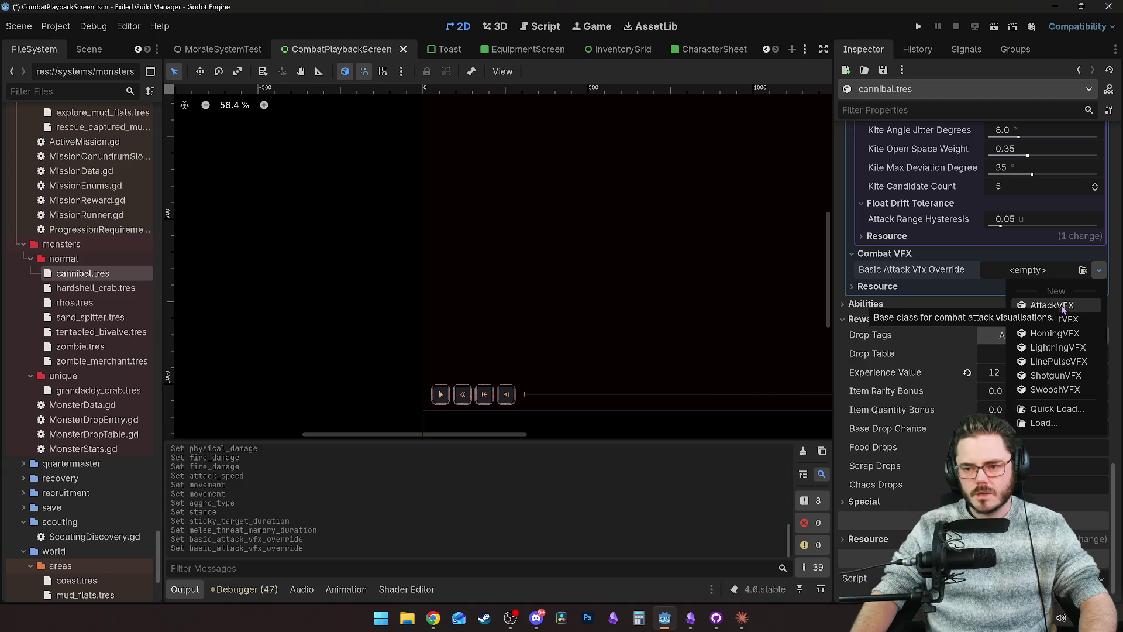
{"action": "left_click", "coordinate": [1042, 390]}
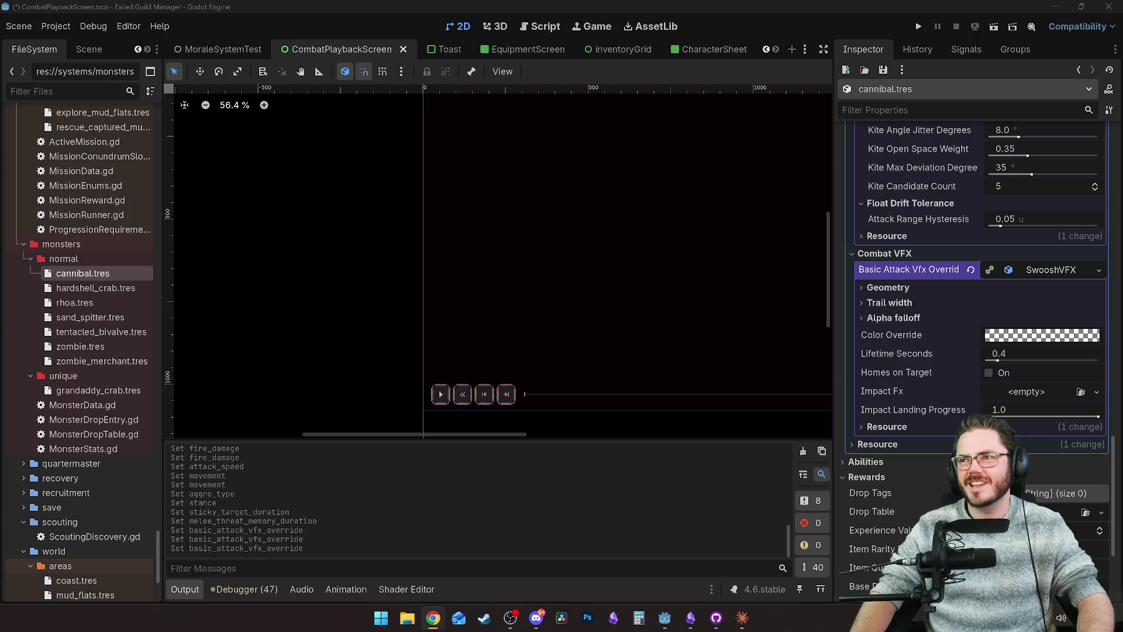
Step: Switch from Godot to the Claude desktop app to read its question about where the new scene goes
{"action": "key", "text": "alt+Tab"}
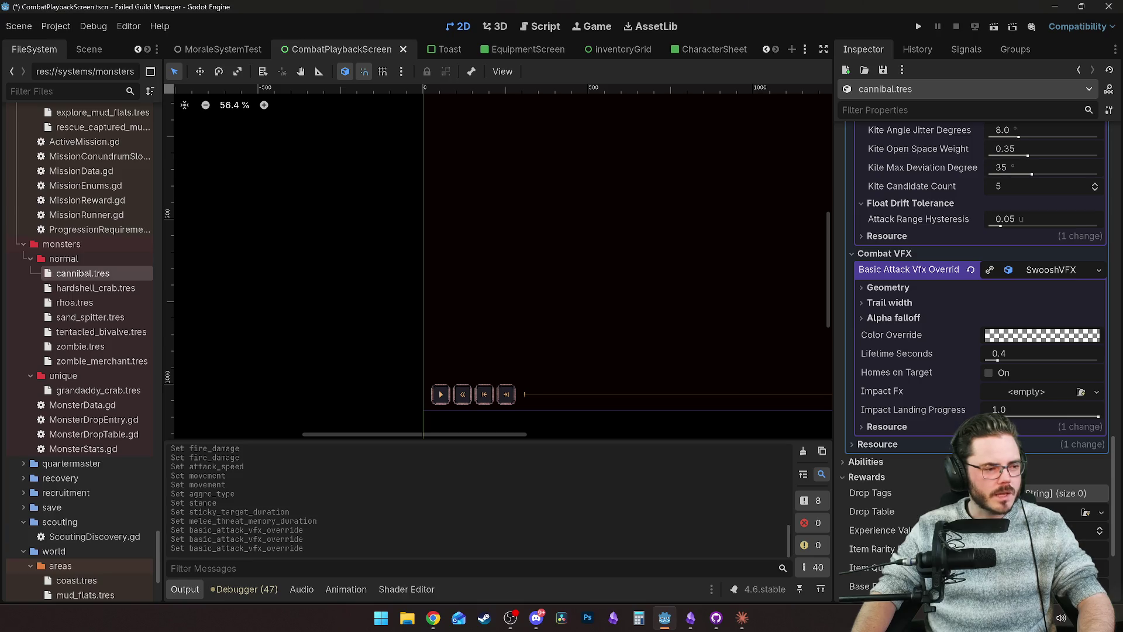
{"action": "key", "text": "alt+Tab"}
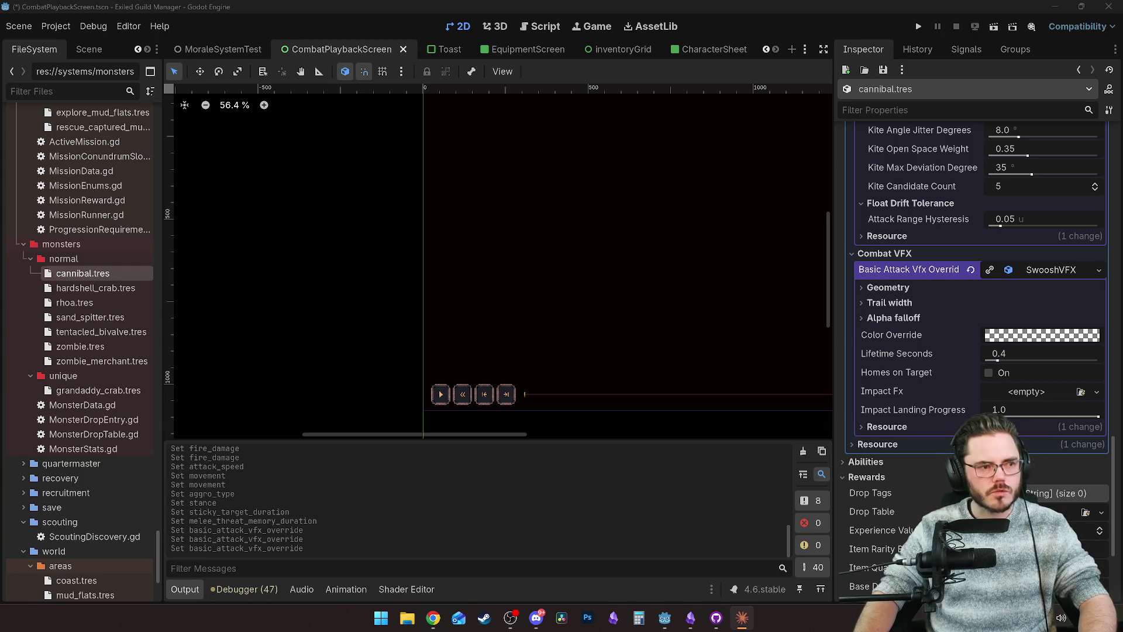
{"action": "key", "text": "alt+Tab"}
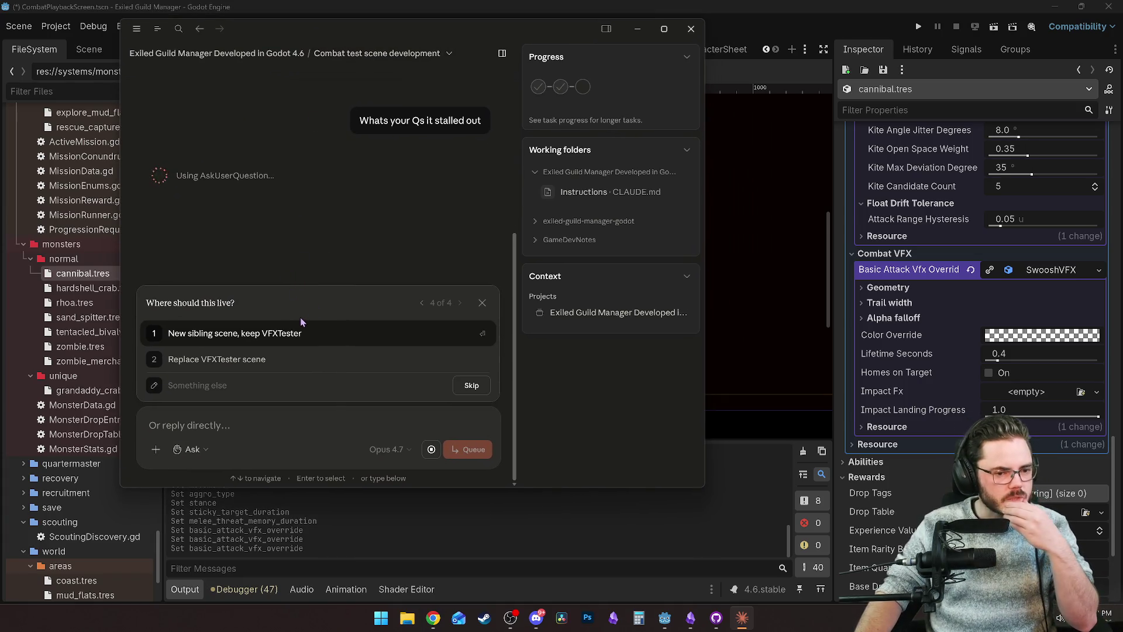
Step: Answer 'New sibling scene, keep VFXTester' and move the Claude window aside to reveal Godot
{"action": "left_click", "coordinate": [241, 340]}
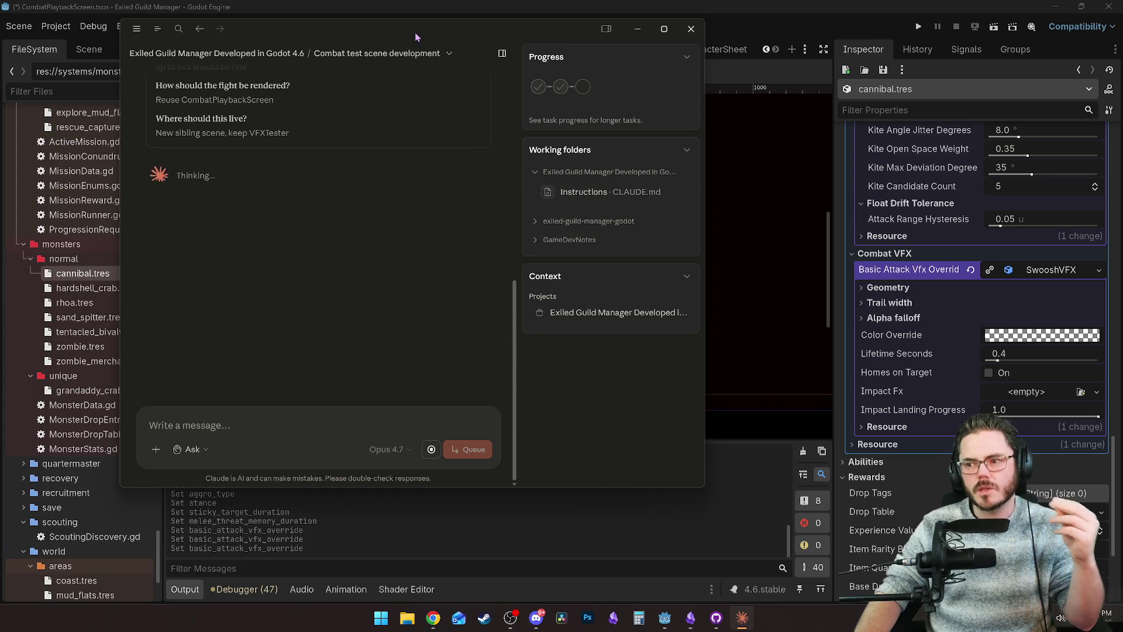
{"action": "left_click_drag", "start_coordinate": [407, 26], "coordinate": [0, 219]}
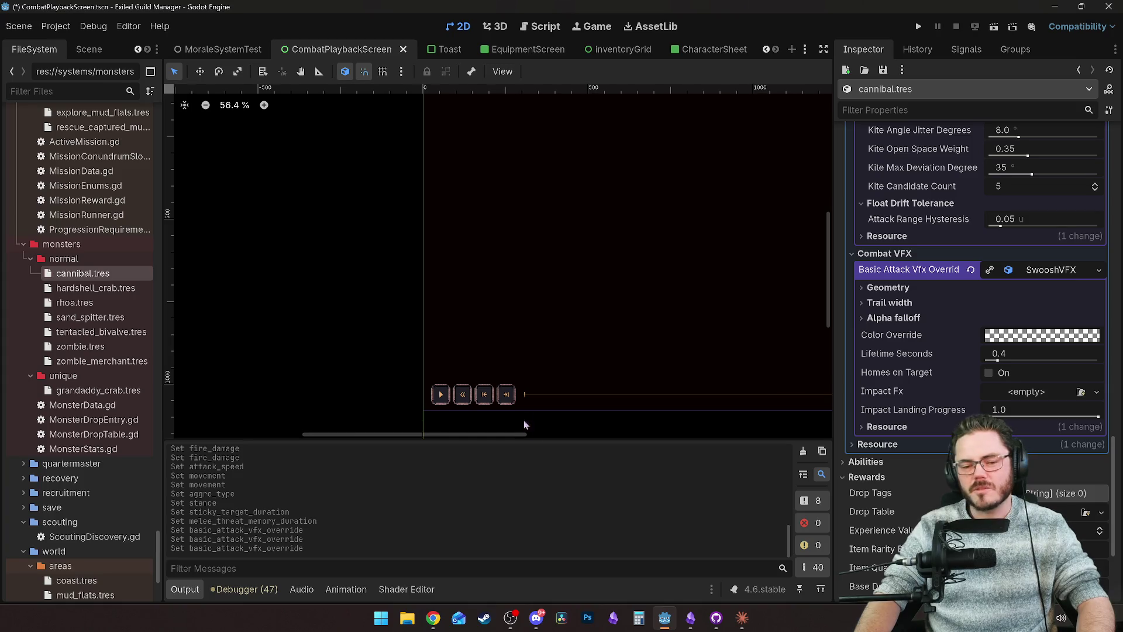
{"action": "left_click", "coordinate": [486, 262]}
{"action": "left_click", "coordinate": [370, 311]}
{"action": "left_click", "coordinate": [440, 331]}
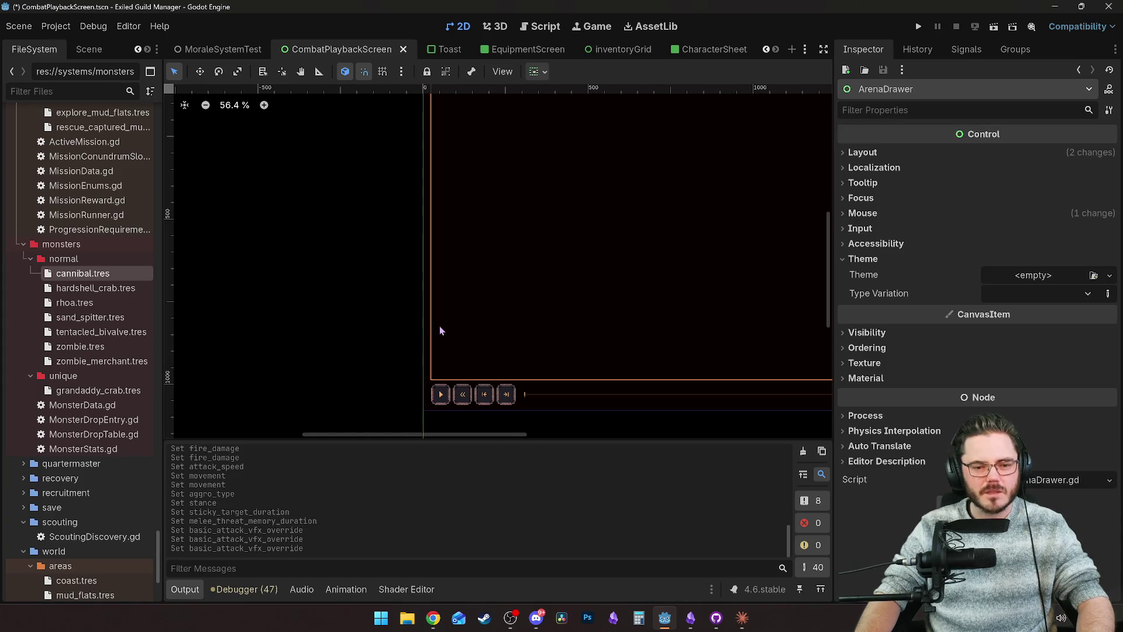
{"action": "left_click", "coordinate": [427, 341]}
{"action": "left_click", "coordinate": [397, 348]}
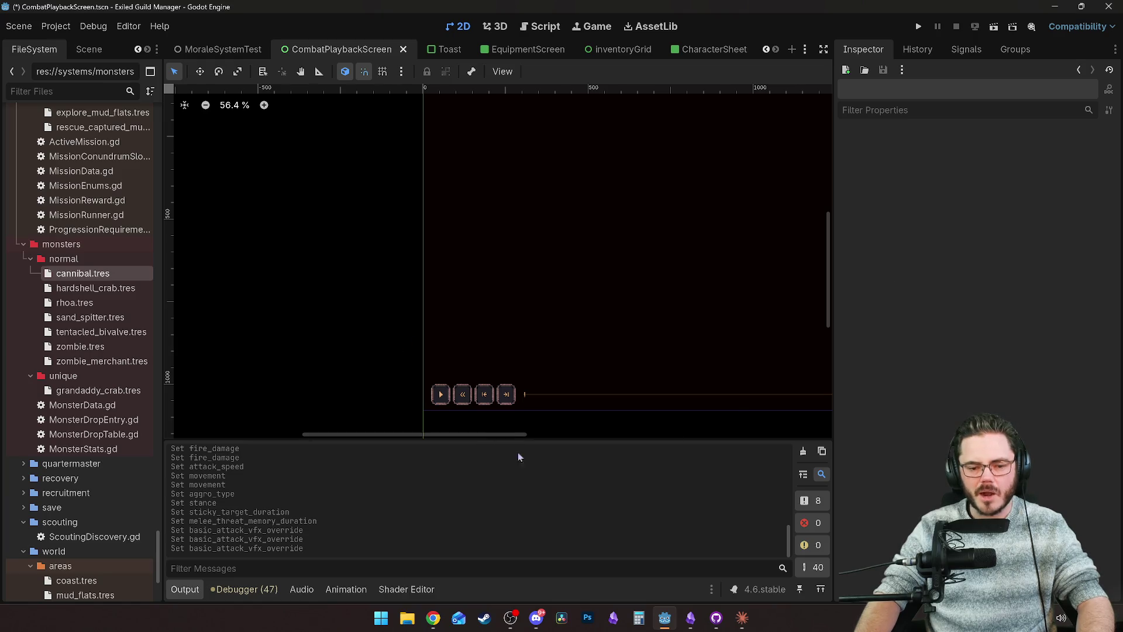
{"action": "mouse_move", "coordinate": [486, 435]}
{"action": "left_mouse_down"}
{"action": "mouse_move", "coordinate": [599, 421]}
{"action": "mouse_move", "coordinate": [567, 411]}
{"action": "left_mouse_up"}
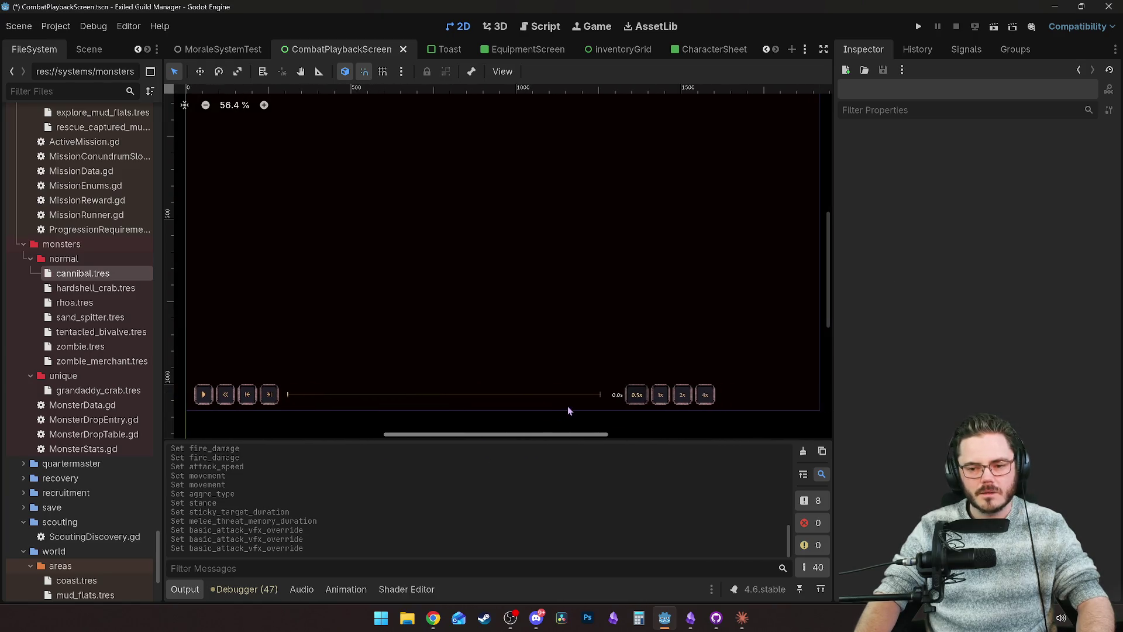
{"action": "scroll", "coordinate": [523, 316], "scroll_direction": "up", "scroll_amount": 3}
{"action": "scroll", "coordinate": [535, 314], "scroll_direction": "down", "scroll_amount": 5}
{"action": "left_click_drag", "start_coordinate": [565, 290], "coordinate": [559, 298]}
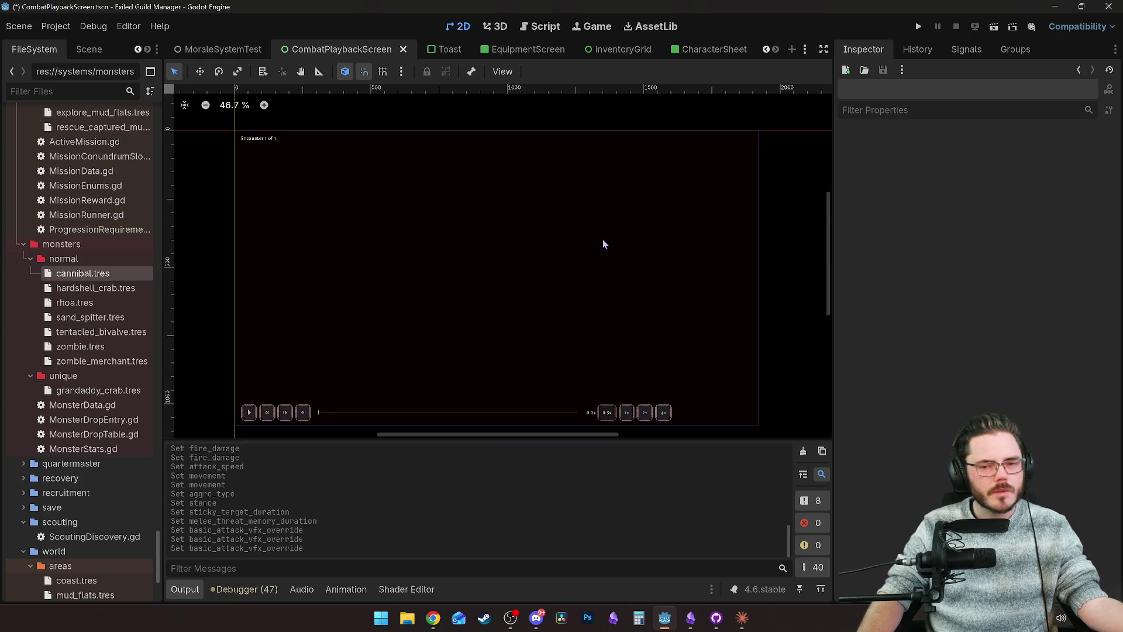
{"action": "double_click", "coordinate": [83, 273]}
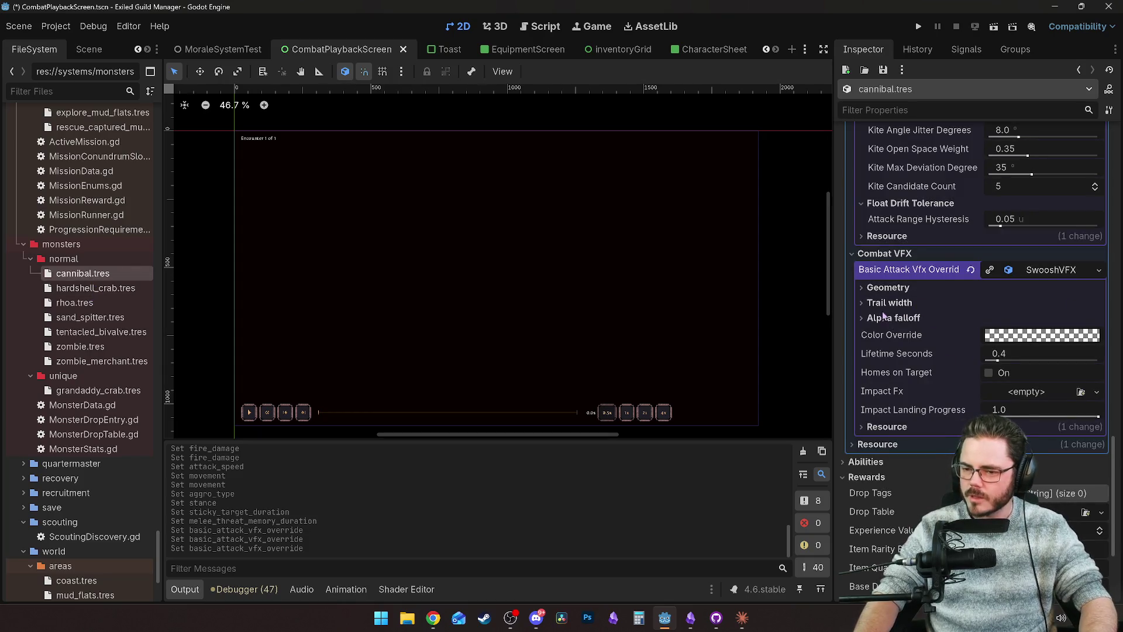
Step: Widen the Inspector and pick an orange hue for the swoosh's Color Override
{"action": "left_click_drag", "start_coordinate": [832, 226], "coordinate": [468, 228]}
{"action": "left_click", "coordinate": [942, 334]}
{"action": "left_click_drag", "start_coordinate": [939, 217], "coordinate": [925, 219]}
{"action": "left_click", "coordinate": [910, 238]}
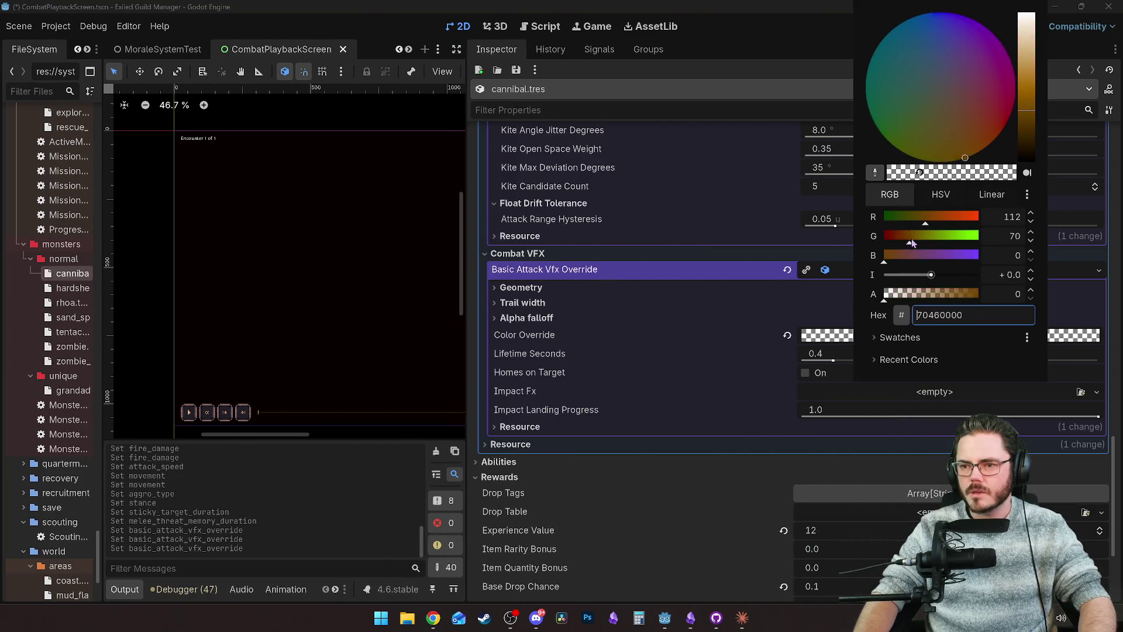
{"action": "left_click", "coordinate": [965, 129]}
{"action": "left_click", "coordinate": [961, 129]}
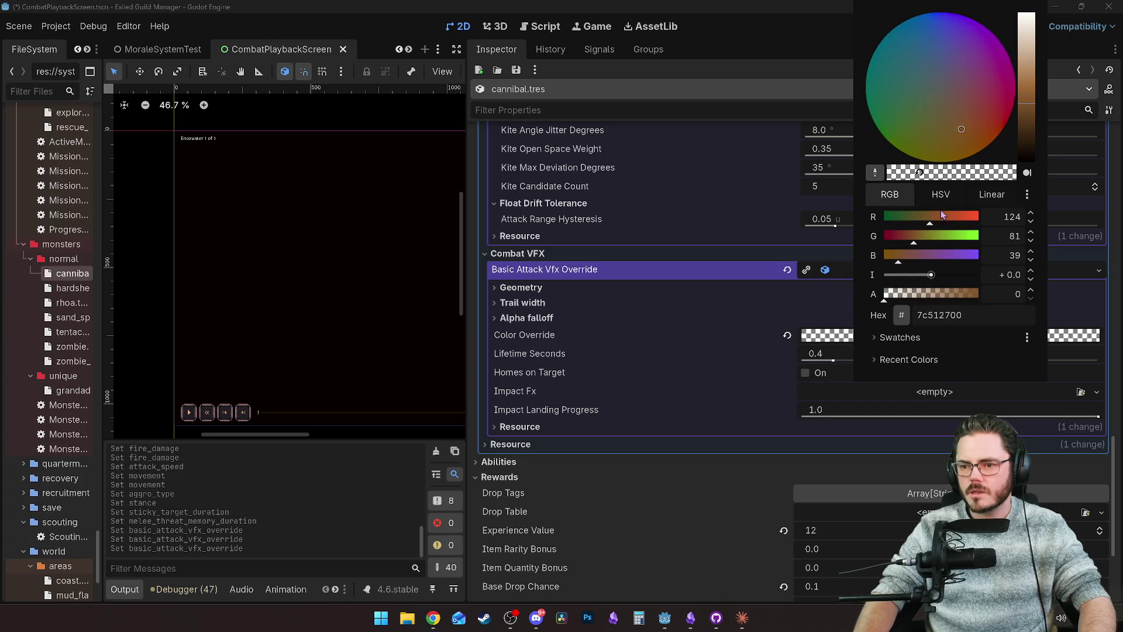
{"action": "scroll", "coordinate": [961, 215], "scroll_direction": "up", "scroll_amount": 20}
{"action": "left_click", "coordinate": [981, 137]}
{"action": "left_click", "coordinate": [1028, 88]}
{"action": "left_click_drag", "start_coordinate": [1028, 87], "coordinate": [1026, 83]}
{"action": "left_click", "coordinate": [974, 220]}
Step: Refine the orange to 240/110/47 with alpha 197 (f06e2fc5) and close the picker
{"action": "scroll", "coordinate": [974, 220], "scroll_direction": "down", "scroll_amount": 5}
{"action": "left_click", "coordinate": [1023, 85]}
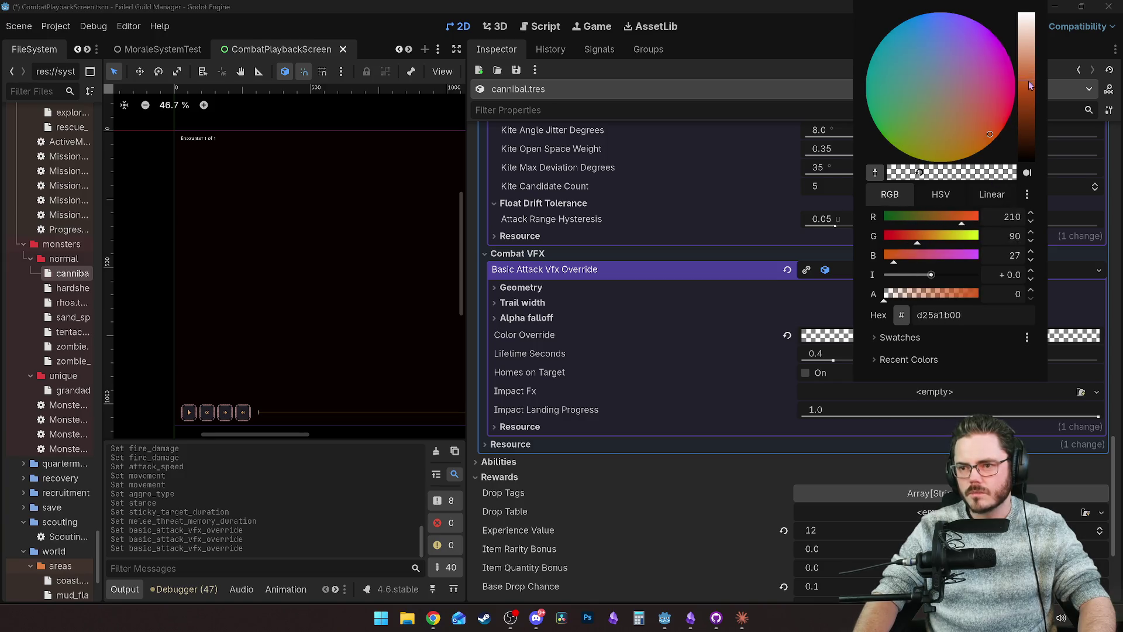
{"action": "left_click_drag", "start_coordinate": [1028, 82], "coordinate": [1027, 68]}
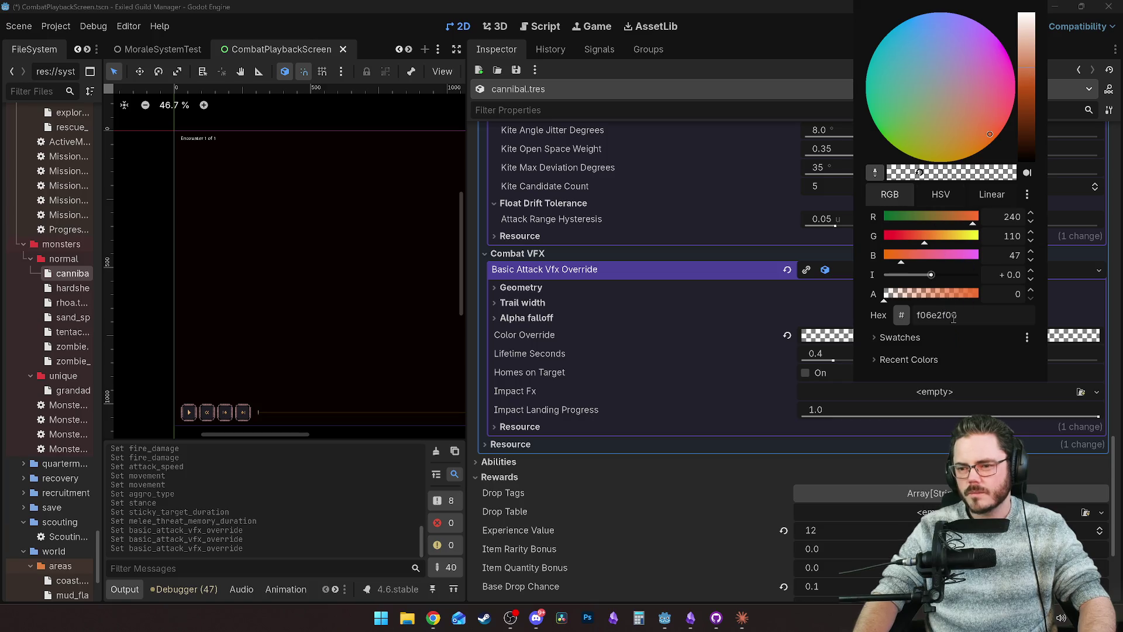
{"action": "left_click", "coordinate": [968, 295]}
{"action": "left_click_drag", "start_coordinate": [969, 296], "coordinate": [956, 296]}
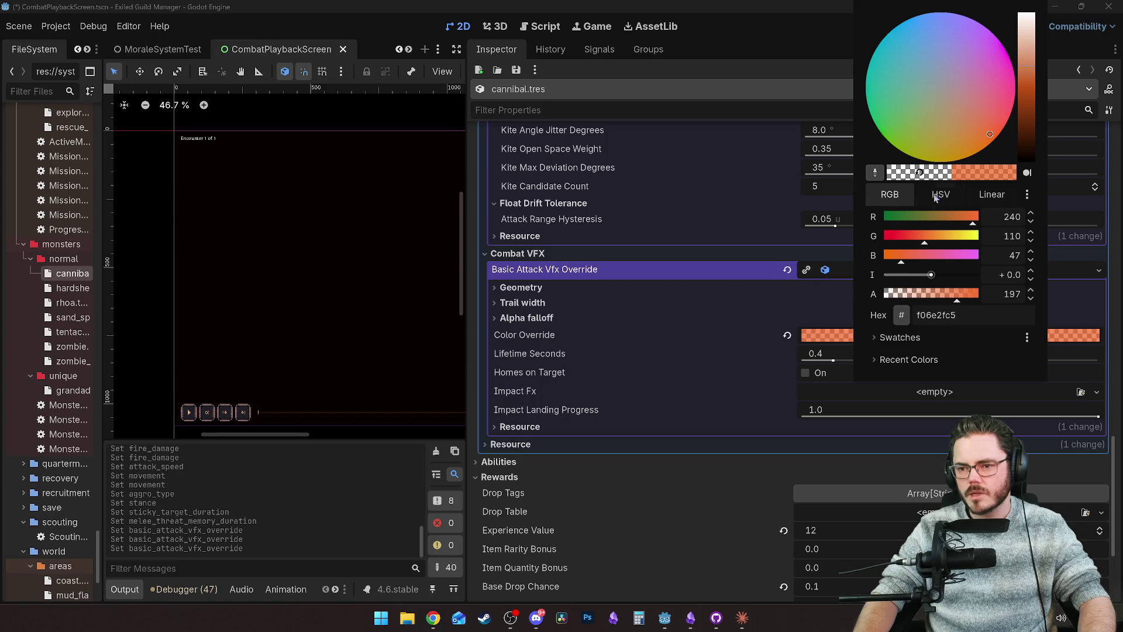
{"action": "left_click", "coordinate": [660, 385]}
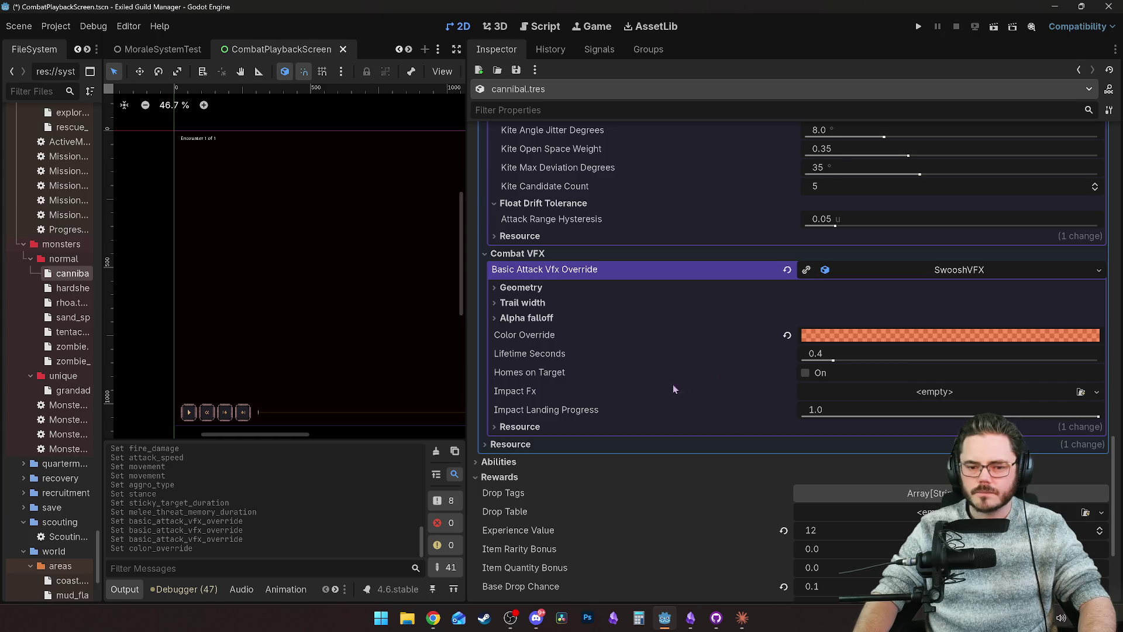
Step: Lower the swoosh's Impact Landing Progress to 0.8
{"action": "scroll", "coordinate": [667, 381], "scroll_direction": "down", "scroll_amount": 2}
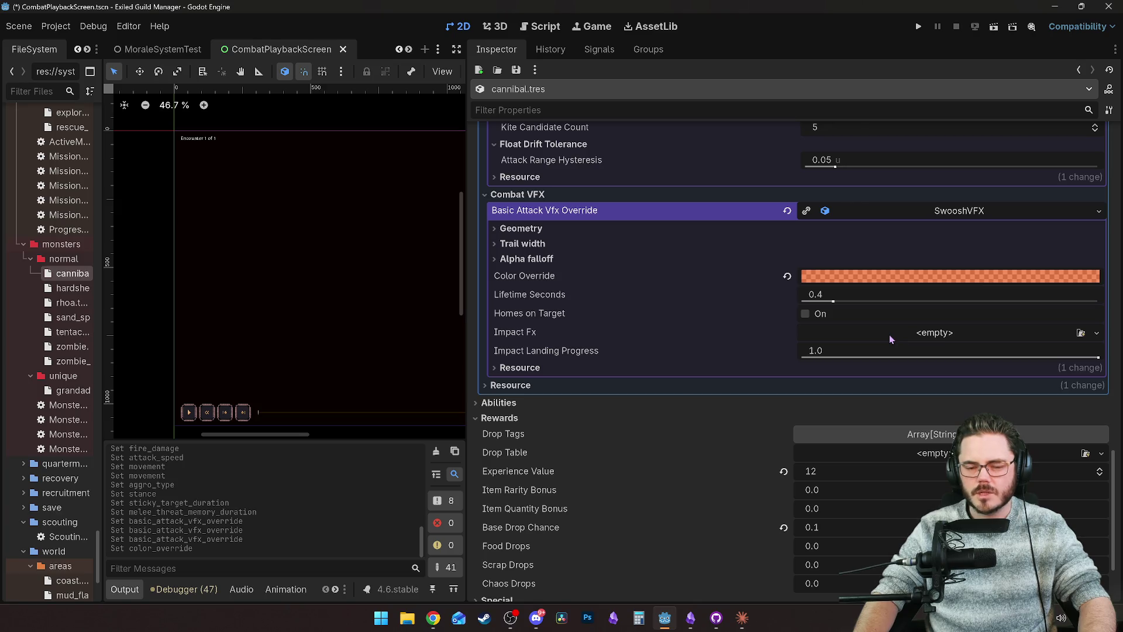
{"action": "mouse_move", "coordinate": [572, 337]}
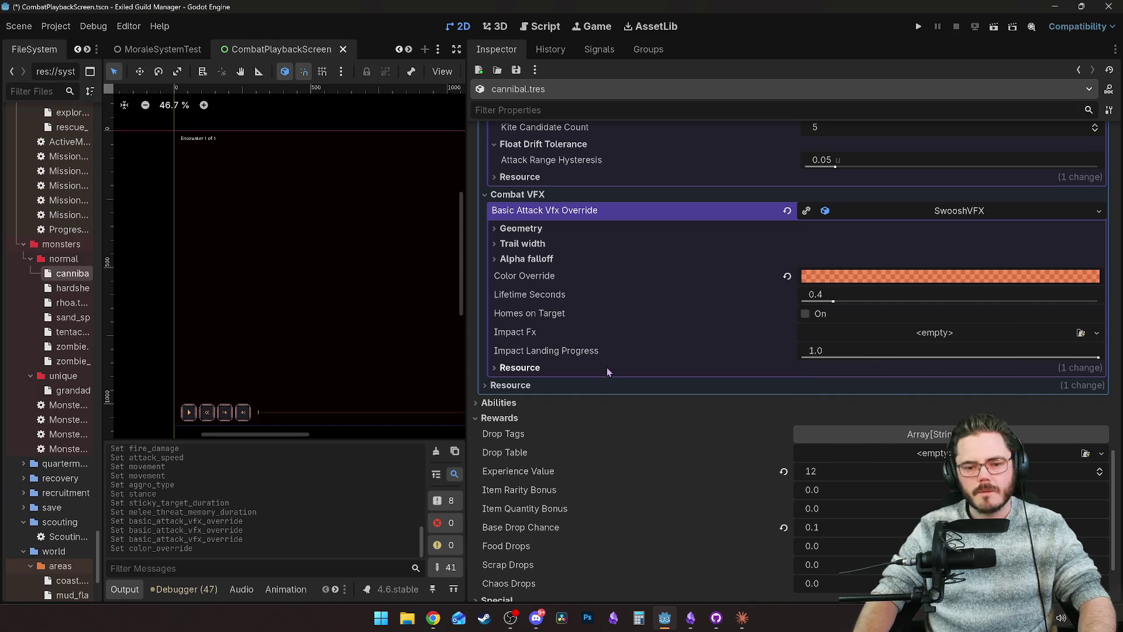
{"action": "mouse_move", "coordinate": [1098, 359]}
{"action": "left_mouse_down"}
{"action": "mouse_move", "coordinate": [1024, 358]}
{"action": "mouse_move", "coordinate": [1038, 358]}
{"action": "left_mouse_up"}
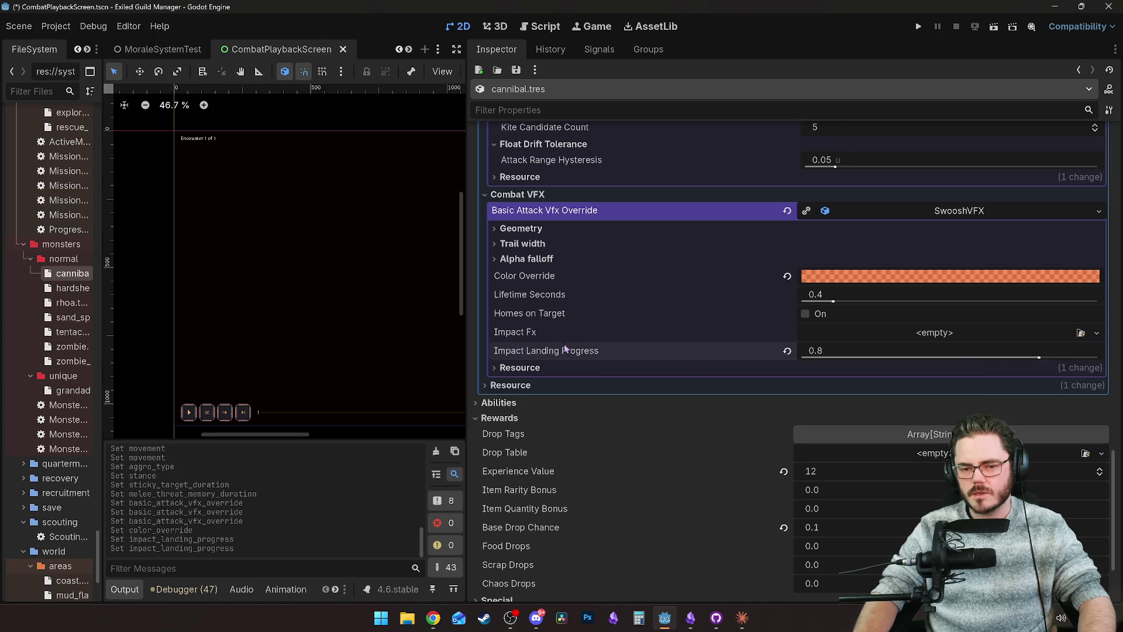
Step: Expand the Alpha falloff and Geometry groups, then save the scene with Ctrl+S
{"action": "mouse_move", "coordinate": [562, 350]}
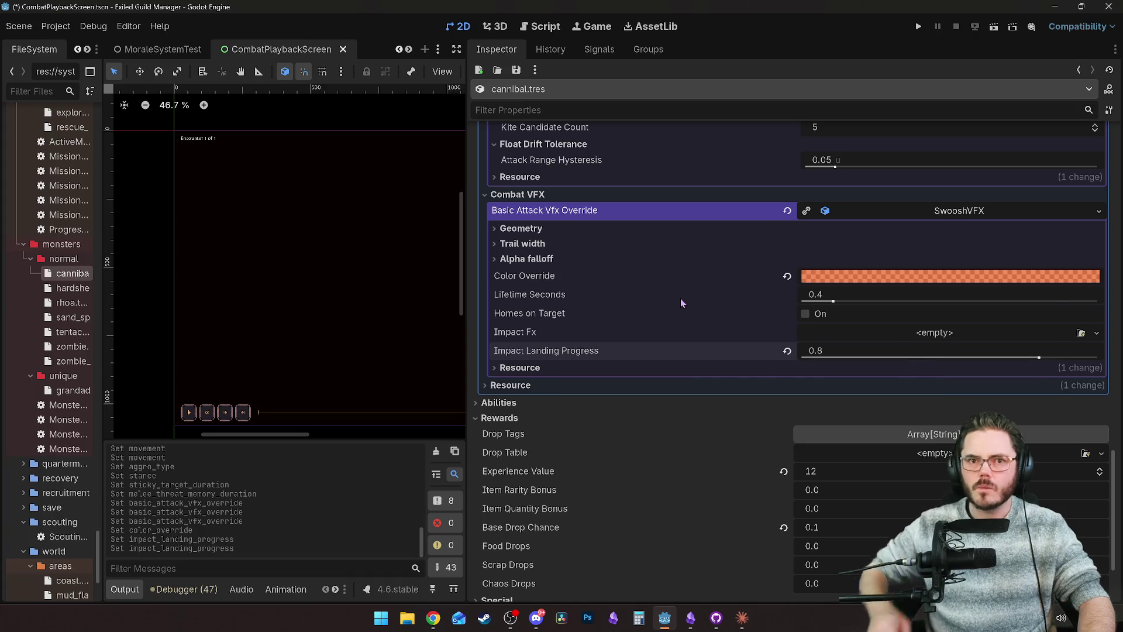
{"action": "mouse_move", "coordinate": [680, 300]}
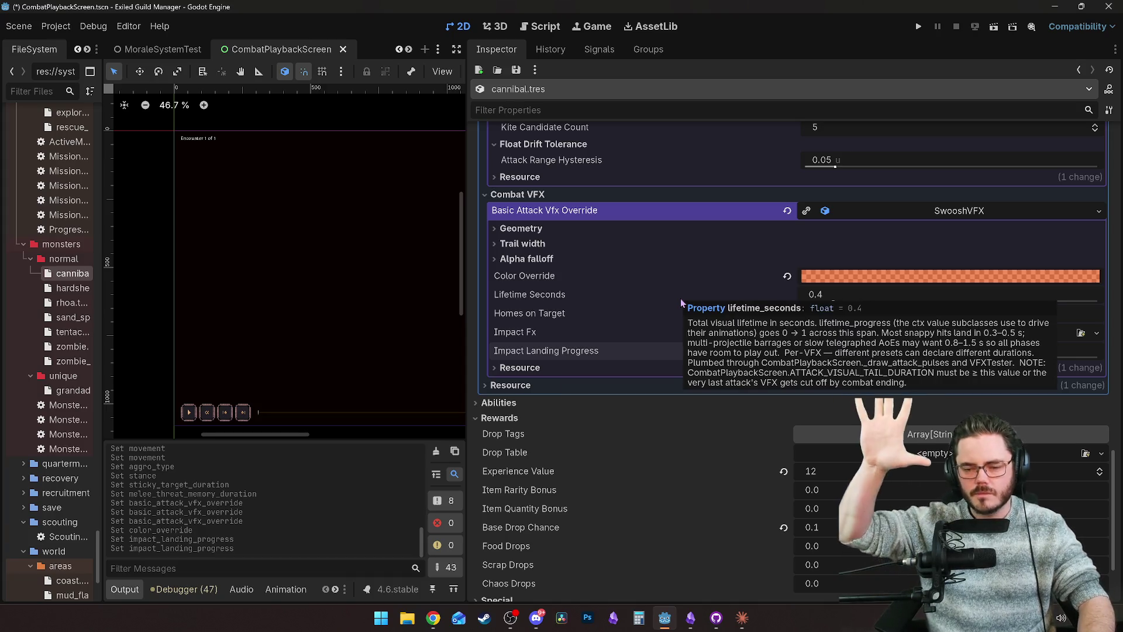
{"action": "left_click", "coordinate": [525, 259]}
{"action": "left_click", "coordinate": [518, 229]}
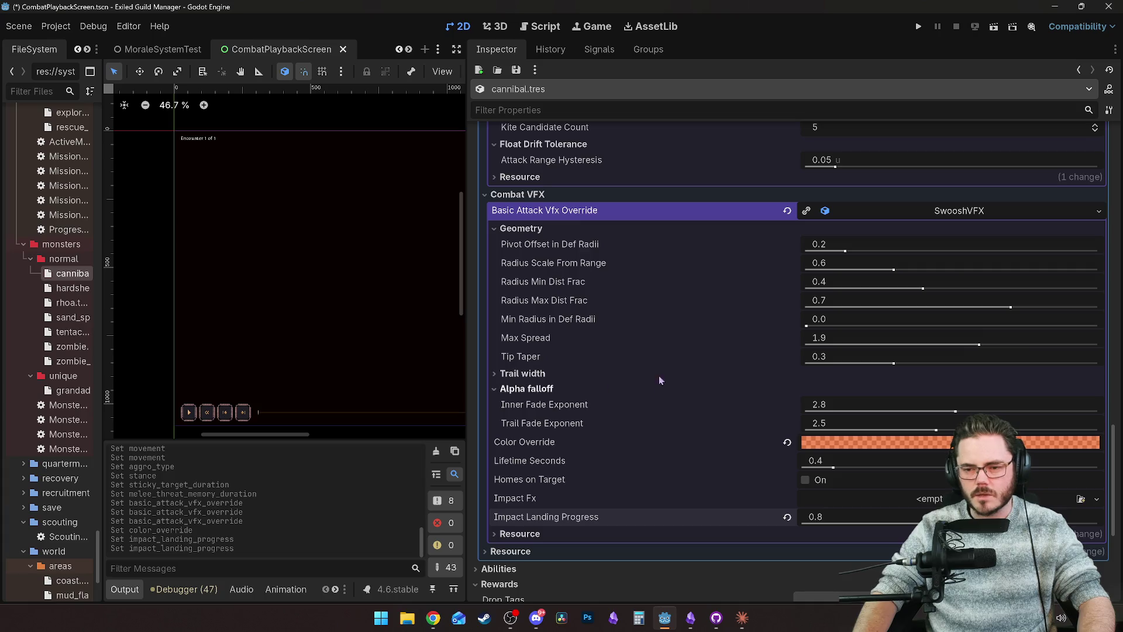
{"action": "left_click", "coordinate": [529, 229]}
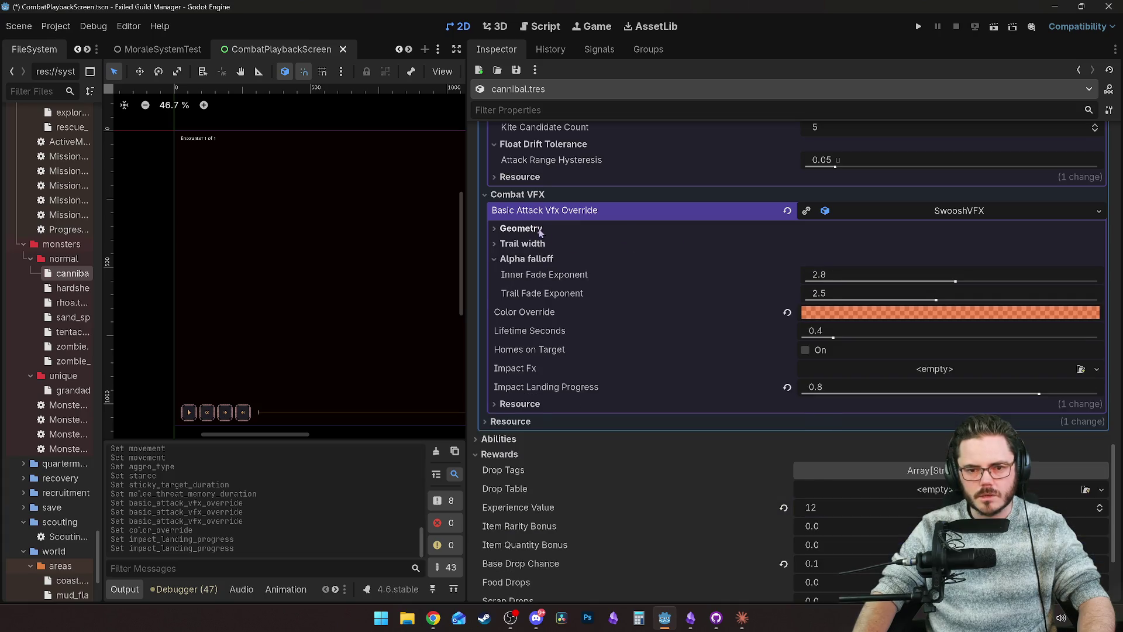
{"action": "left_click", "coordinate": [530, 229]}
{"action": "scroll", "coordinate": [614, 263], "scroll_direction": "up", "scroll_amount": 10}
{"action": "scroll", "coordinate": [635, 289], "scroll_direction": "down", "scroll_amount": 5}
{"action": "scroll", "coordinate": [611, 156], "scroll_direction": "up", "scroll_amount": 12}
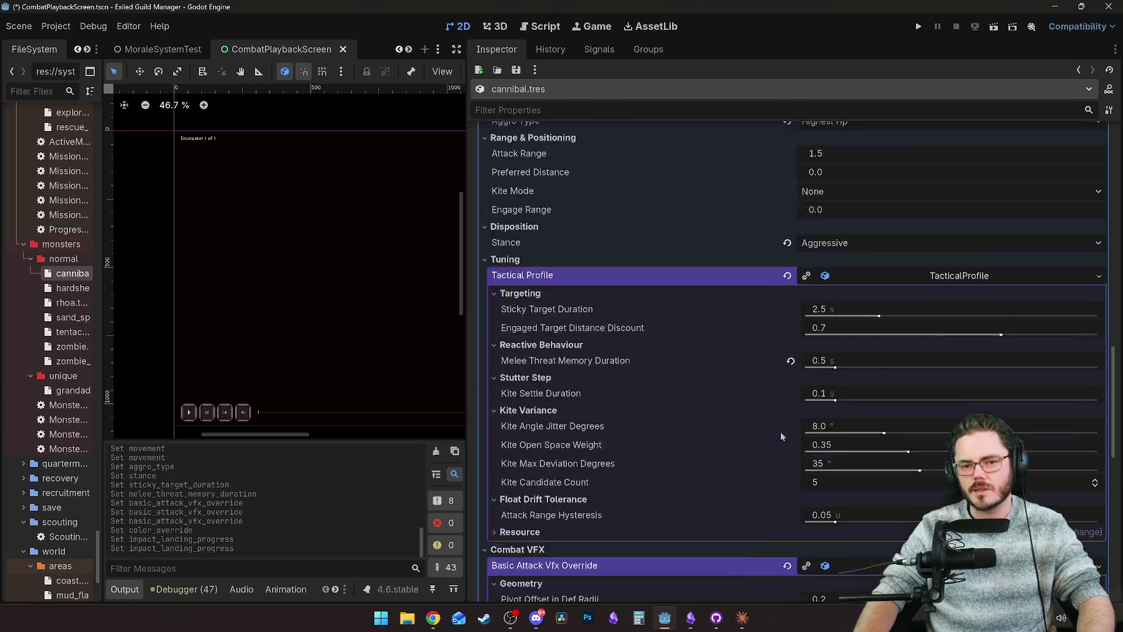
{"action": "scroll", "coordinate": [700, 367], "scroll_direction": "up", "scroll_amount": 5}
{"action": "scroll", "coordinate": [683, 355], "scroll_direction": "down", "scroll_amount": 15}
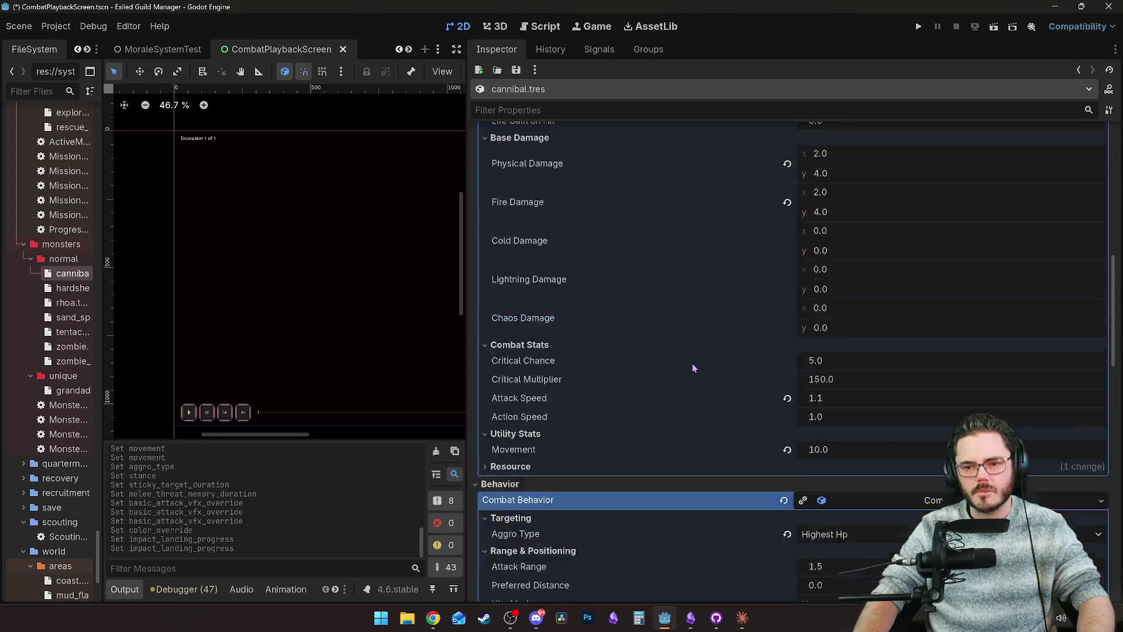
{"action": "scroll", "coordinate": [662, 348], "scroll_direction": "up", "scroll_amount": 3}
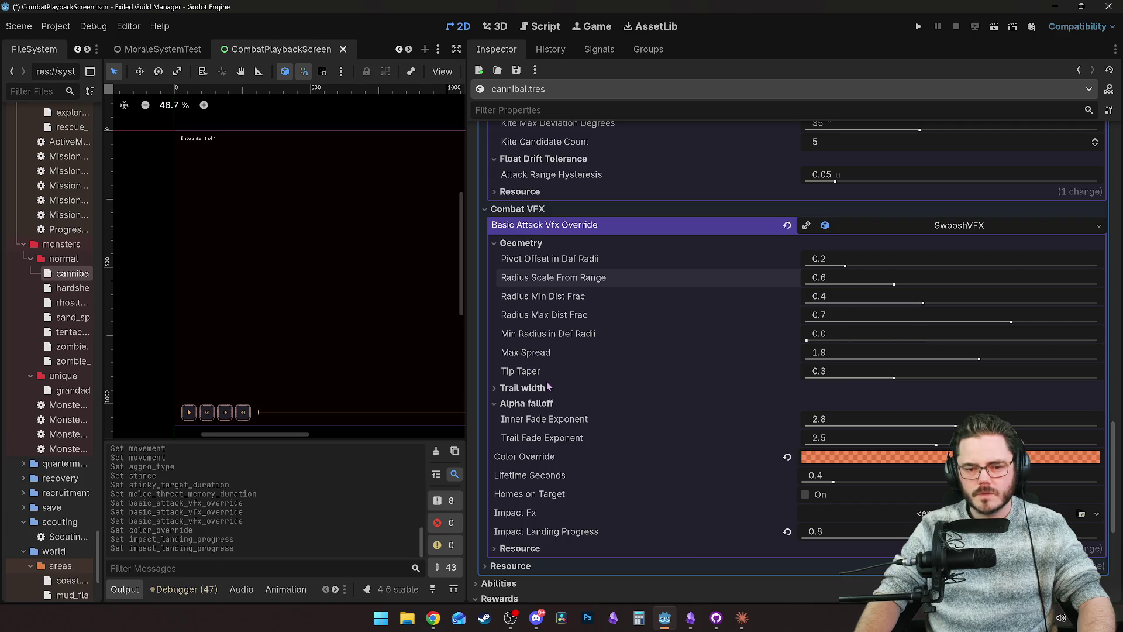
{"action": "scroll", "coordinate": [567, 380], "scroll_direction": "down", "scroll_amount": 1}
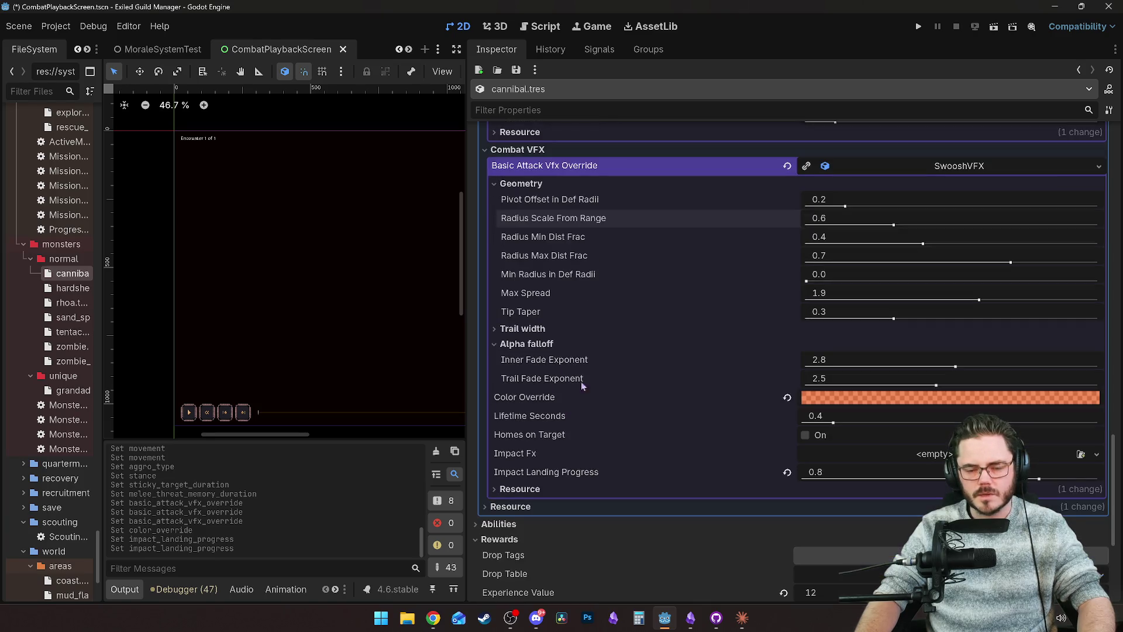
{"action": "mouse_move", "coordinate": [600, 317]}
{"action": "key", "text": "ctrl+s"}
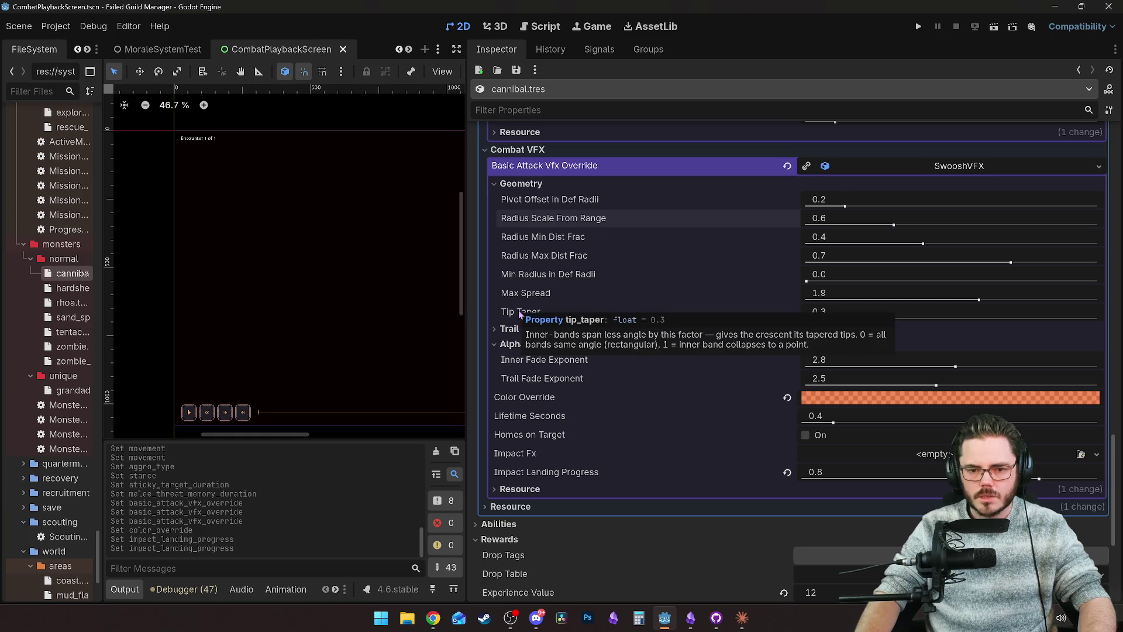
Step: Drag the swoosh's Geometry Max Spread slider down to 1.0
{"action": "left_click_drag", "start_coordinate": [979, 299], "coordinate": [911, 300]}
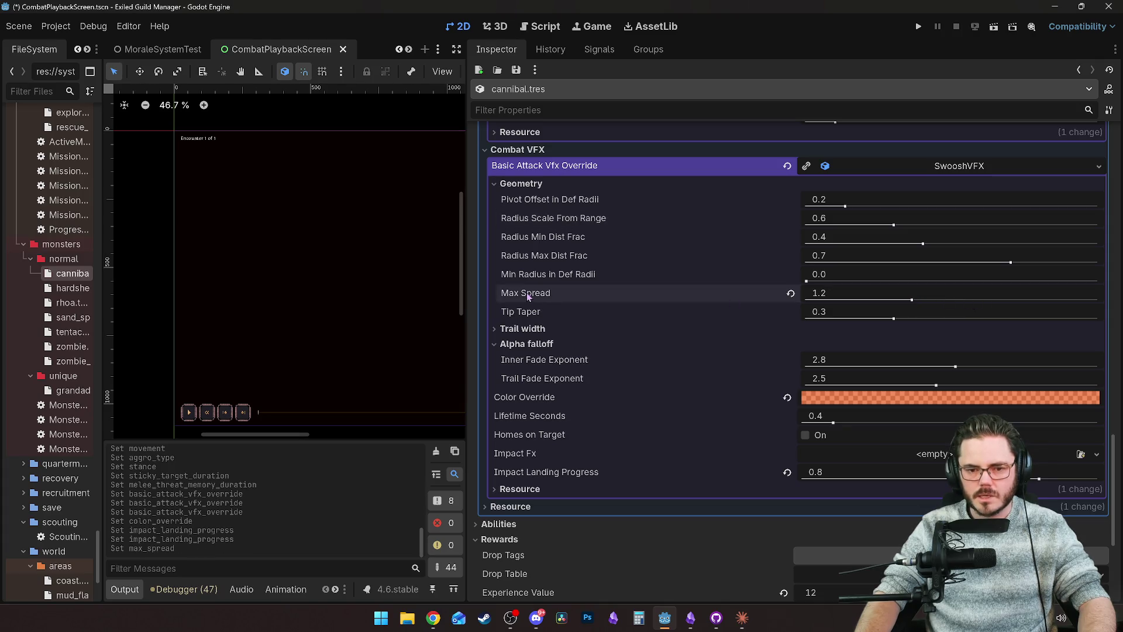
{"action": "left_click_drag", "start_coordinate": [911, 300], "coordinate": [892, 300]}
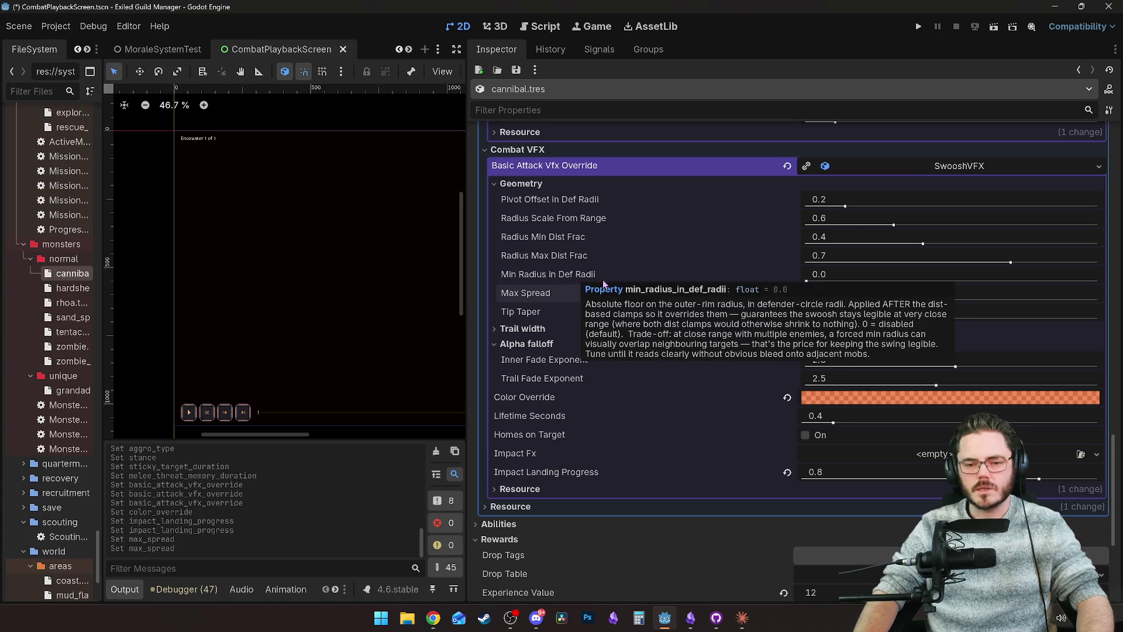
{"action": "mouse_move", "coordinate": [627, 276]}
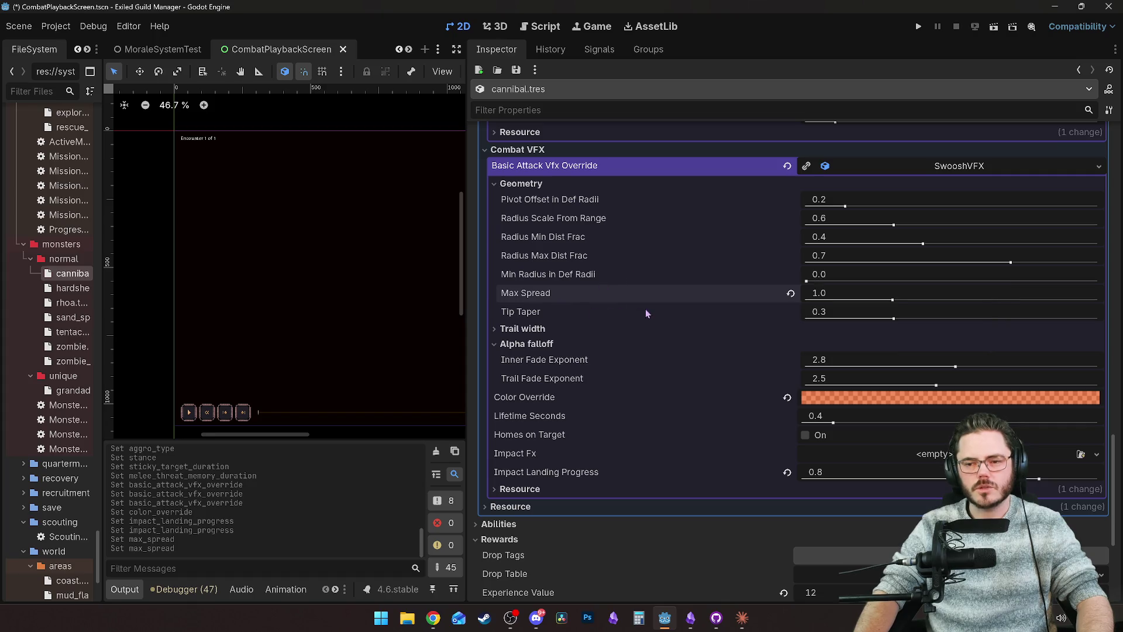
{"action": "scroll", "coordinate": [650, 308], "scroll_direction": "up", "scroll_amount": 2}
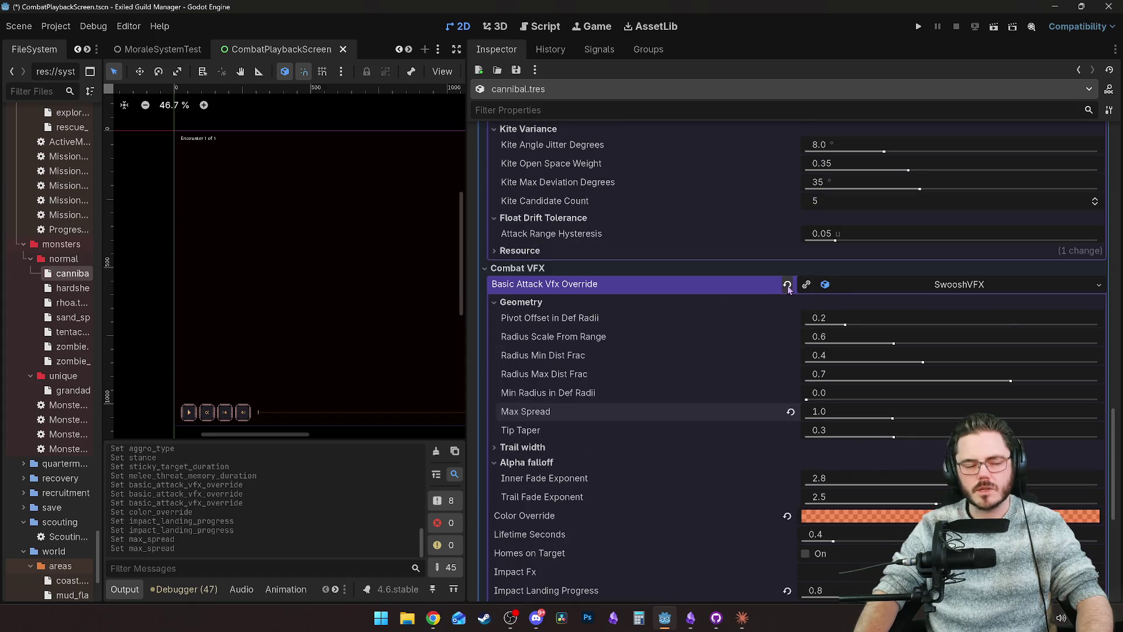
{"action": "mouse_move", "coordinate": [787, 288]}
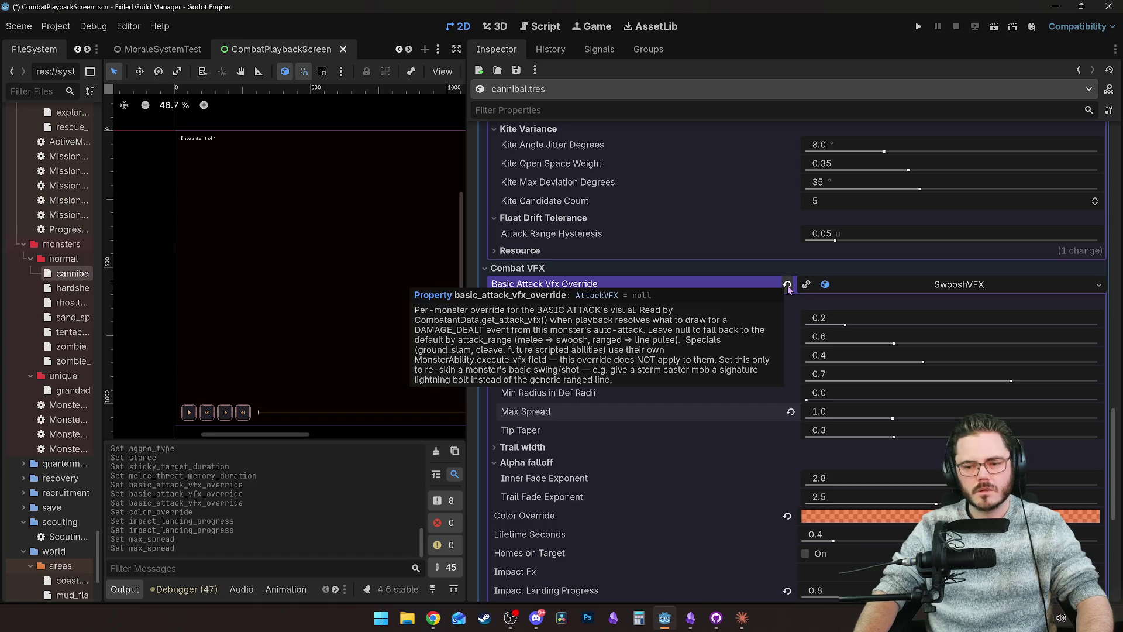
Step: Revert the Basic Attack Vfx Override to <empty> and resize the FileSystem and scene panels
{"action": "left_click", "coordinate": [788, 285]}
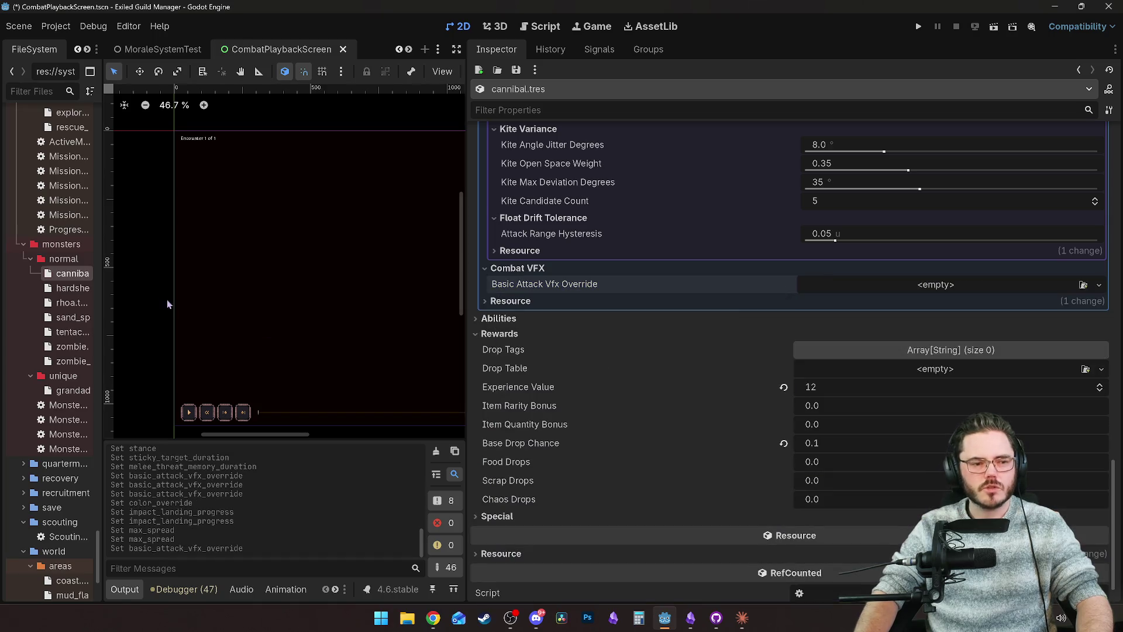
{"action": "left_click_drag", "start_coordinate": [103, 292], "coordinate": [284, 308]}
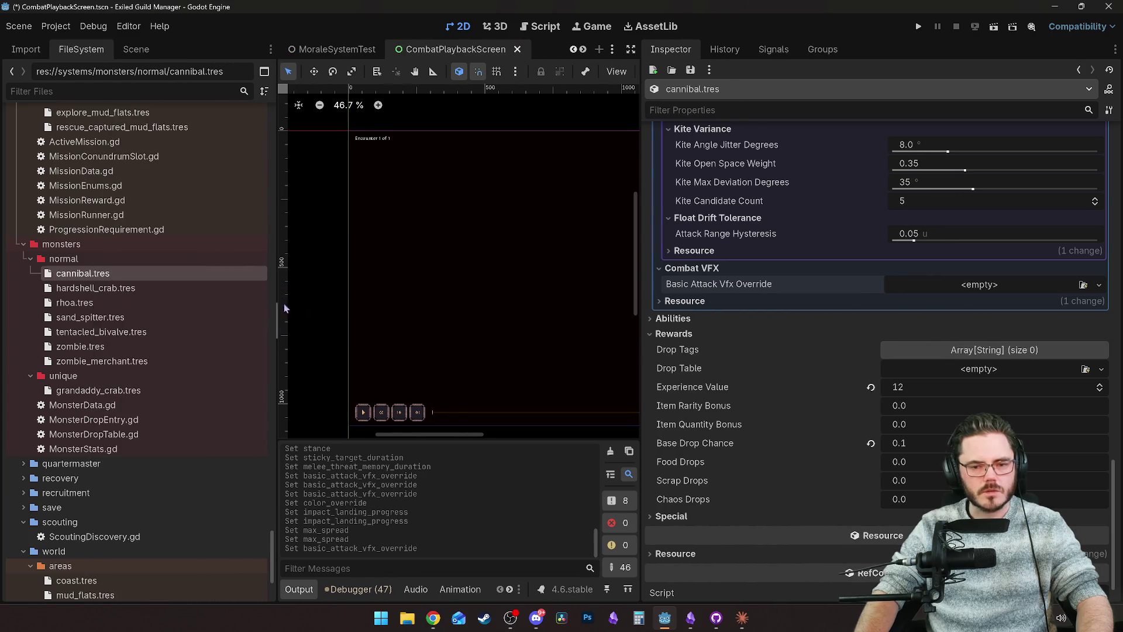
{"action": "scroll", "coordinate": [636, 273], "scroll_direction": "down", "scroll_amount": 2}
{"action": "left_click_drag", "start_coordinate": [639, 304], "coordinate": [912, 319]}
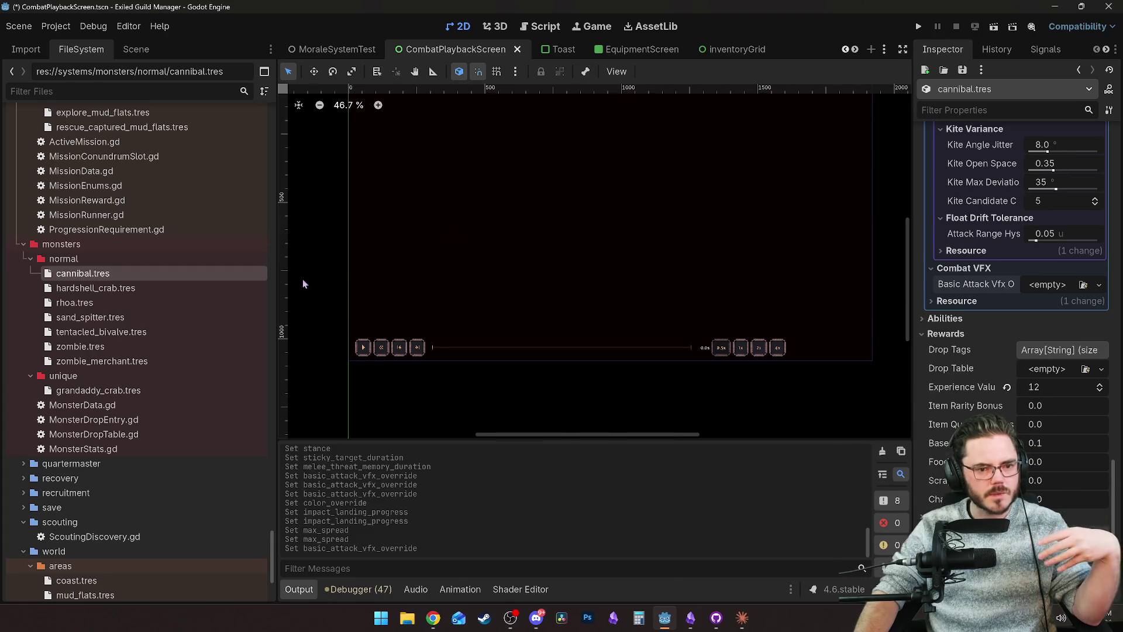
{"action": "left_click_drag", "start_coordinate": [279, 284], "coordinate": [194, 286]}
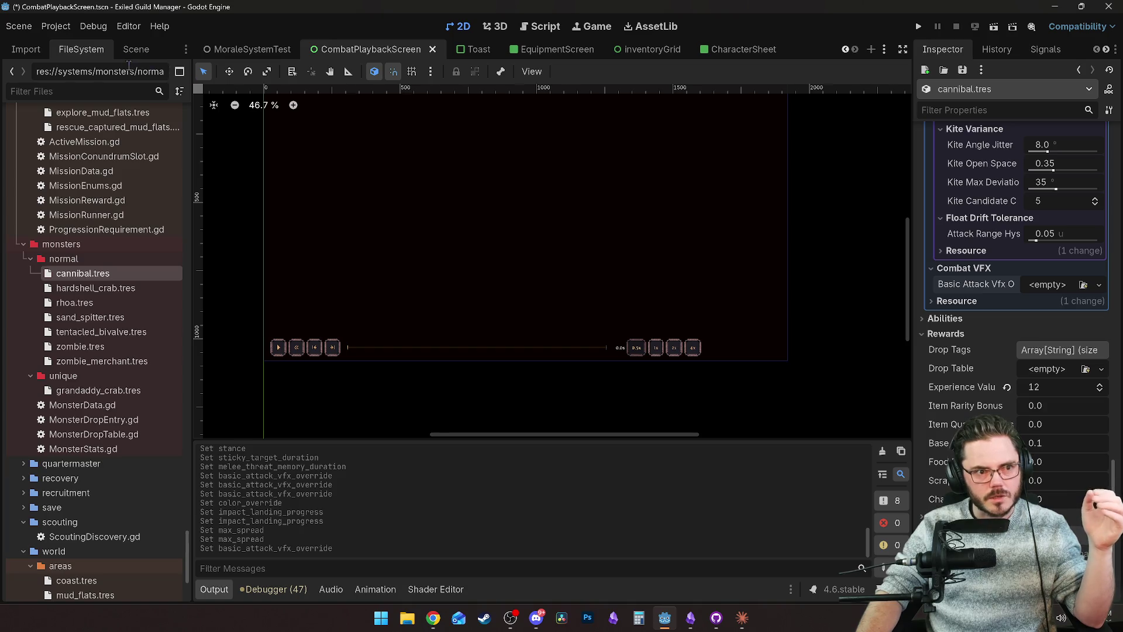
{"action": "left_click", "coordinate": [79, 91]}
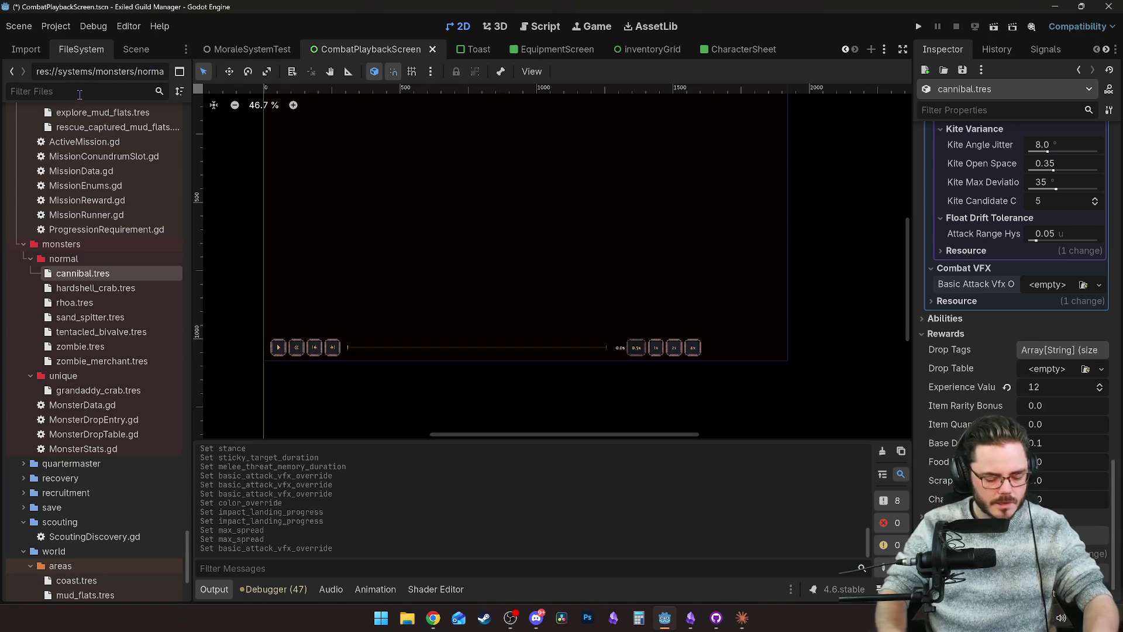
Step: Filter files for 'vfx', then clear the filter and scroll to the systems/combat/vfx presets folder
{"action": "type", "text": "vfx"}
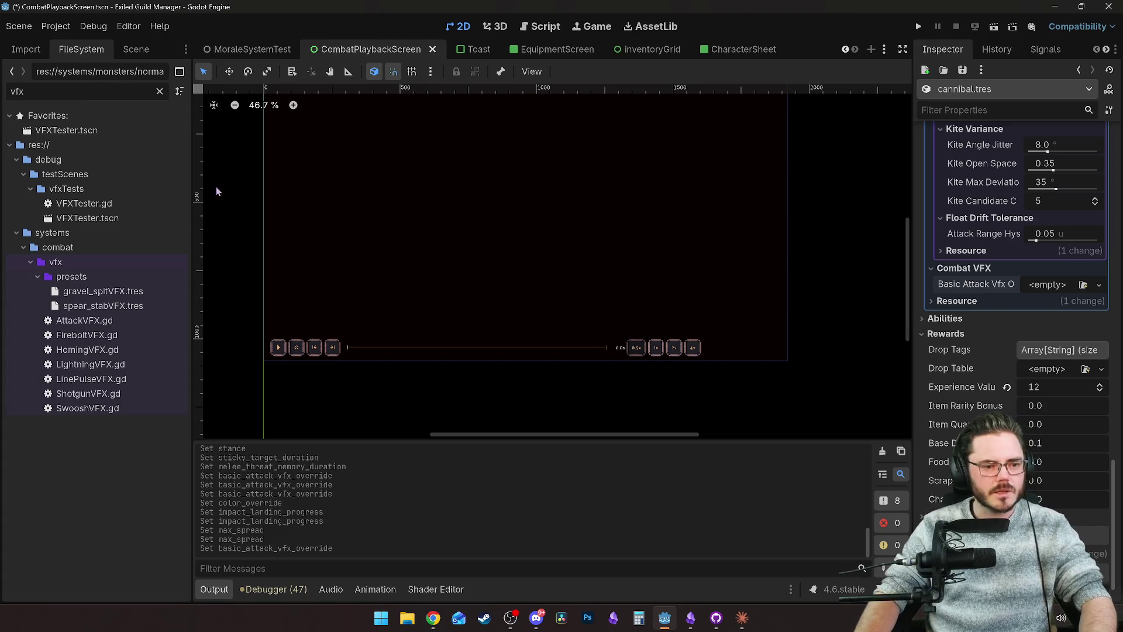
{"action": "double_click", "coordinate": [70, 276]}
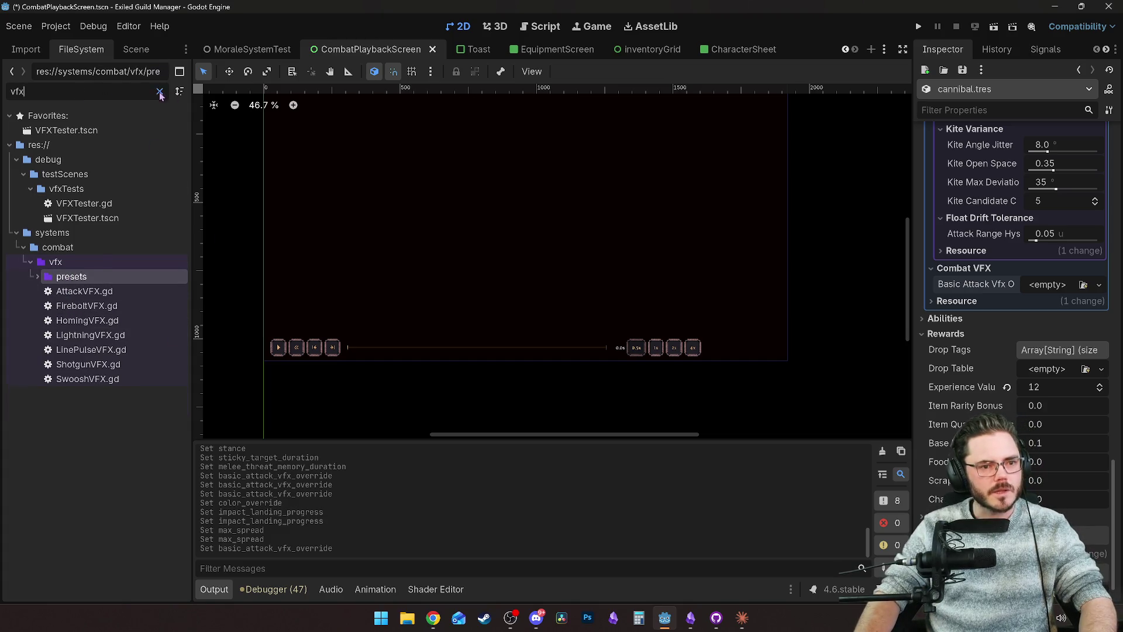
{"action": "left_click", "coordinate": [160, 91]}
{"action": "scroll", "coordinate": [74, 338], "scroll_direction": "down", "scroll_amount": 3}
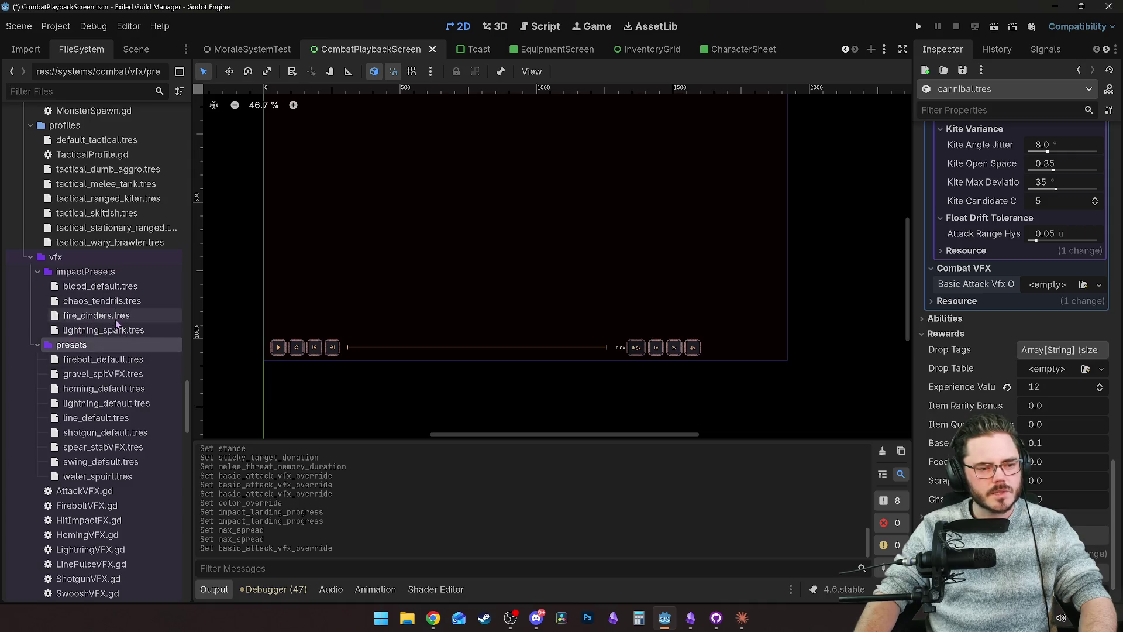
{"action": "scroll", "coordinate": [96, 325], "scroll_direction": "down", "scroll_amount": 3}
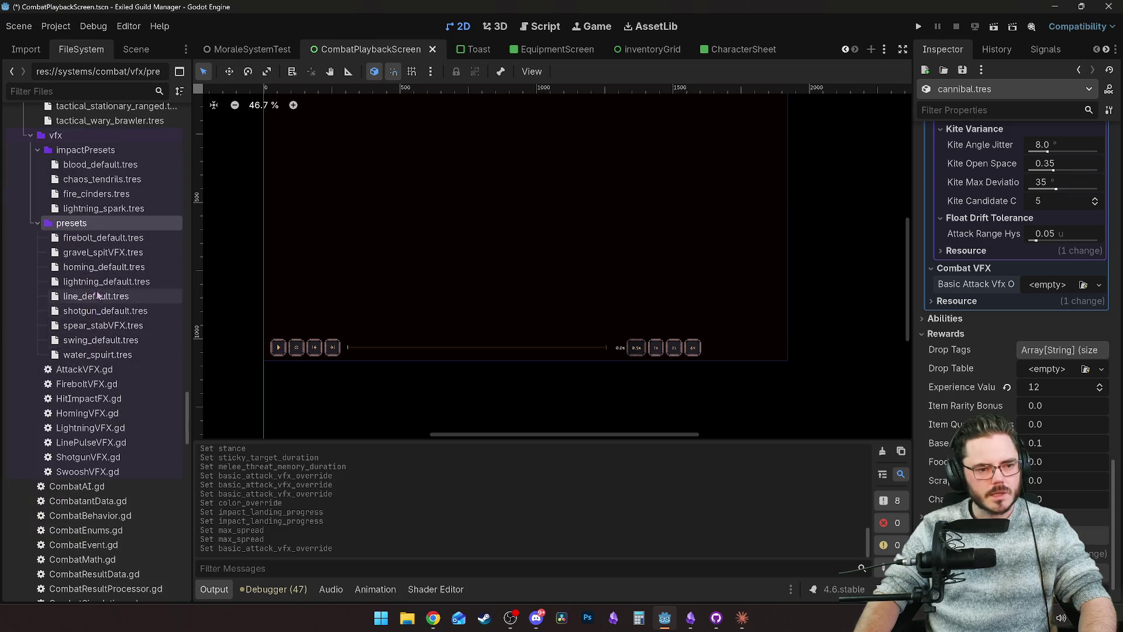
Step: Duplicate firebolt_default.tres as melee_pop.tres and select it in the Inspector
{"action": "left_click", "coordinate": [99, 240]}
{"action": "right_click", "coordinate": [99, 240]}
{"action": "left_click", "coordinate": [281, 376]}
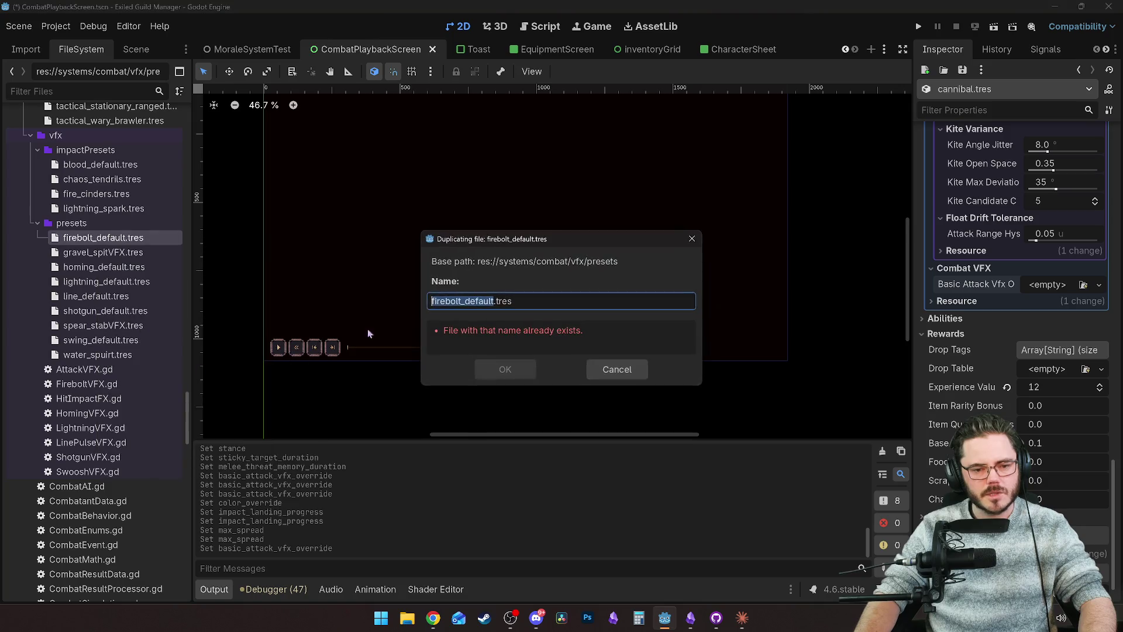
{"action": "type", "text": "melee"}
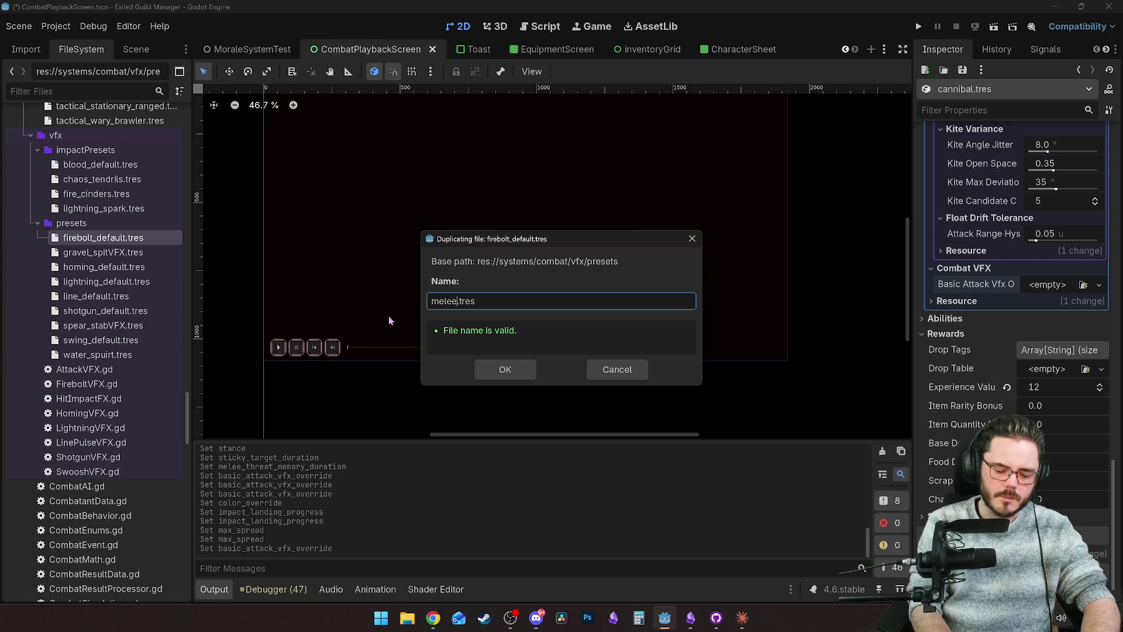
{"action": "type", "text": "_pop"}
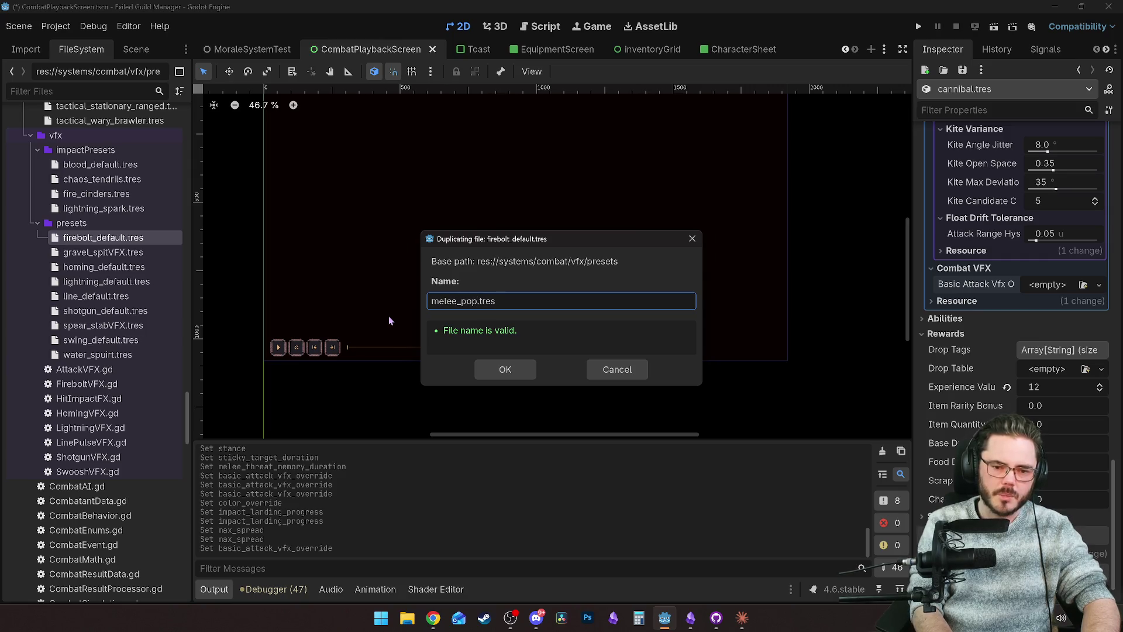
{"action": "type", "text": "_"}
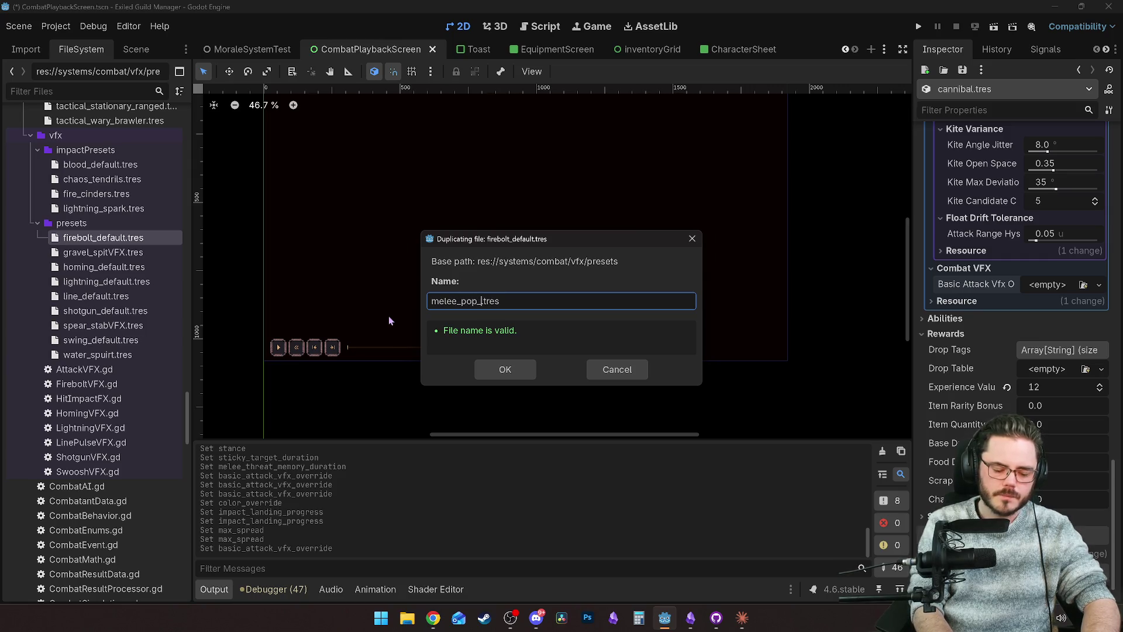
{"action": "key", "text": "BackSpace"}
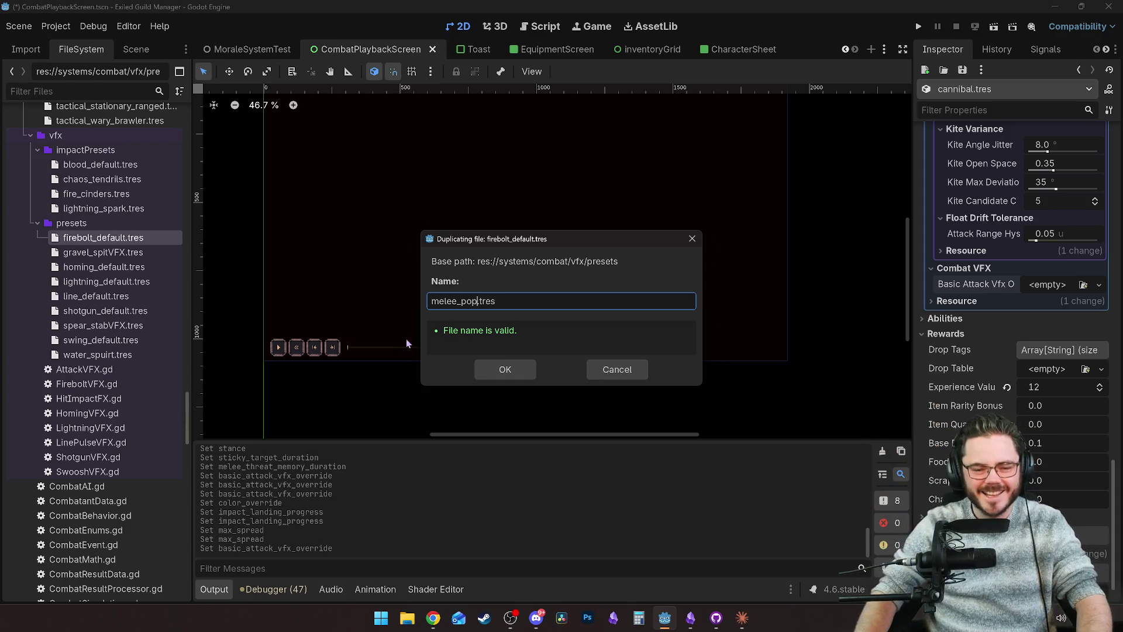
{"action": "left_click", "coordinate": [524, 373]}
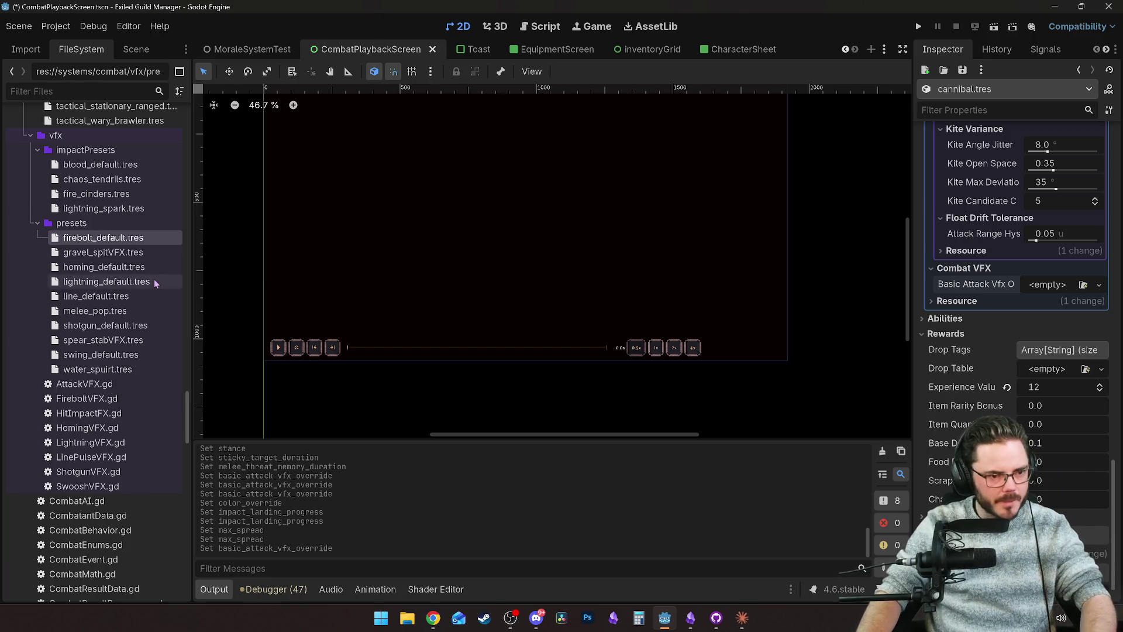
{"action": "left_click", "coordinate": [94, 311]}
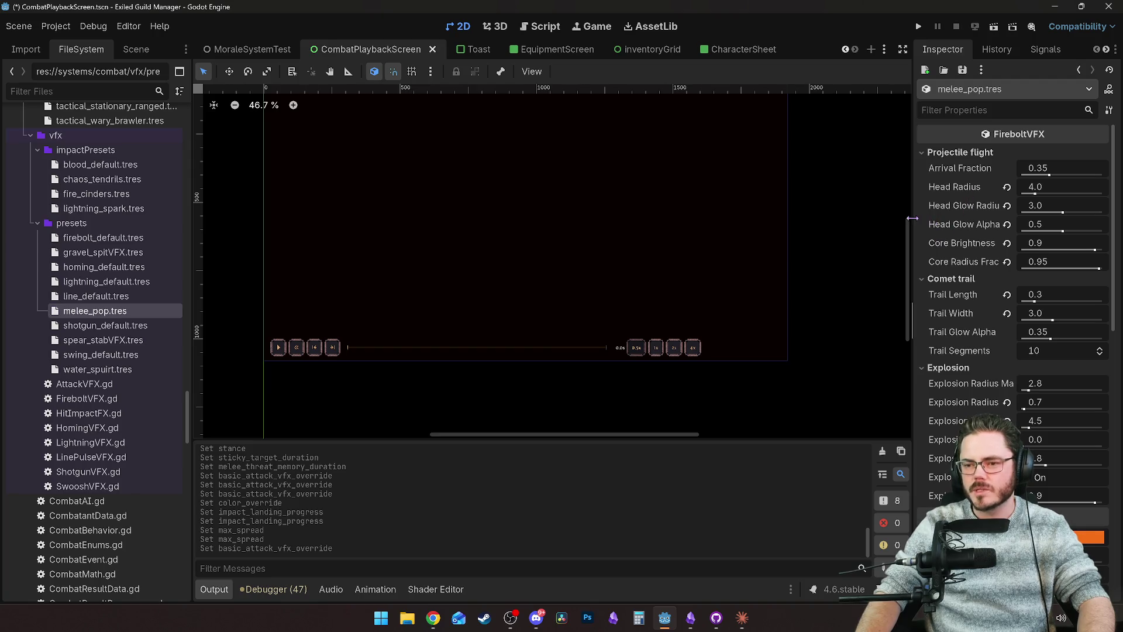
Step: Detach the Inspector into its own floating window
{"action": "left_click_drag", "start_coordinate": [912, 219], "coordinate": [910, 219]}
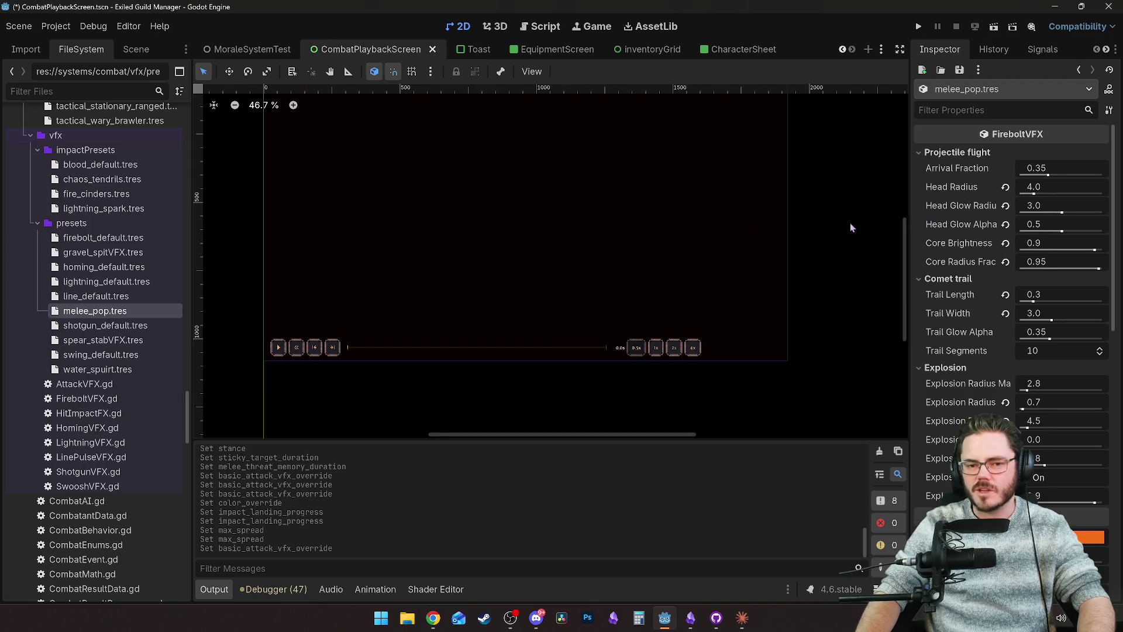
{"action": "right_click", "coordinate": [942, 55]}
{"action": "left_click", "coordinate": [999, 132]}
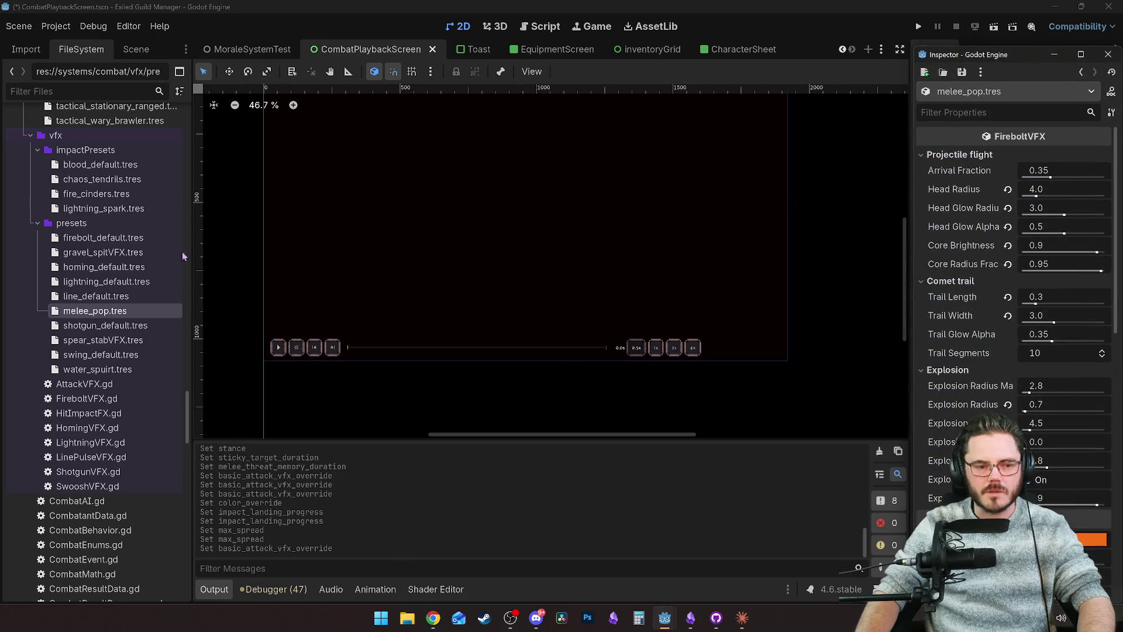
Step: Open VFXTester.tscn via the 'vf' filter, test-run it, then stop with F8
{"action": "left_click", "coordinate": [104, 91]}
{"action": "type", "text": "vfx"}
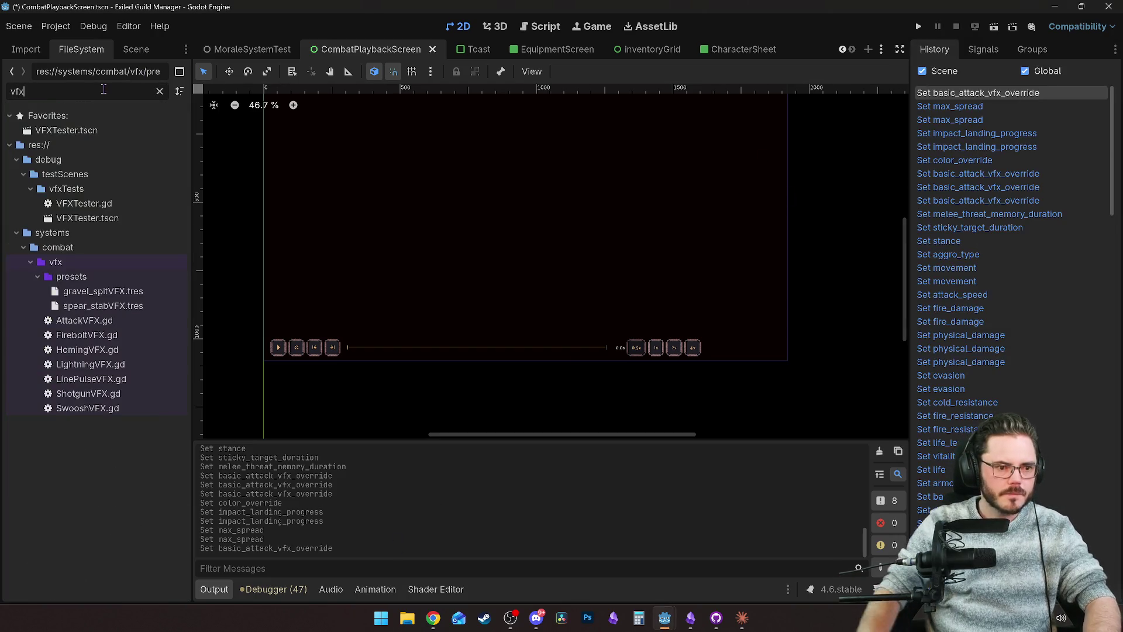
{"action": "double_click", "coordinate": [141, 217]}
{"action": "right_click", "coordinate": [99, 222]}
{"action": "left_click", "coordinate": [86, 220]}
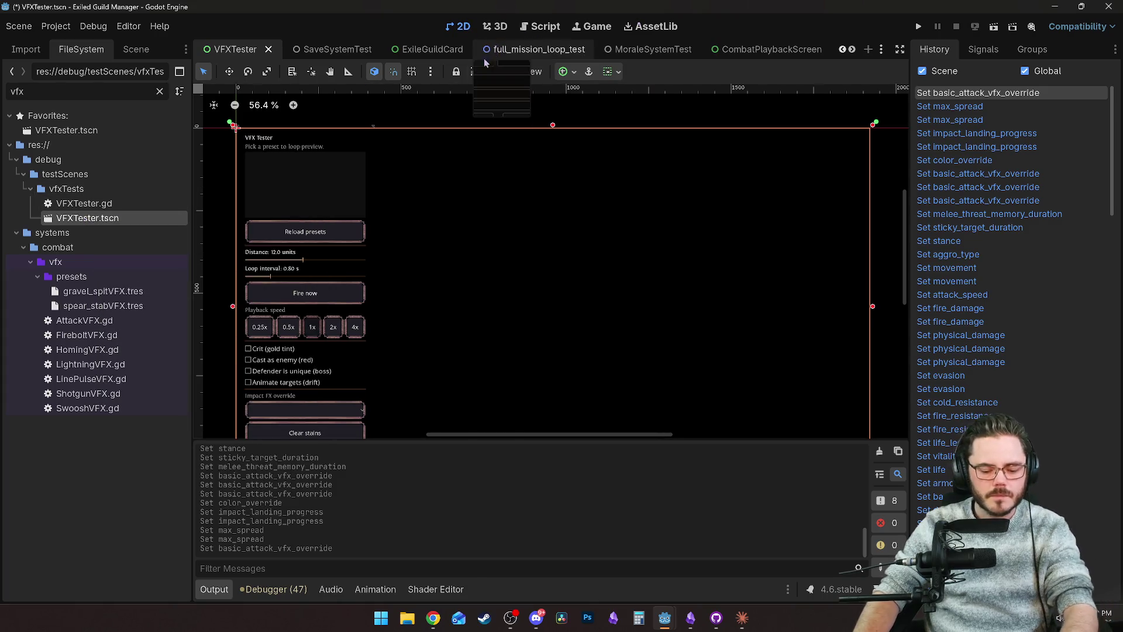
{"action": "left_click", "coordinate": [994, 26]}
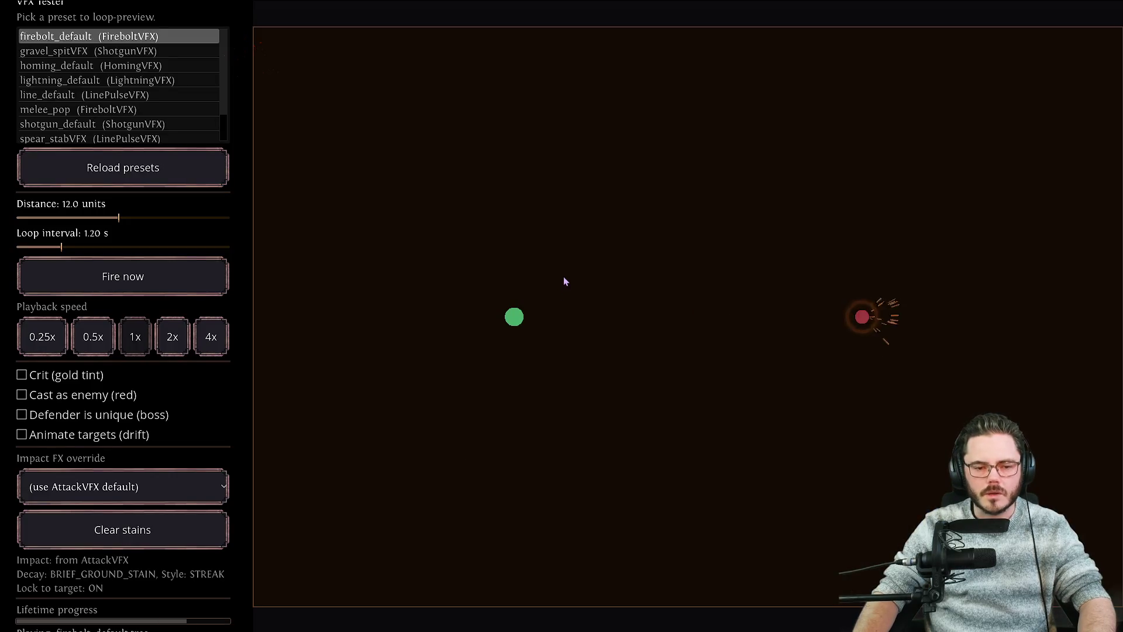
{"action": "key", "text": "F8"}
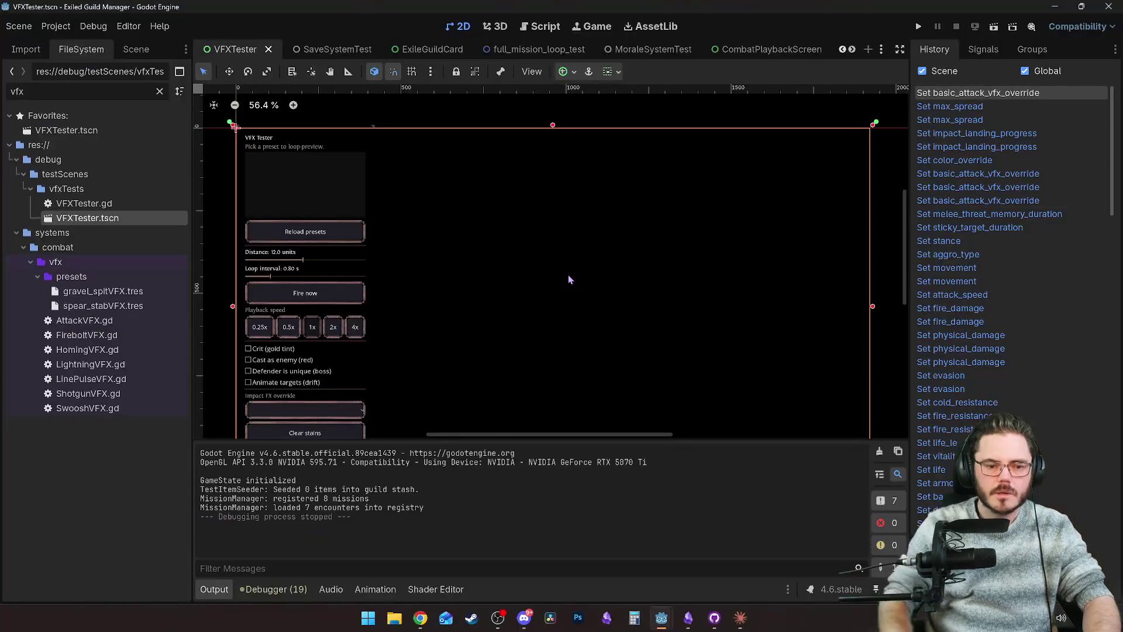
Step: Open Editor Settings from the main menus
{"action": "left_click", "coordinate": [69, 27]}
{"action": "mouse_move", "coordinate": [92, 26]}
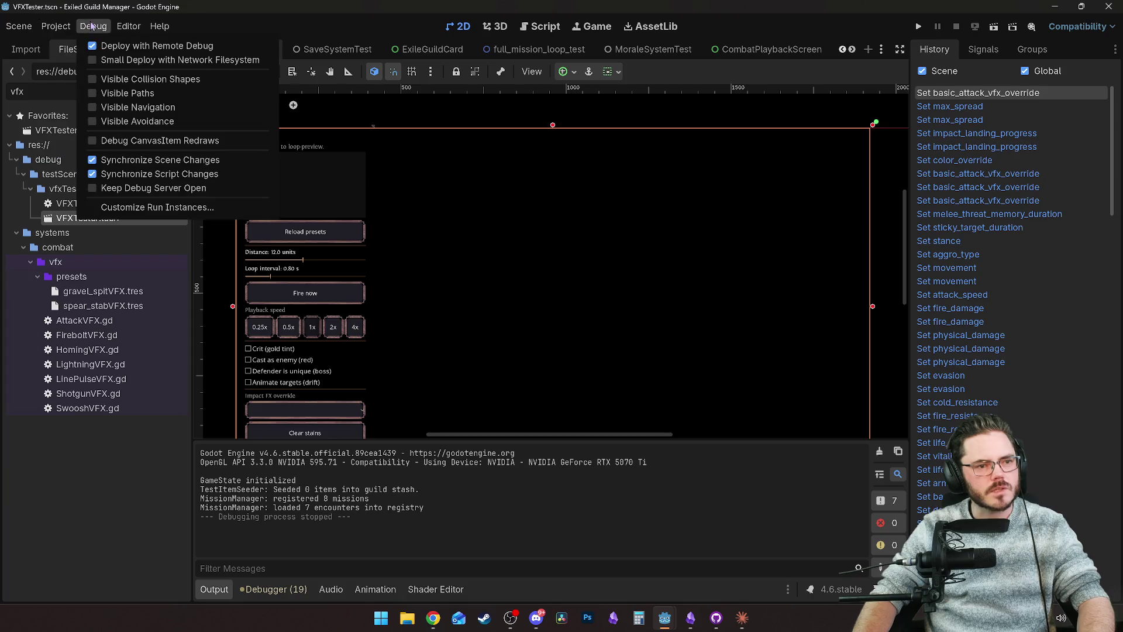
{"action": "mouse_move", "coordinate": [129, 26]}
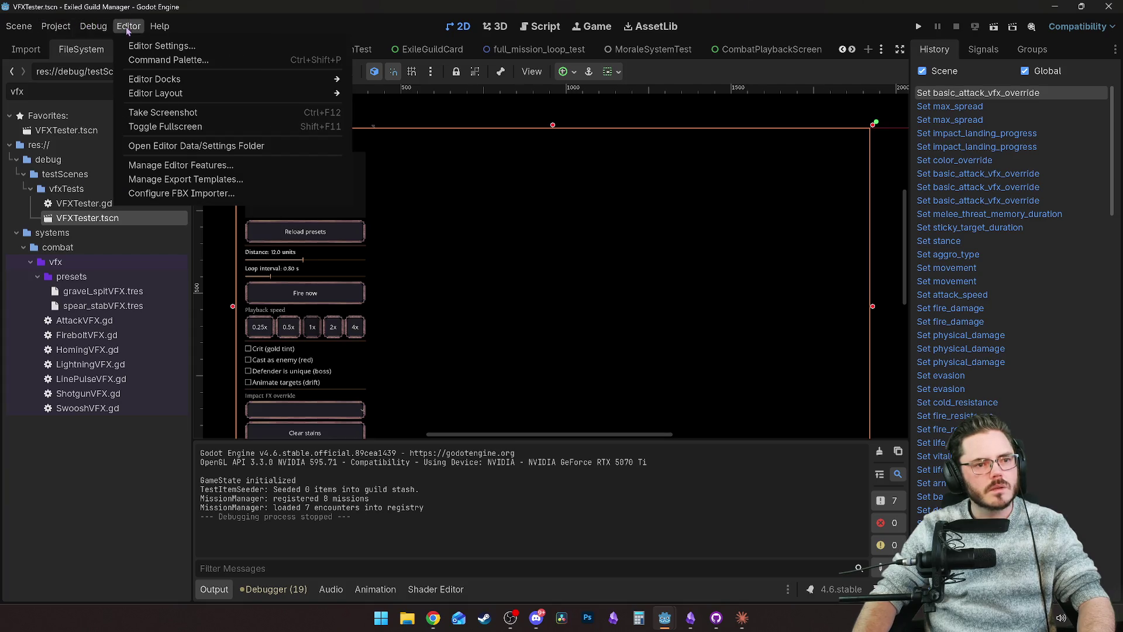
{"action": "left_click", "coordinate": [136, 45]}
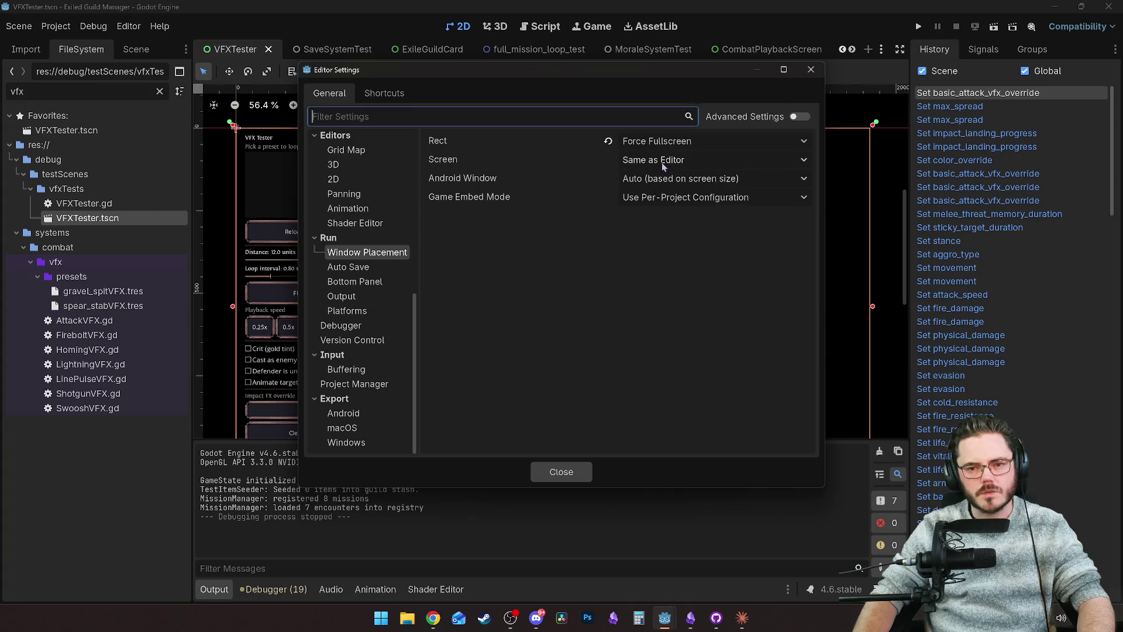
Step: Set Run window placement Rect to Force Maximized, close settings, and run the project
{"action": "left_click", "coordinate": [609, 141]}
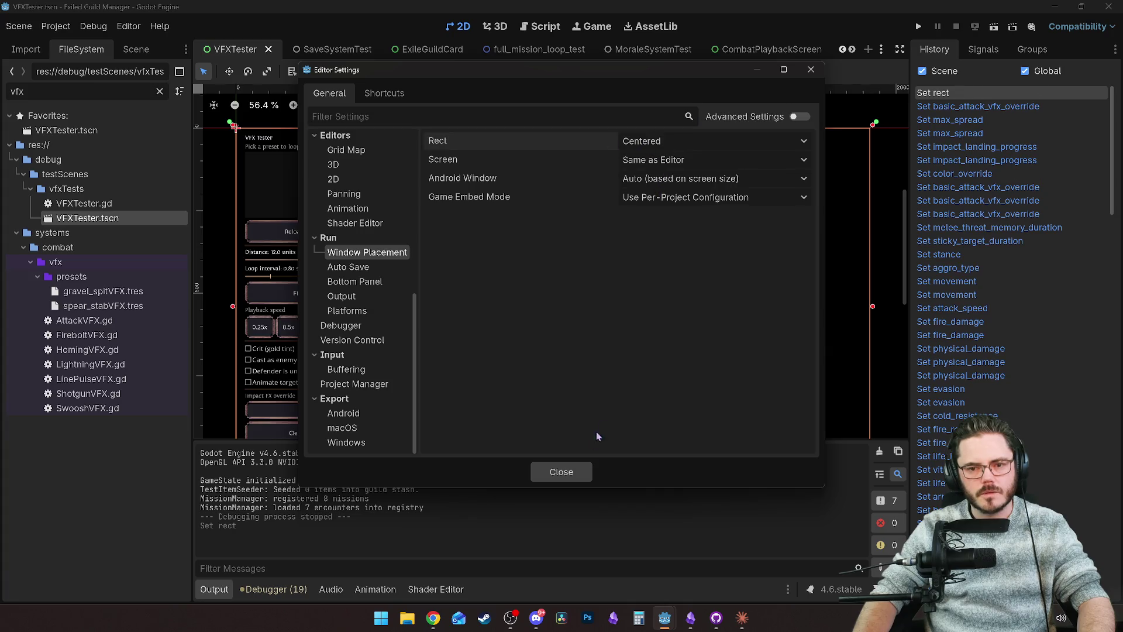
{"action": "left_click", "coordinate": [661, 143]}
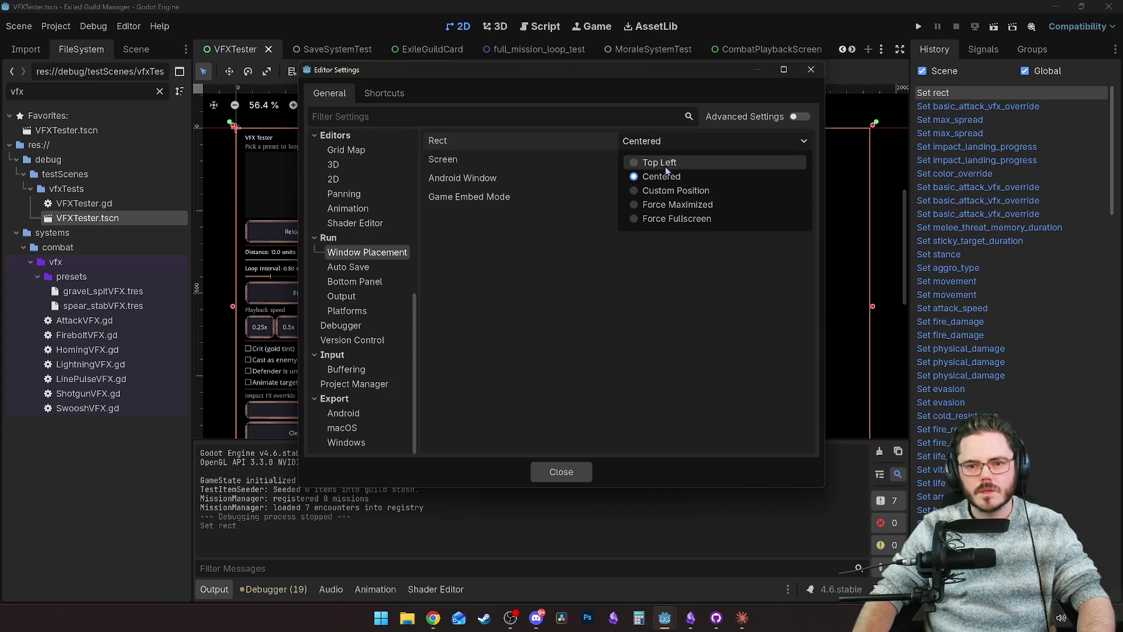
{"action": "left_click", "coordinate": [681, 204]}
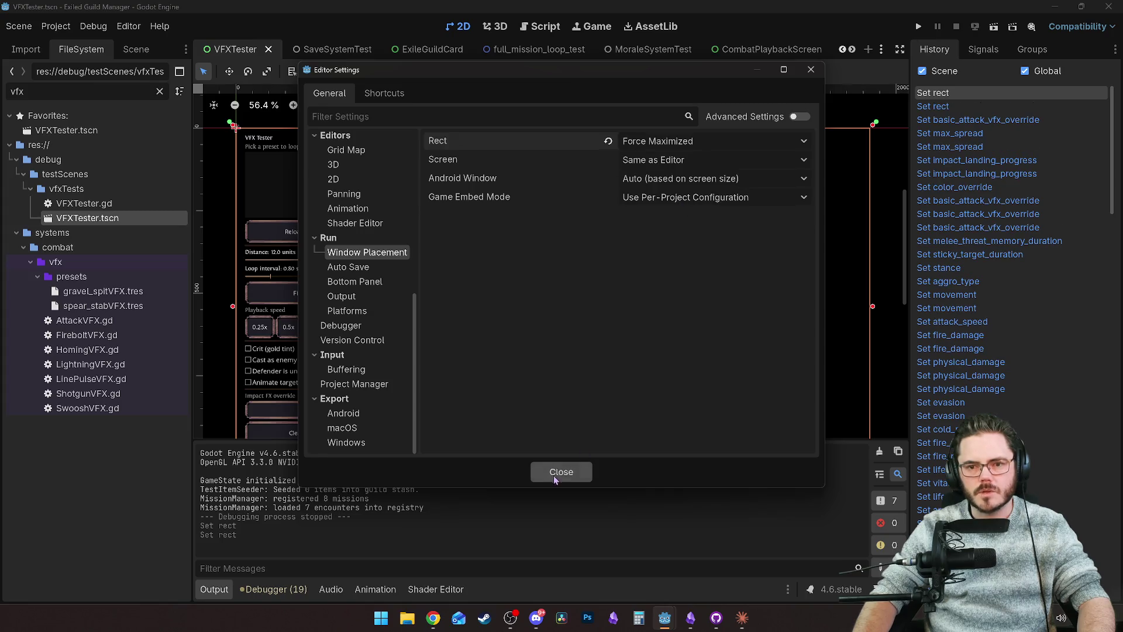
{"action": "left_click", "coordinate": [555, 472]}
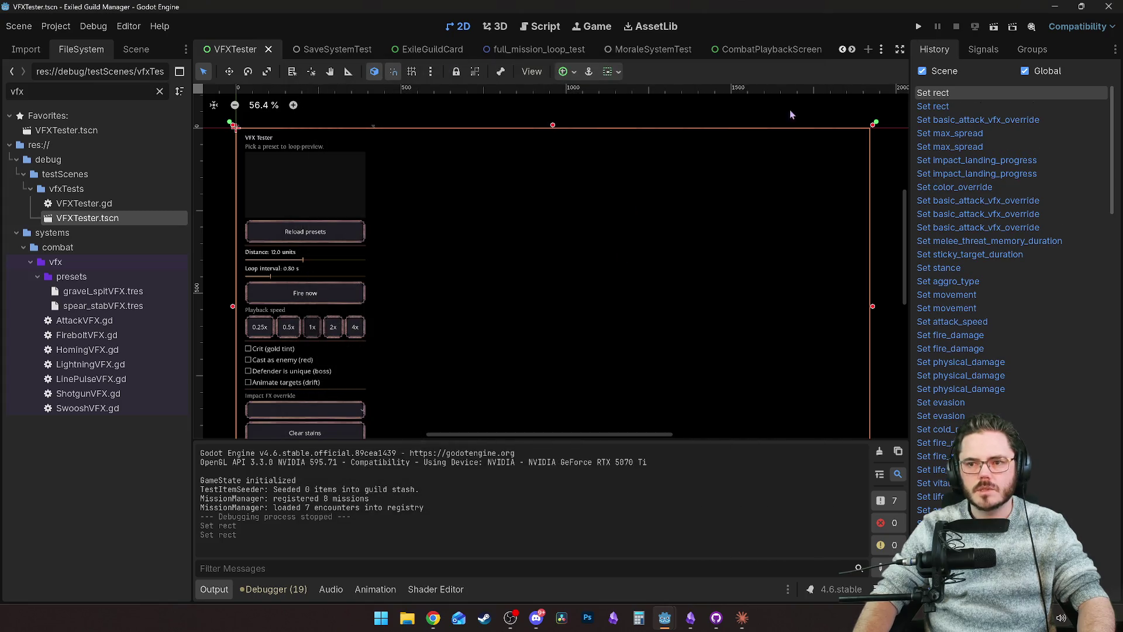
{"action": "left_click", "coordinate": [918, 27]}
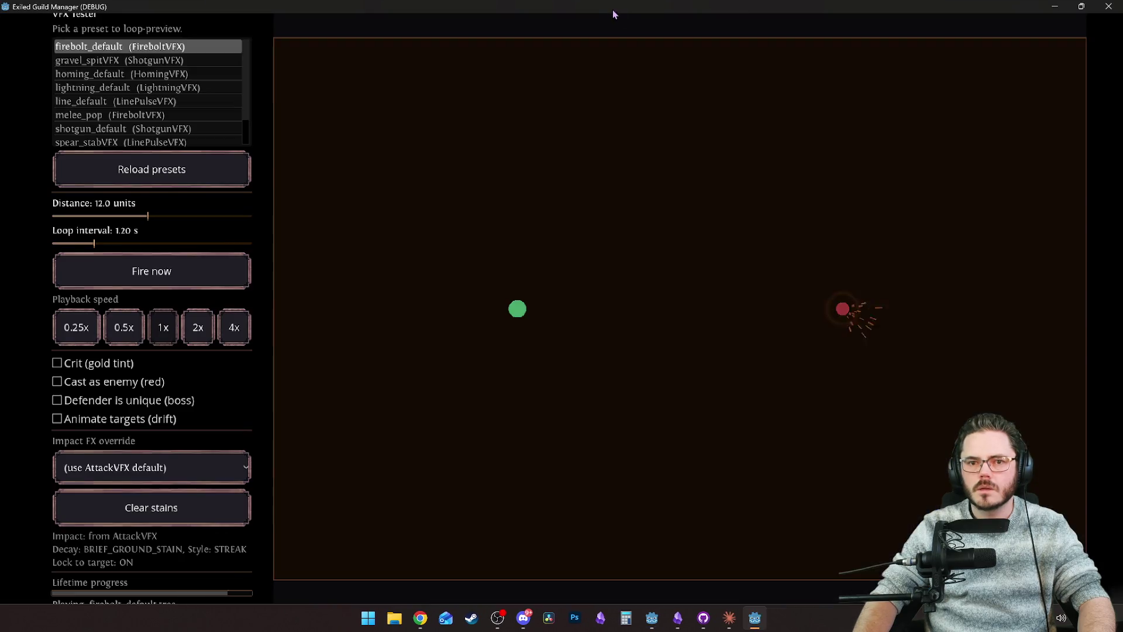
Step: Move and enlarge the game window, and reposition and resize the floating Inspector beside it
{"action": "mouse_move", "coordinate": [611, 10]}
{"action": "left_mouse_down"}
{"action": "mouse_move", "coordinate": [431, 43]}
{"action": "mouse_move", "coordinate": [297, 28]}
{"action": "left_mouse_up"}
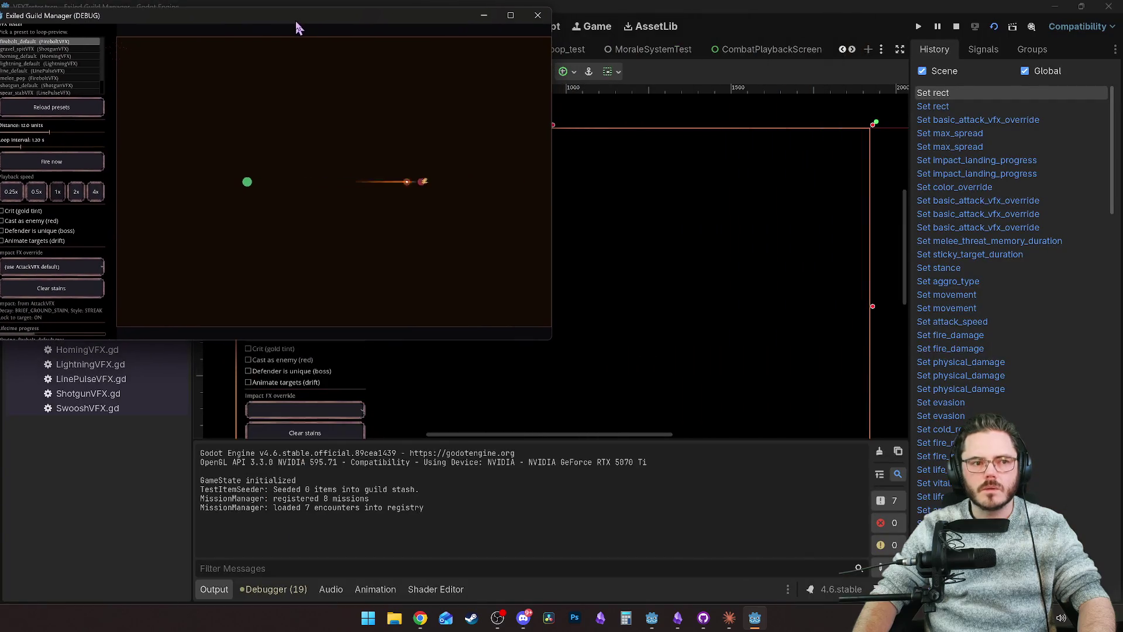
{"action": "mouse_move", "coordinate": [547, 341]}
{"action": "left_mouse_down"}
{"action": "mouse_move", "coordinate": [904, 597]}
{"action": "mouse_move", "coordinate": [836, 602]}
{"action": "left_mouse_up"}
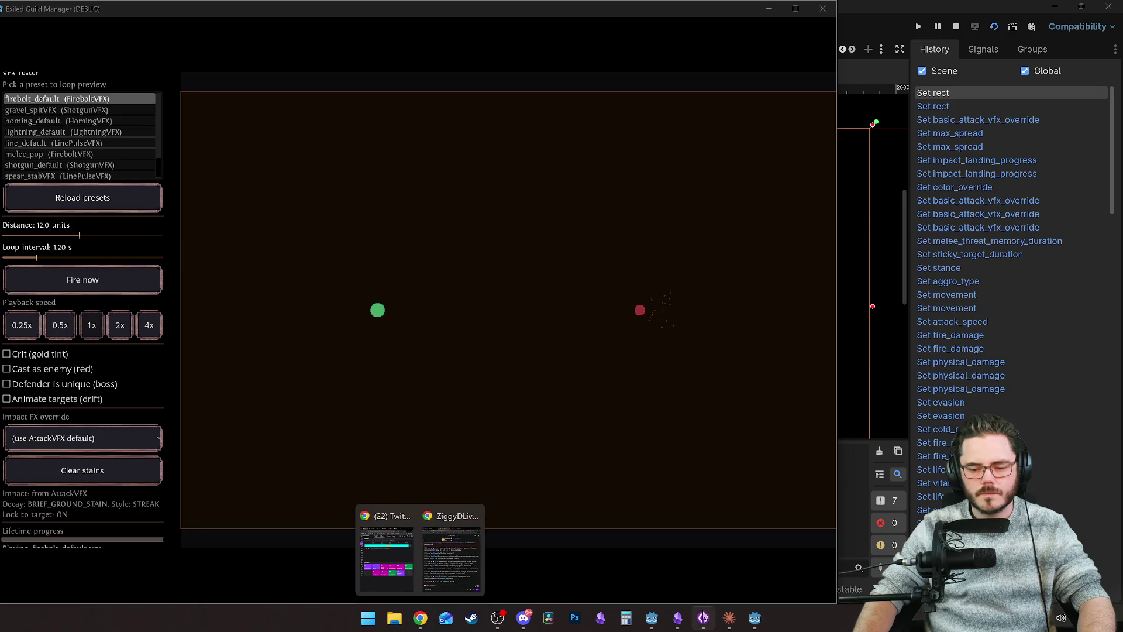
{"action": "mouse_move", "coordinate": [651, 618]}
{"action": "left_click", "coordinate": [712, 563]}
{"action": "mouse_move", "coordinate": [956, 55]}
{"action": "left_mouse_down"}
{"action": "mouse_move", "coordinate": [949, 12]}
{"action": "mouse_move", "coordinate": [877, 11]}
{"action": "left_mouse_up"}
{"action": "mouse_move", "coordinate": [1027, 490]}
{"action": "left_mouse_down"}
{"action": "mouse_move", "coordinate": [1079, 515]}
{"action": "mouse_move", "coordinate": [1076, 585]}
{"action": "mouse_move", "coordinate": [1060, 609]}
{"action": "mouse_move", "coordinate": [1107, 605]}
{"action": "left_mouse_up"}
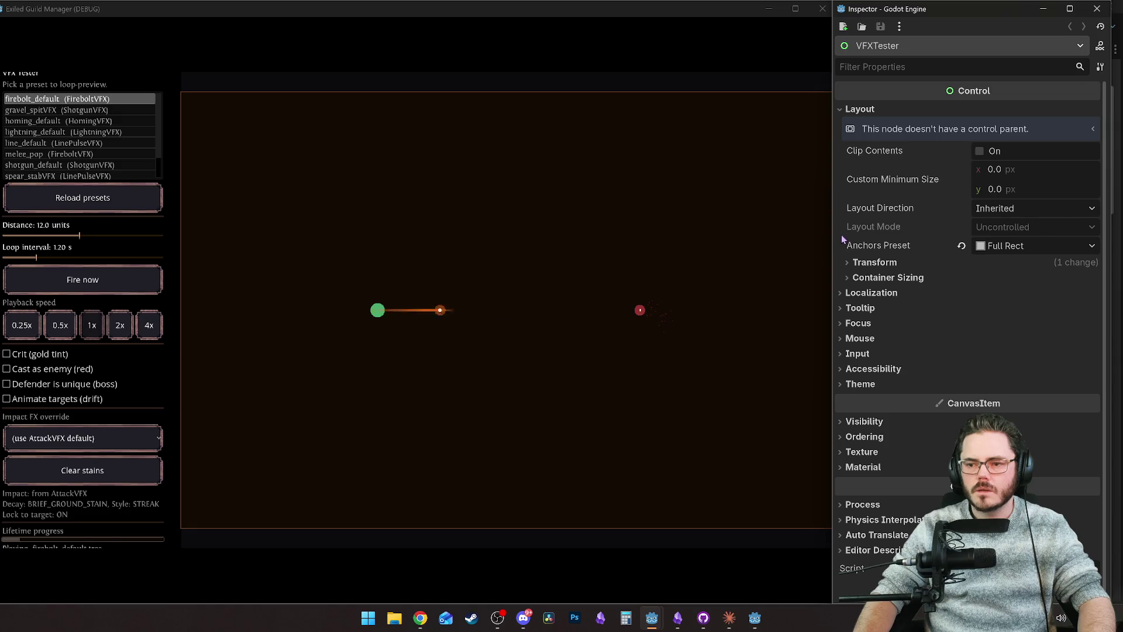
{"action": "left_click_drag", "start_coordinate": [829, 240], "coordinate": [839, 244]}
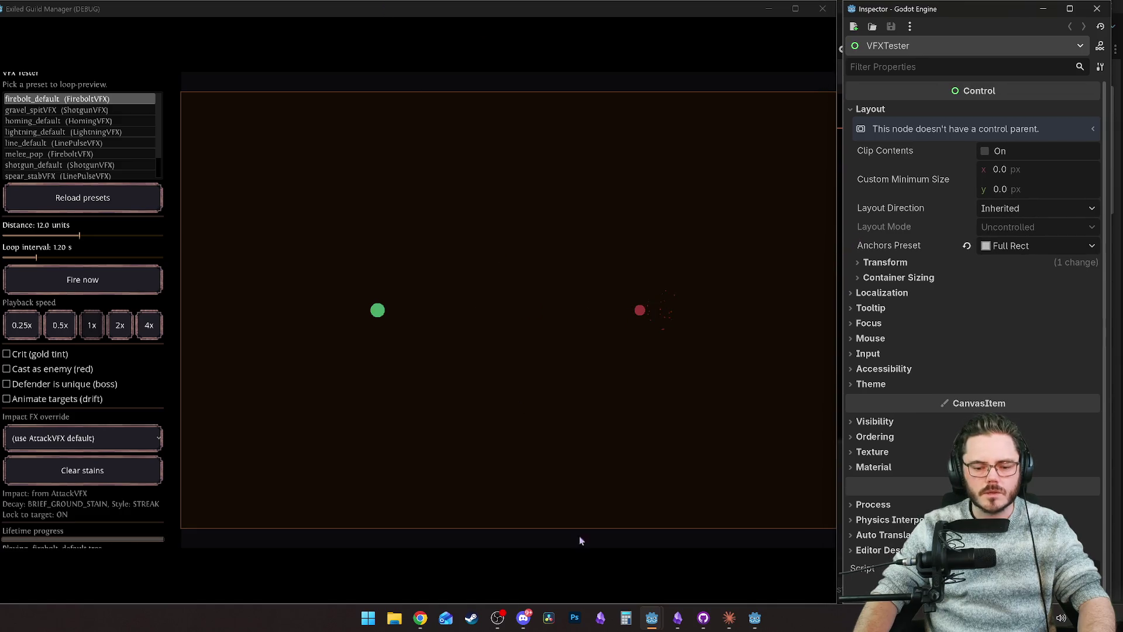
Step: Return to the Godot editor and select the FileSystem filter text
{"action": "mouse_move", "coordinate": [651, 617]}
{"action": "left_click", "coordinate": [608, 538]}
{"action": "left_click", "coordinate": [79, 91]}
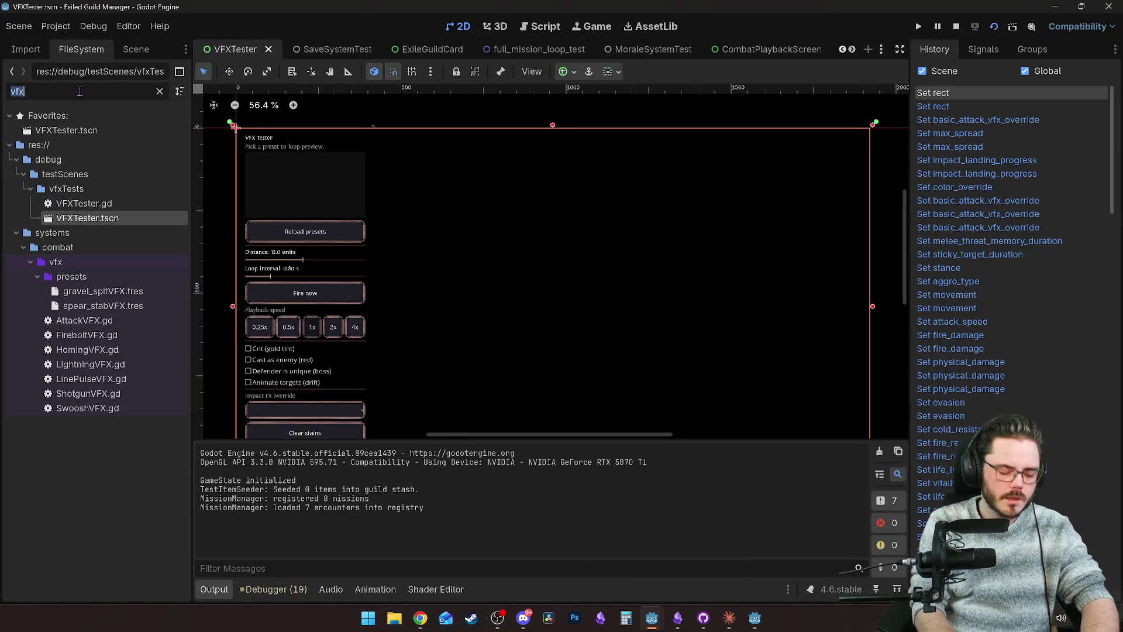
Step: Filter the FileSystem for 'pop' and rename melee_pop.tres to melee_pop_VFX.tres
{"action": "type", "text": "pop"}
{"action": "left_click", "coordinate": [96, 267]}
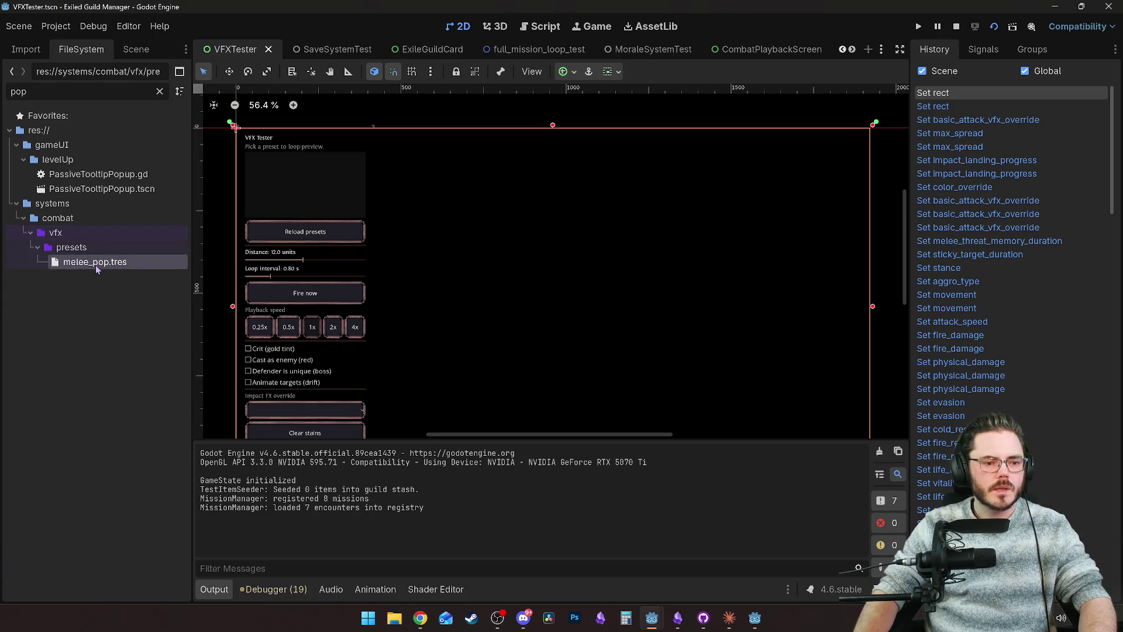
{"action": "key", "text": "F2"}
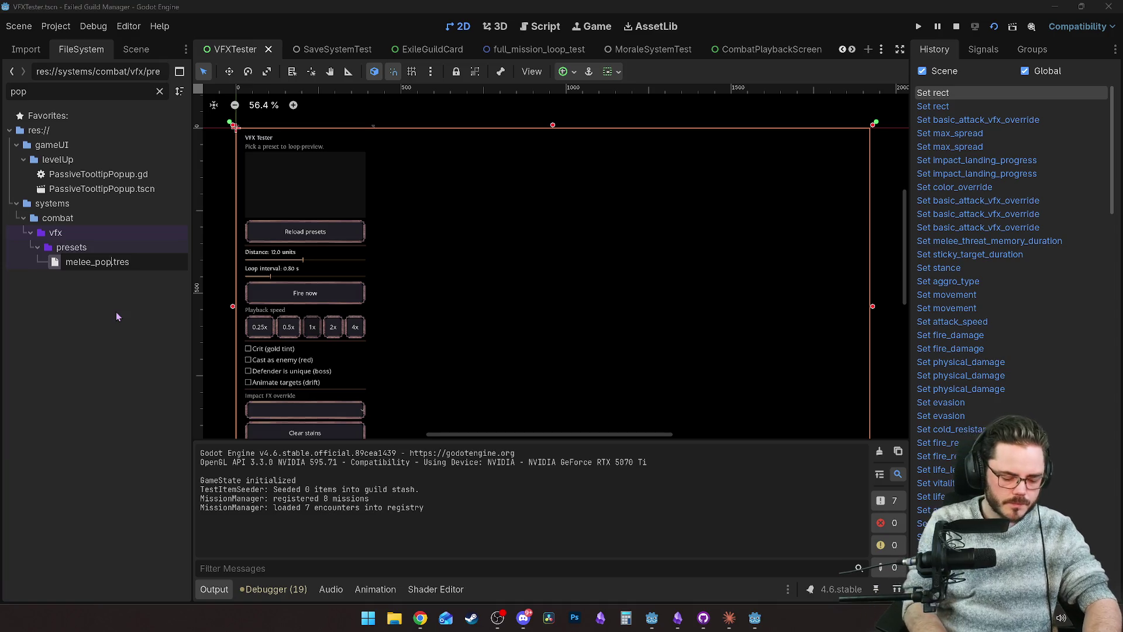
{"action": "type", "text": "_VFX"}
{"action": "key", "text": "Return"}
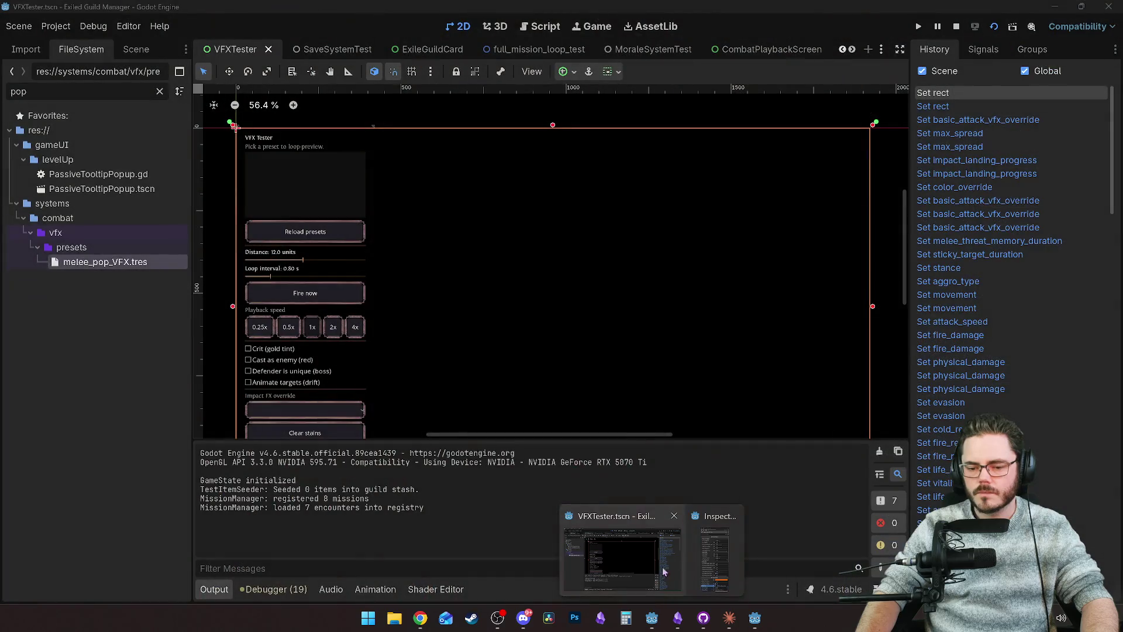
{"action": "left_click", "coordinate": [686, 146]}
Step: Stop and relaunch the VFX tester, enlarging its window at the top-left
{"action": "left_click", "coordinate": [956, 26]}
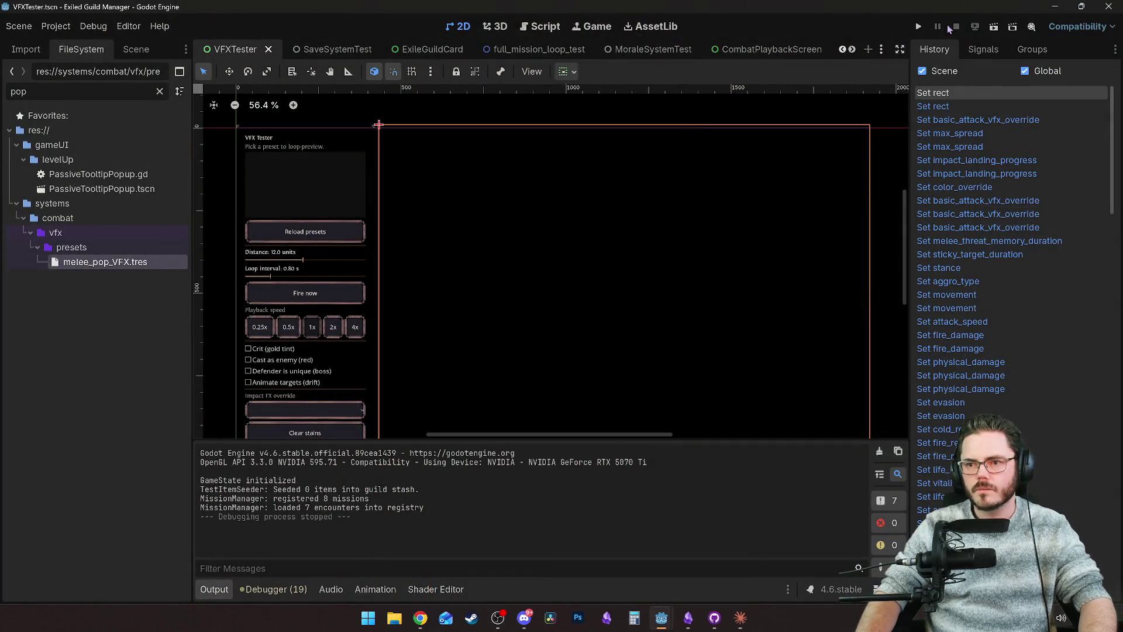
{"action": "left_click", "coordinate": [994, 27]}
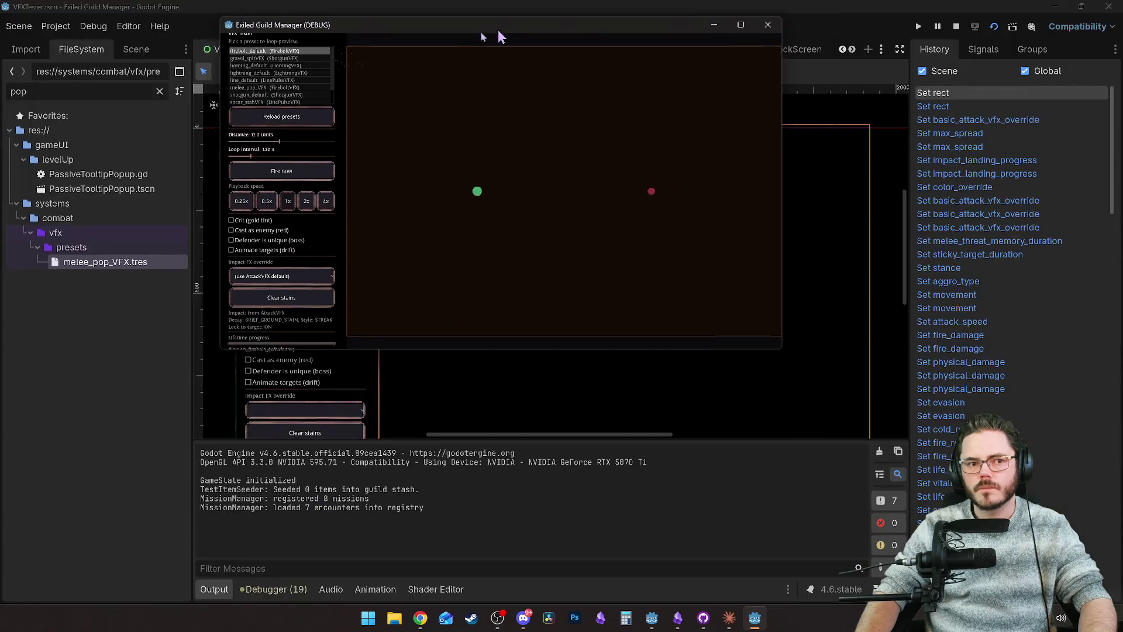
{"action": "left_click_drag", "start_coordinate": [500, 37], "coordinate": [280, 21]}
{"action": "left_click_drag", "start_coordinate": [559, 337], "coordinate": [888, 603]}
{"action": "mouse_move", "coordinate": [652, 617]}
{"action": "left_click", "coordinate": [722, 551]}
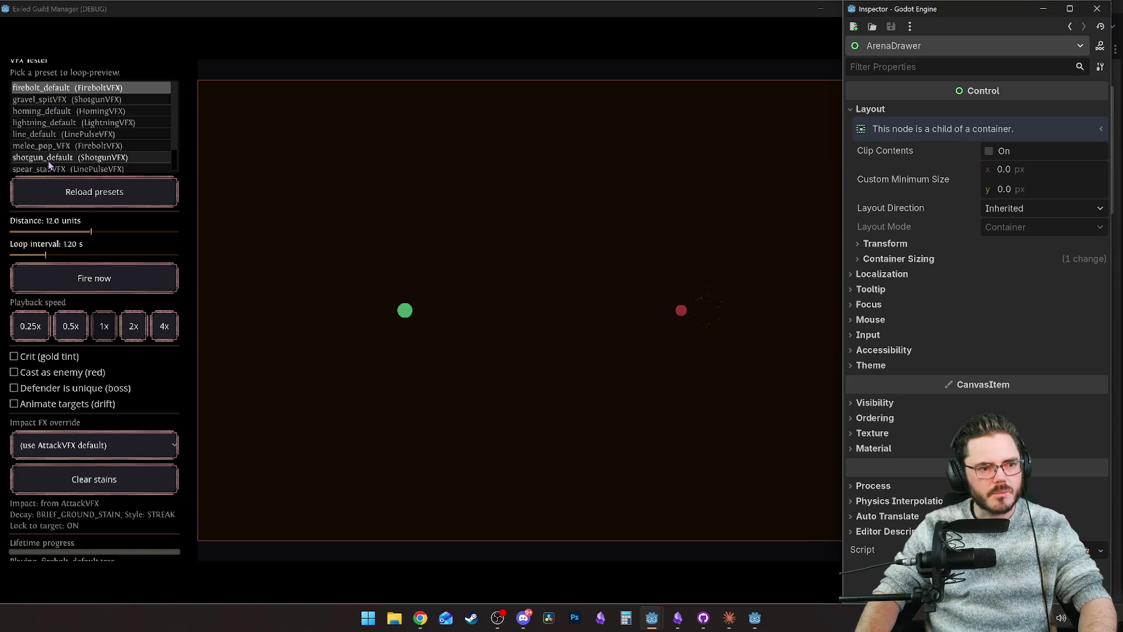
Step: Preview the melee_pop_VFX preset with the targets 1.5 units apart
{"action": "scroll", "coordinate": [59, 146], "scroll_direction": "down", "scroll_amount": 1}
{"action": "left_click", "coordinate": [59, 123]}
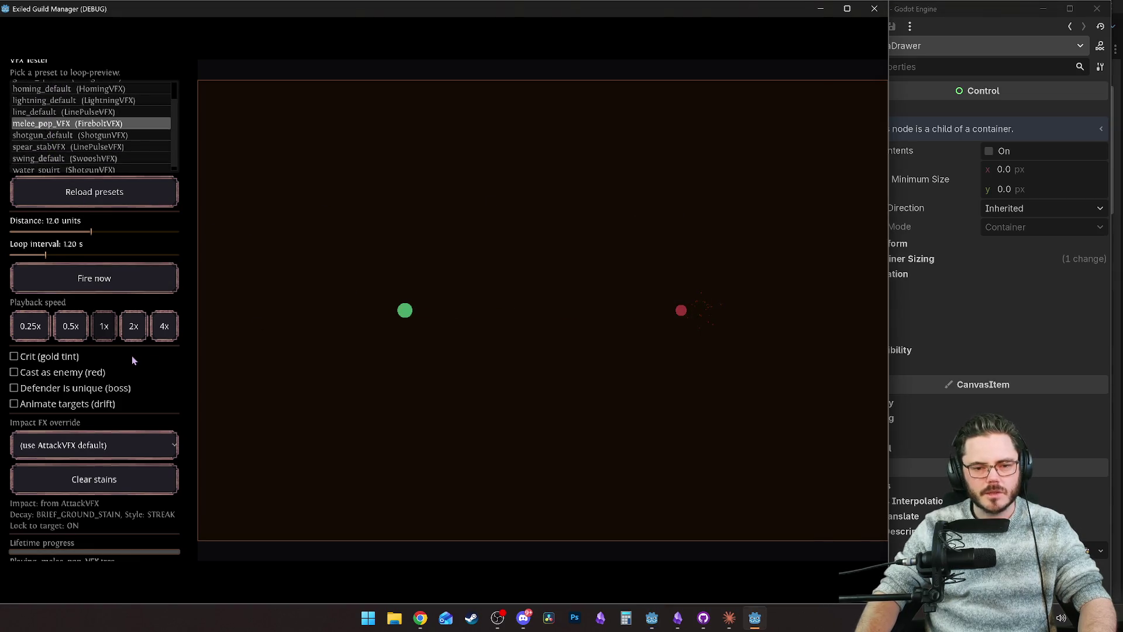
{"action": "left_click_drag", "start_coordinate": [78, 234], "coordinate": [29, 232]}
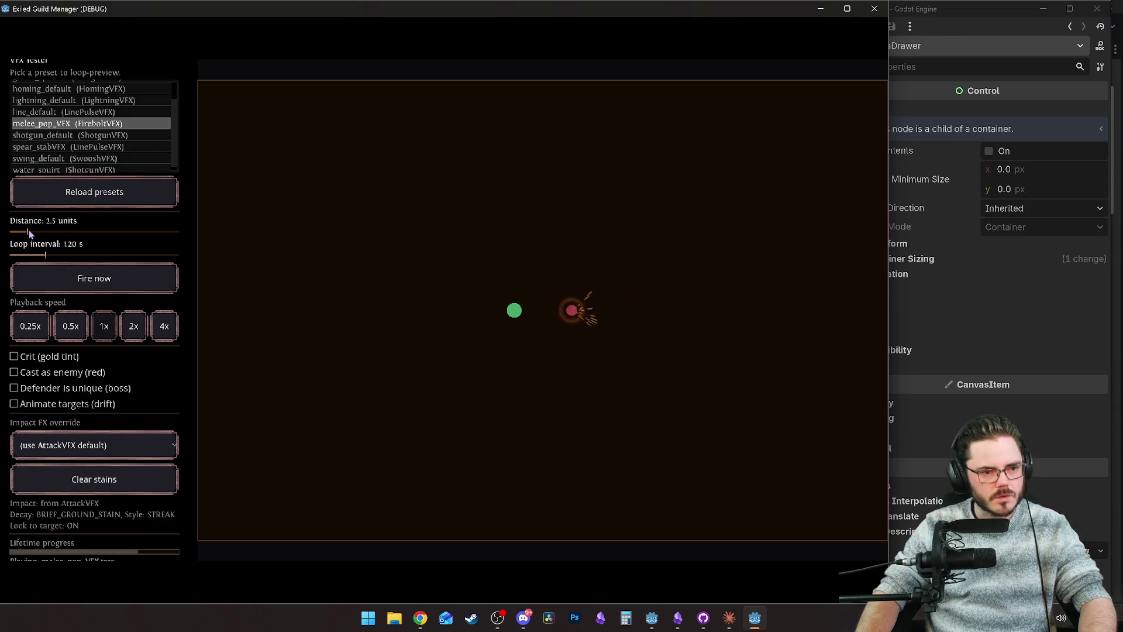
{"action": "left_click_drag", "start_coordinate": [24, 229], "coordinate": [21, 229]}
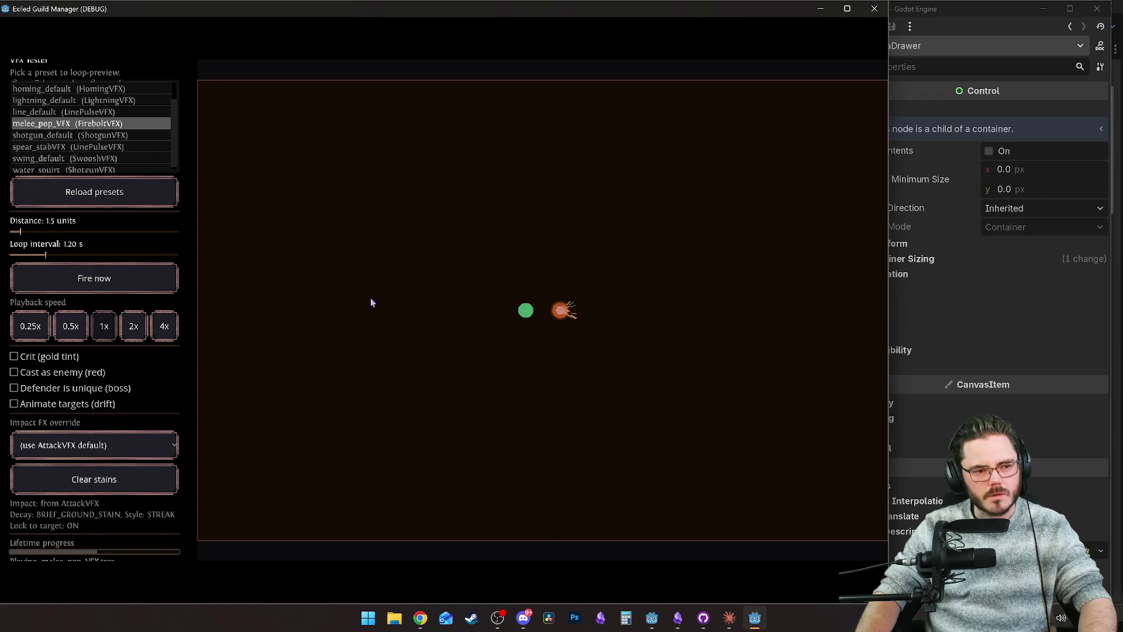
Step: Switch between the Inspector, editor and game windows, ending with the game window in front
{"action": "left_click", "coordinate": [928, 36]}
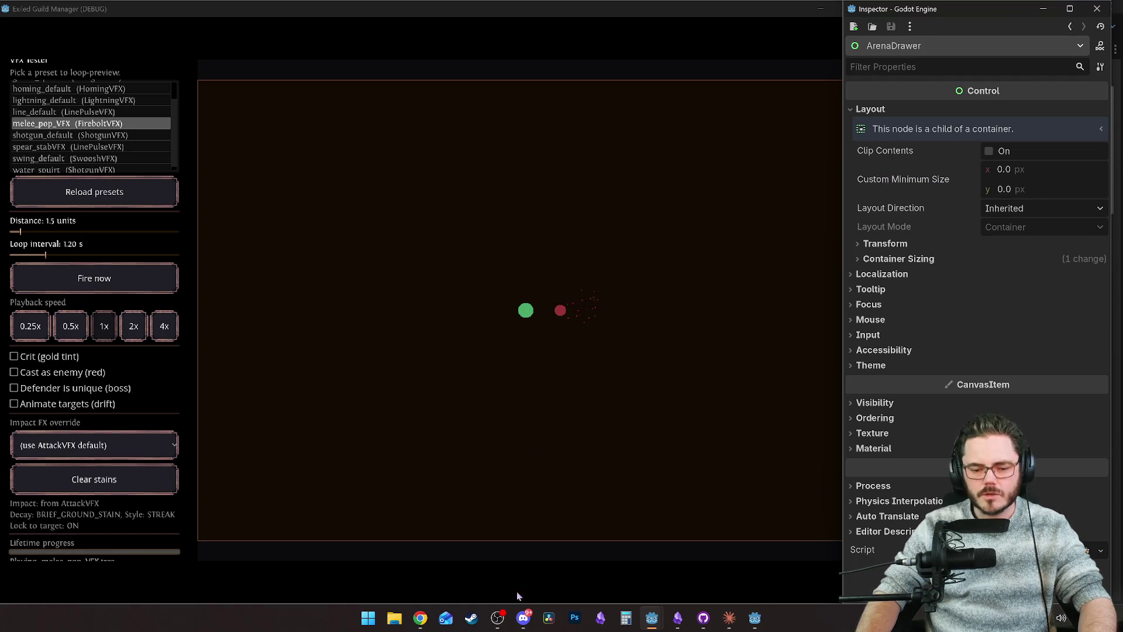
{"action": "mouse_move", "coordinate": [660, 624]}
{"action": "left_click", "coordinate": [616, 574]}
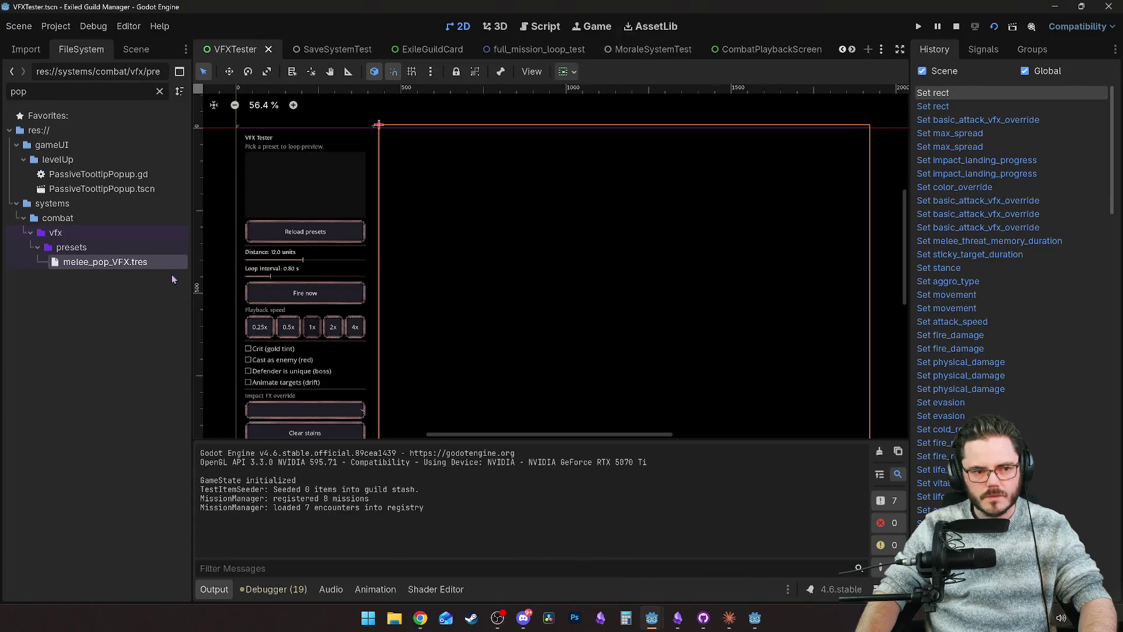
{"action": "mouse_move", "coordinate": [652, 618]}
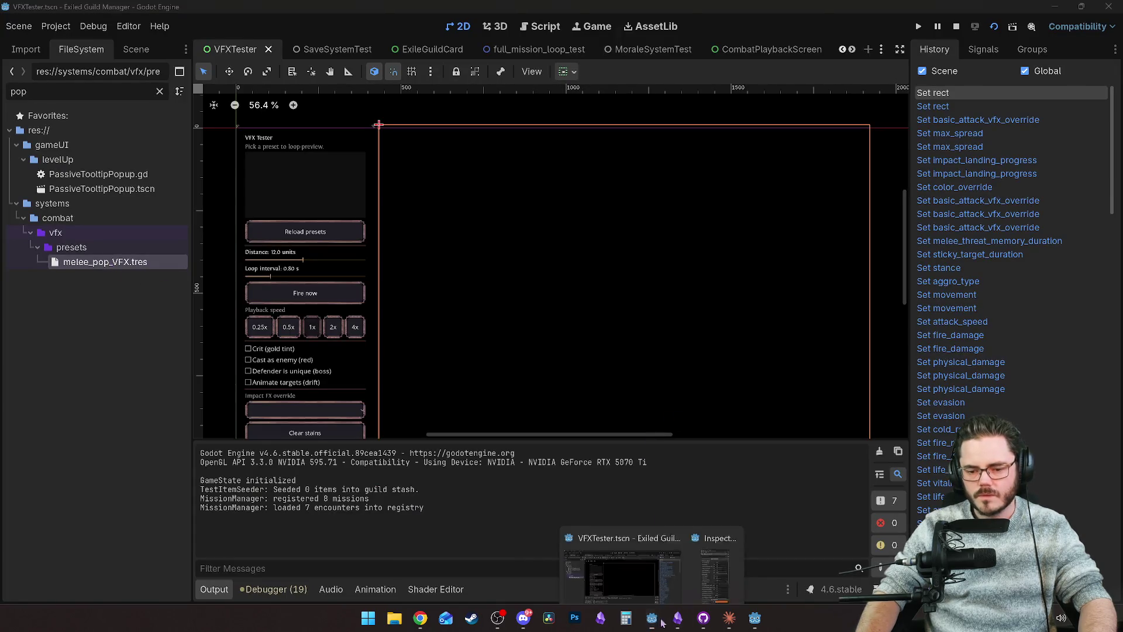
{"action": "left_click", "coordinate": [707, 577]}
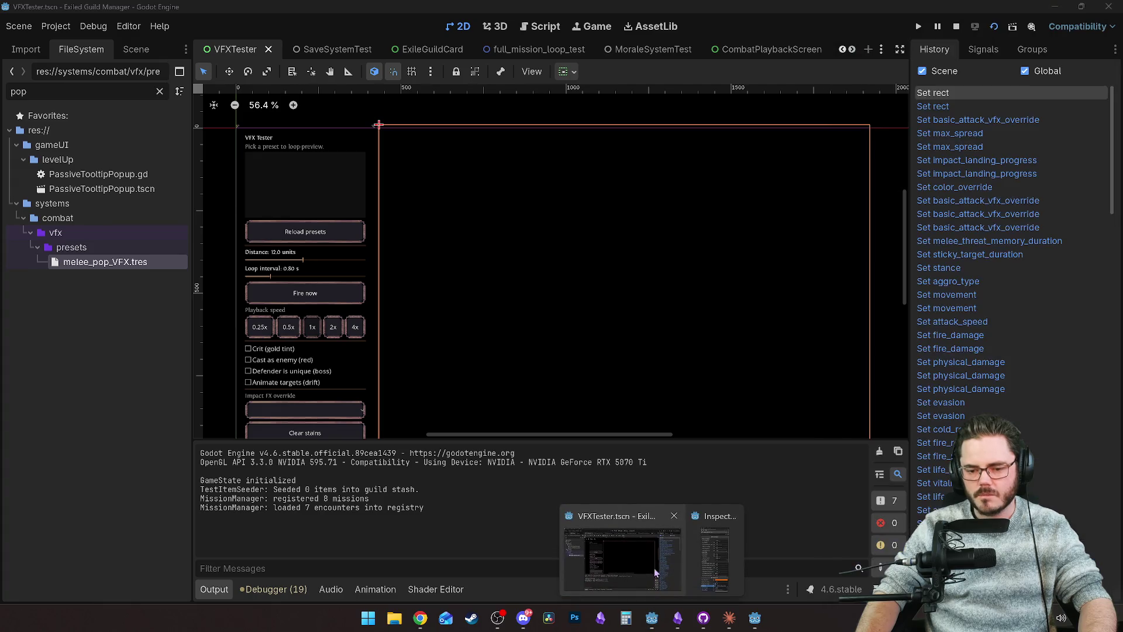
{"action": "key", "text": "alt+Tab"}
{"action": "left_click", "coordinate": [584, 234]}
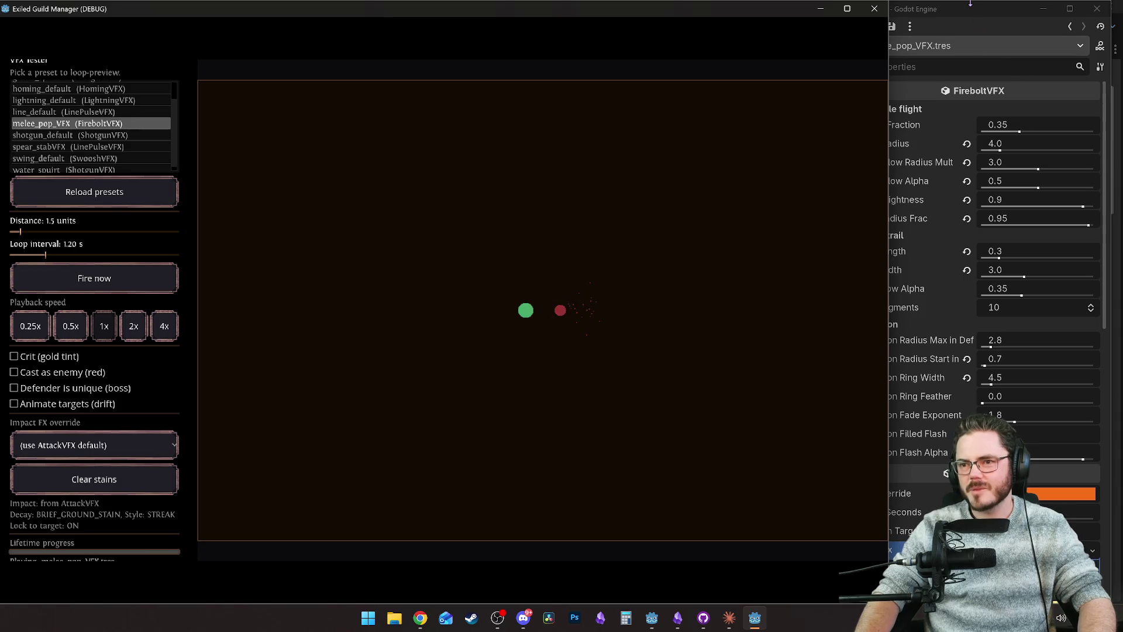
Step: Set Arrival Fraction 0.15, Head Radius 1.0, Head Glow Radius Mul 1.0 and Head Glow Alpha 0.0
{"action": "left_click", "coordinate": [931, 18]}
{"action": "mouse_move", "coordinate": [841, 58]}
{"action": "left_mouse_down"}
{"action": "mouse_move", "coordinate": [870, 56]}
{"action": "mouse_move", "coordinate": [859, 59]}
{"action": "left_mouse_up"}
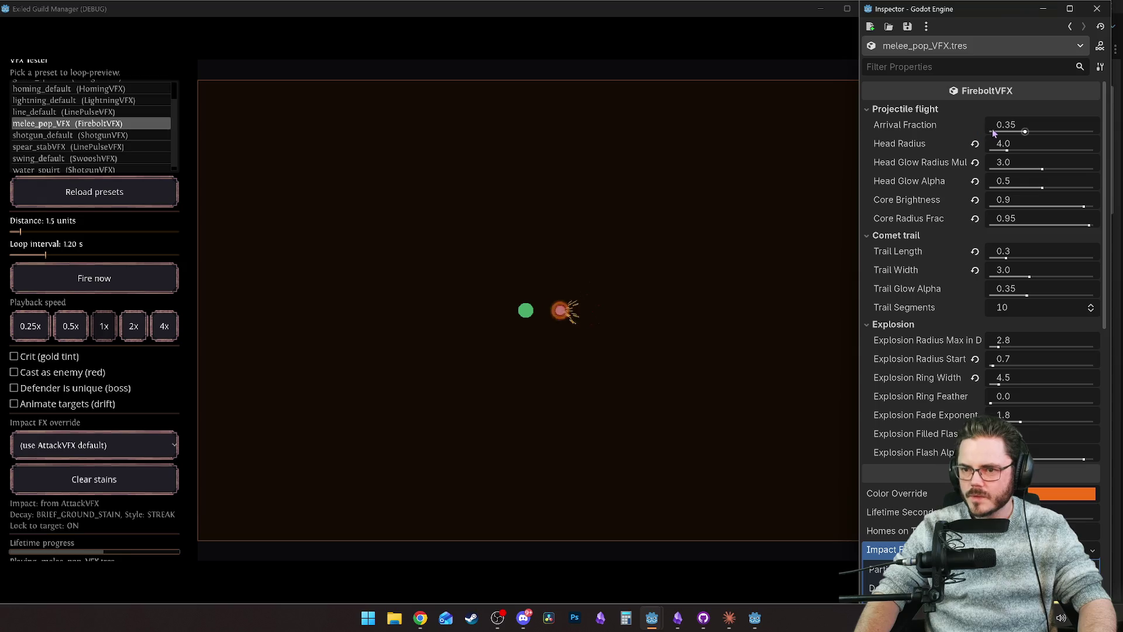
{"action": "left_click", "coordinate": [1013, 132]}
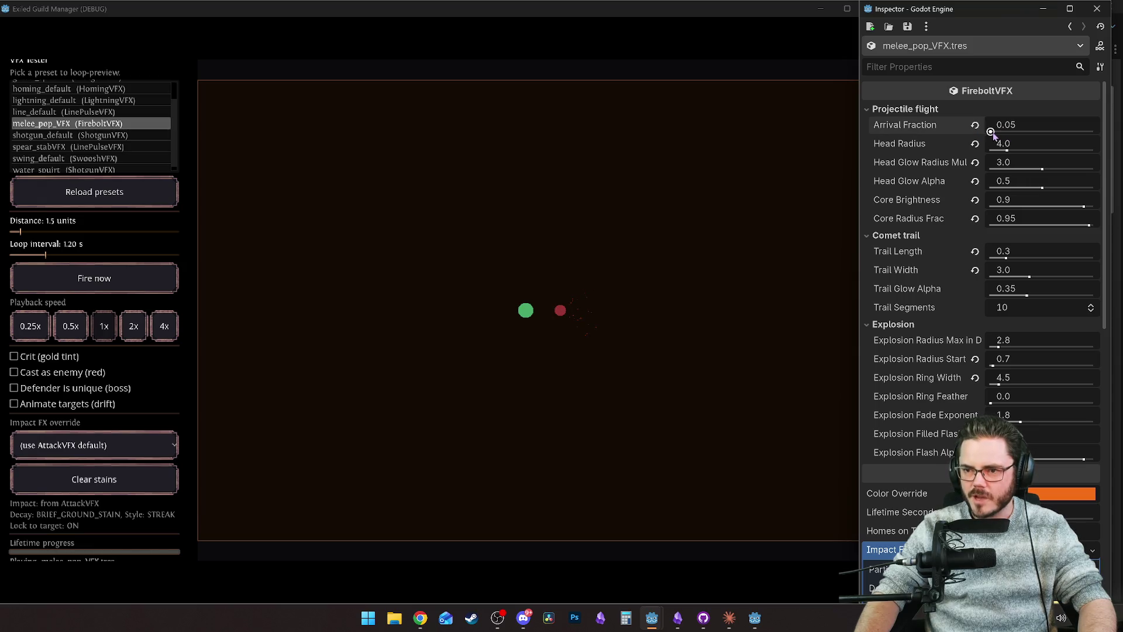
{"action": "left_click_drag", "start_coordinate": [990, 131], "coordinate": [1001, 133]}
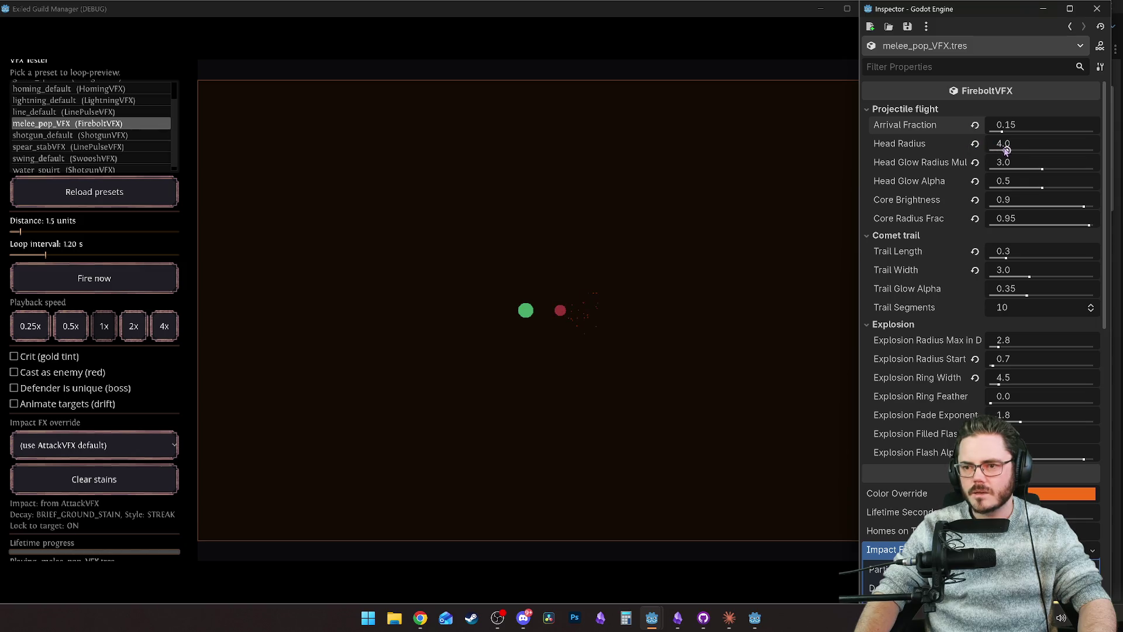
{"action": "left_click_drag", "start_coordinate": [1006, 150], "coordinate": [991, 151]}
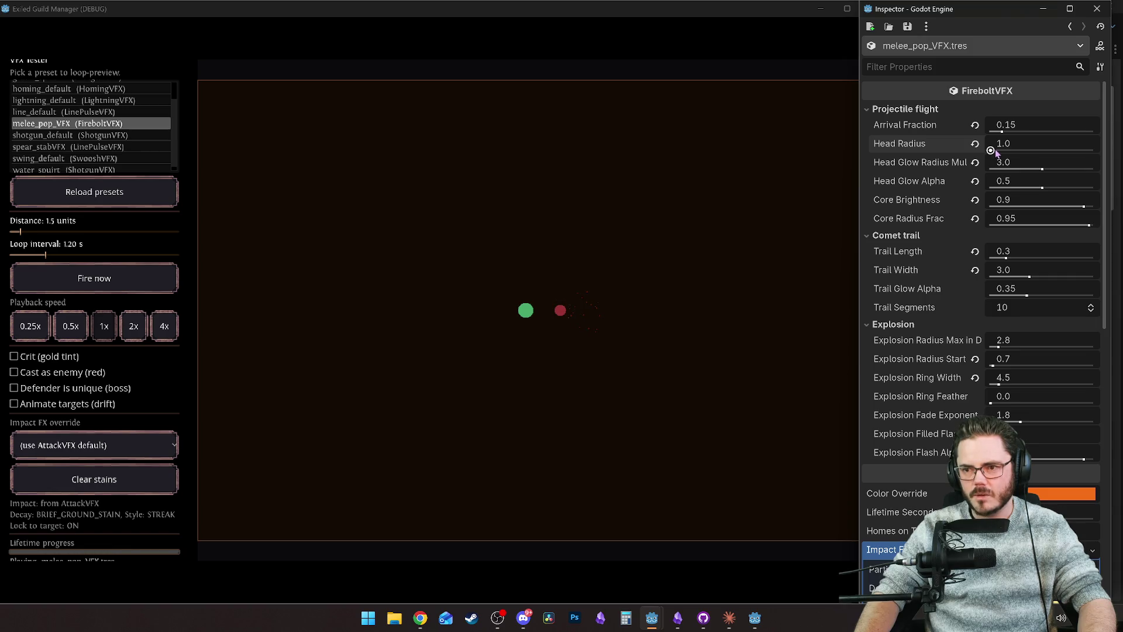
{"action": "left_click_drag", "start_coordinate": [1042, 170], "coordinate": [990, 169]}
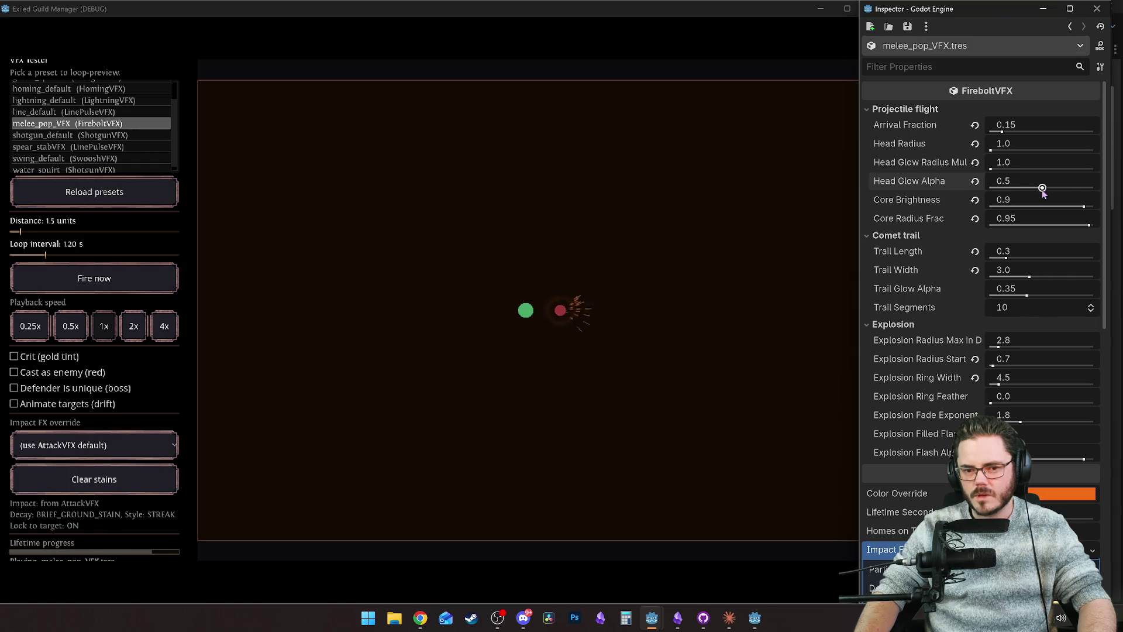
{"action": "left_click_drag", "start_coordinate": [1042, 188], "coordinate": [989, 189]}
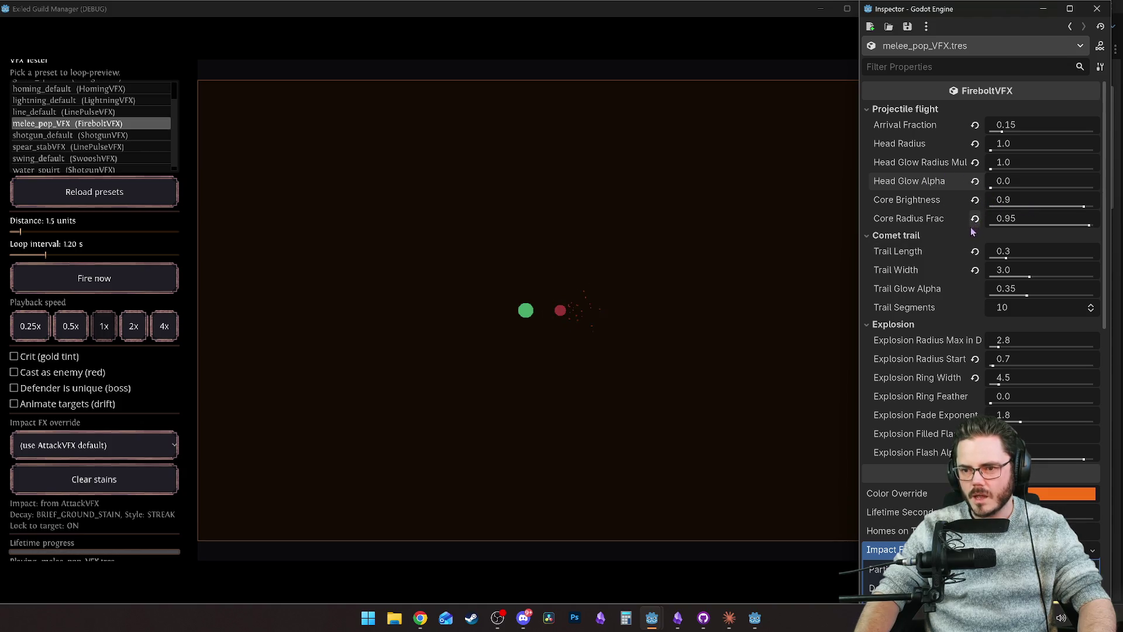
Step: Set Trail Length to 1.0 and Trail Width to 6.0, previewing at 1.0-unit distance
{"action": "left_click_drag", "start_coordinate": [1007, 261], "coordinate": [1034, 264]}
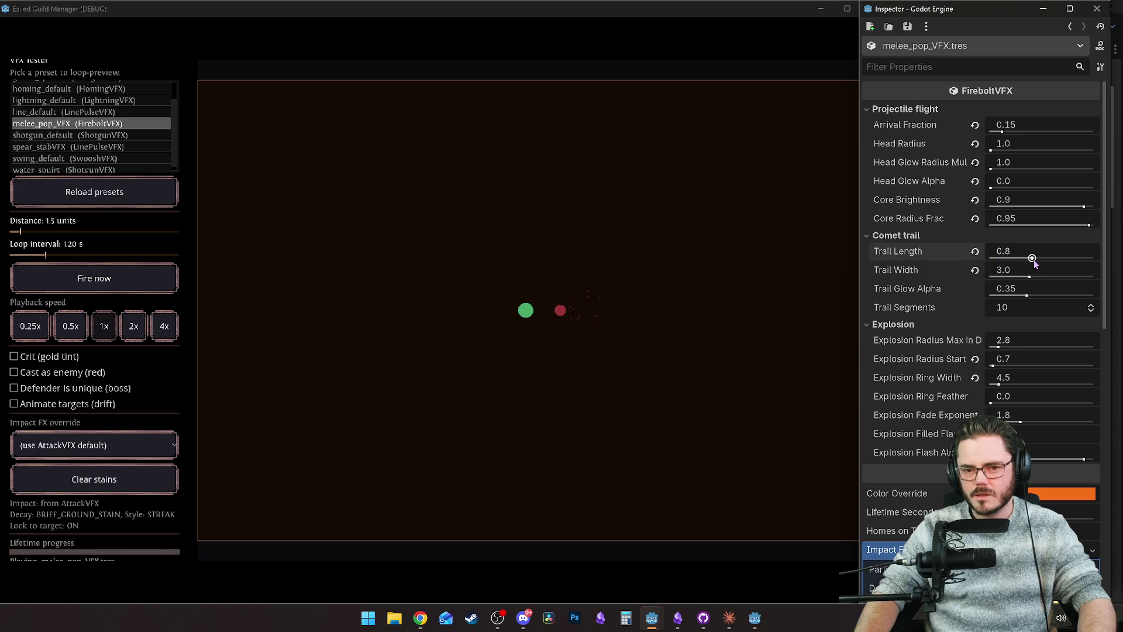
{"action": "left_click_drag", "start_coordinate": [1034, 263], "coordinate": [1044, 265]}
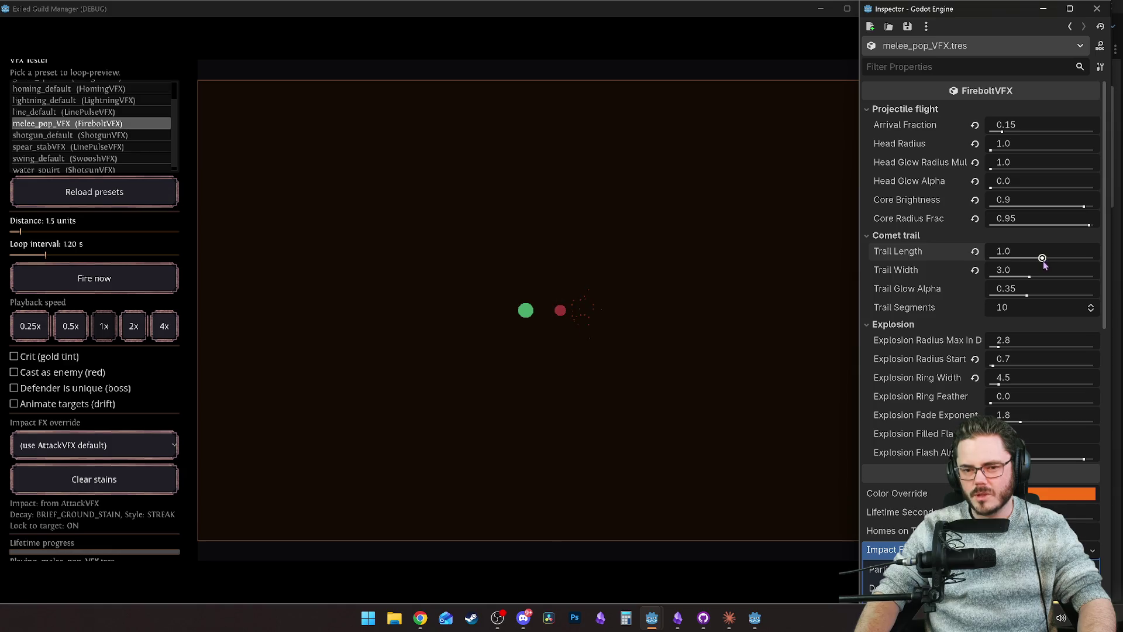
{"action": "left_click_drag", "start_coordinate": [1029, 276], "coordinate": [1064, 277]}
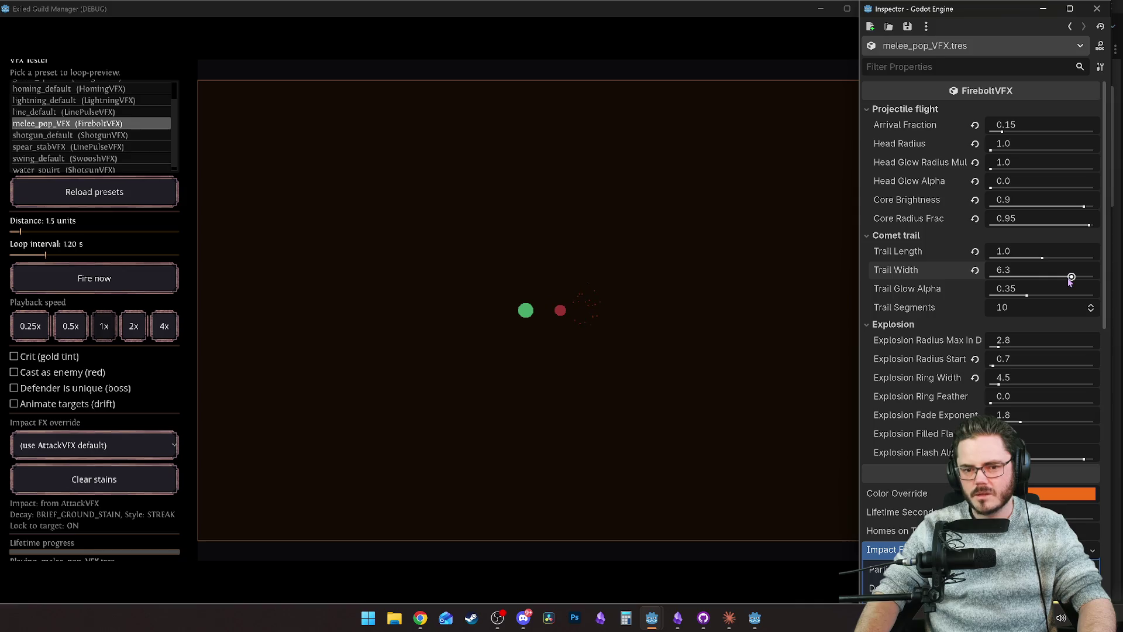
{"action": "left_click_drag", "start_coordinate": [1068, 279], "coordinate": [1064, 282]}
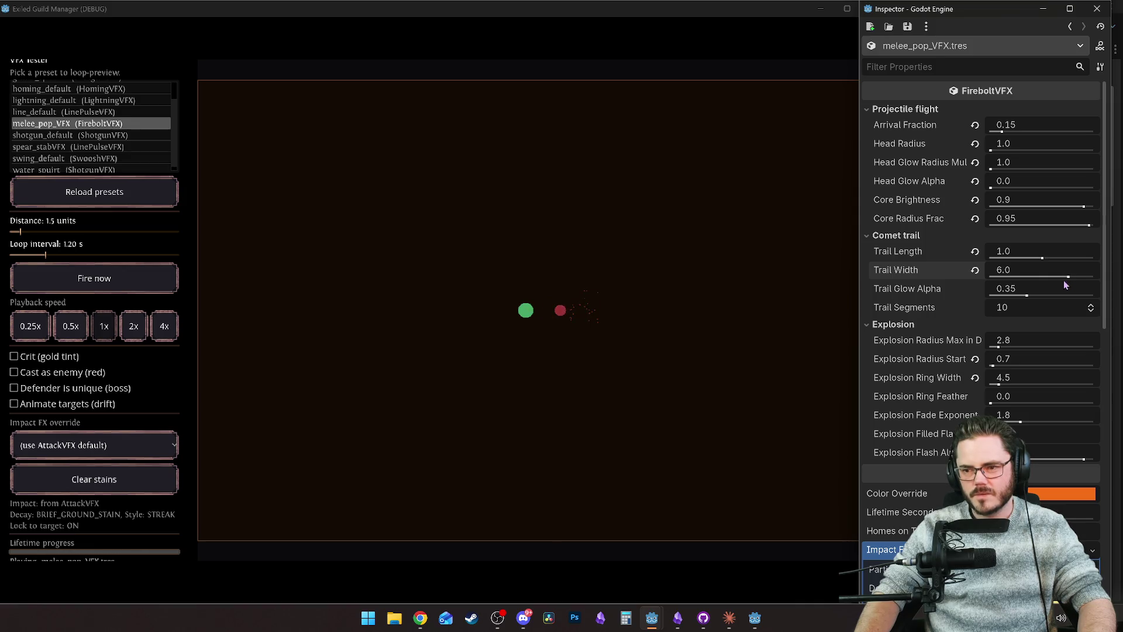
{"action": "left_click", "coordinate": [13, 232]}
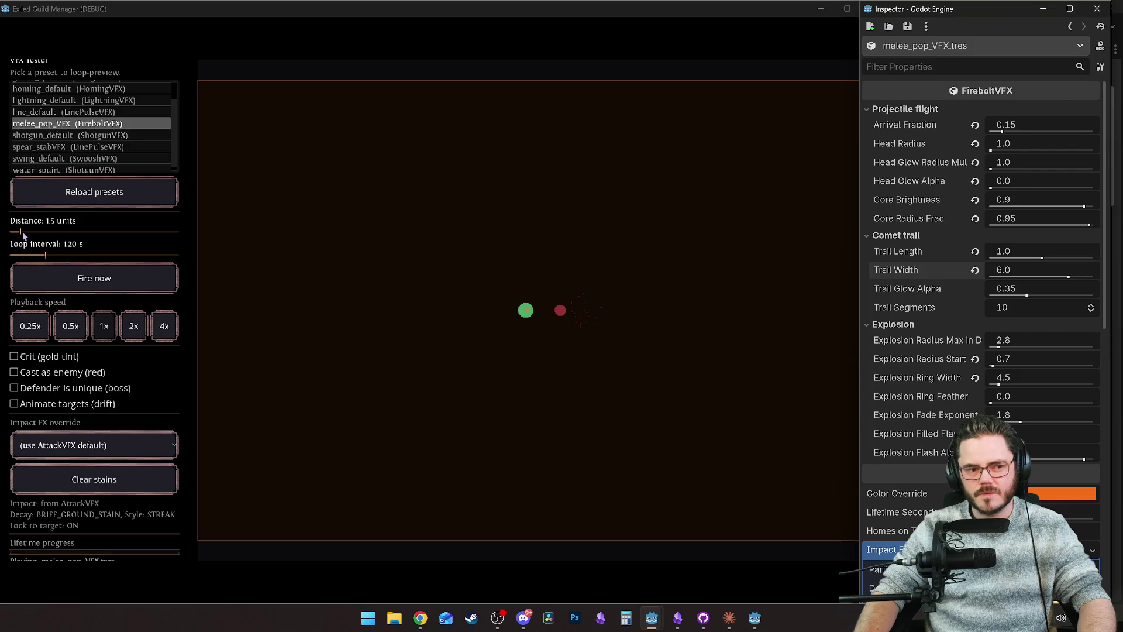
{"action": "left_click", "coordinate": [18, 232]}
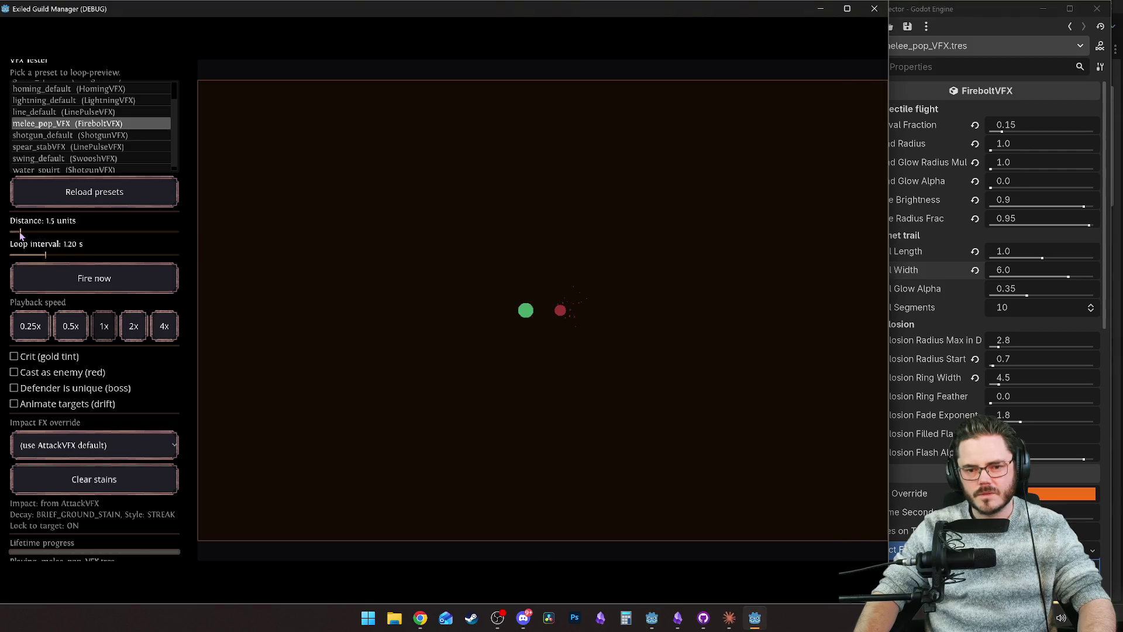
Step: Set Trail Glow Alpha 0.0, widen the trail to 7.8, Head Radius 4.0, Head Glow Alpha 0.6
{"action": "left_click", "coordinate": [939, 269]}
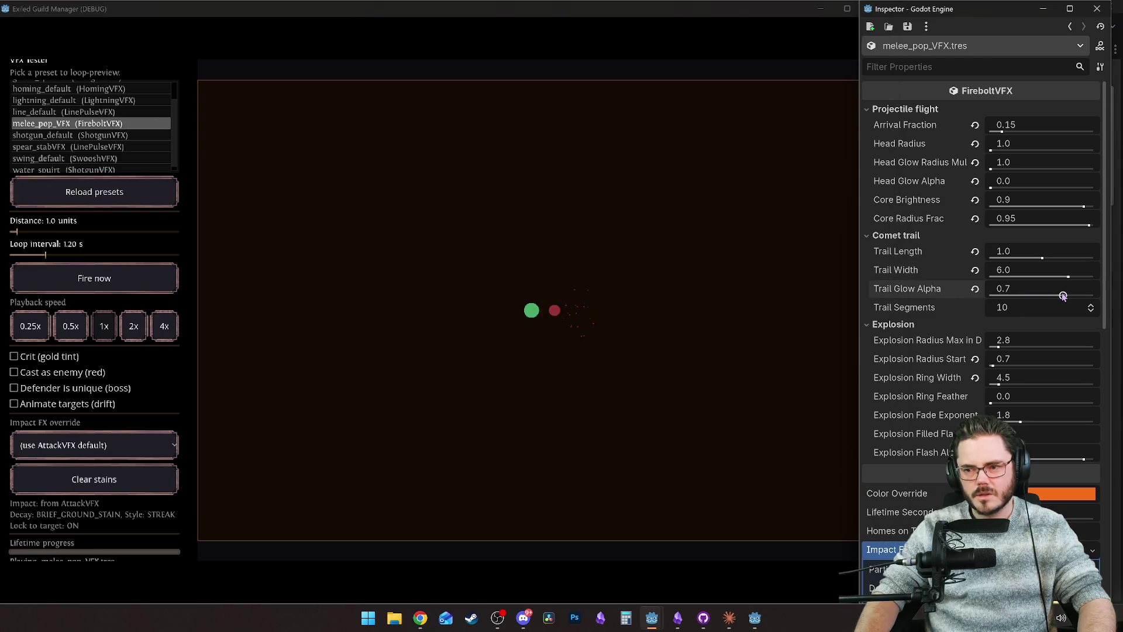
{"action": "mouse_move", "coordinate": [1026, 296]}
{"action": "left_mouse_down"}
{"action": "mouse_move", "coordinate": [989, 294]}
{"action": "mouse_move", "coordinate": [998, 309]}
{"action": "left_mouse_up"}
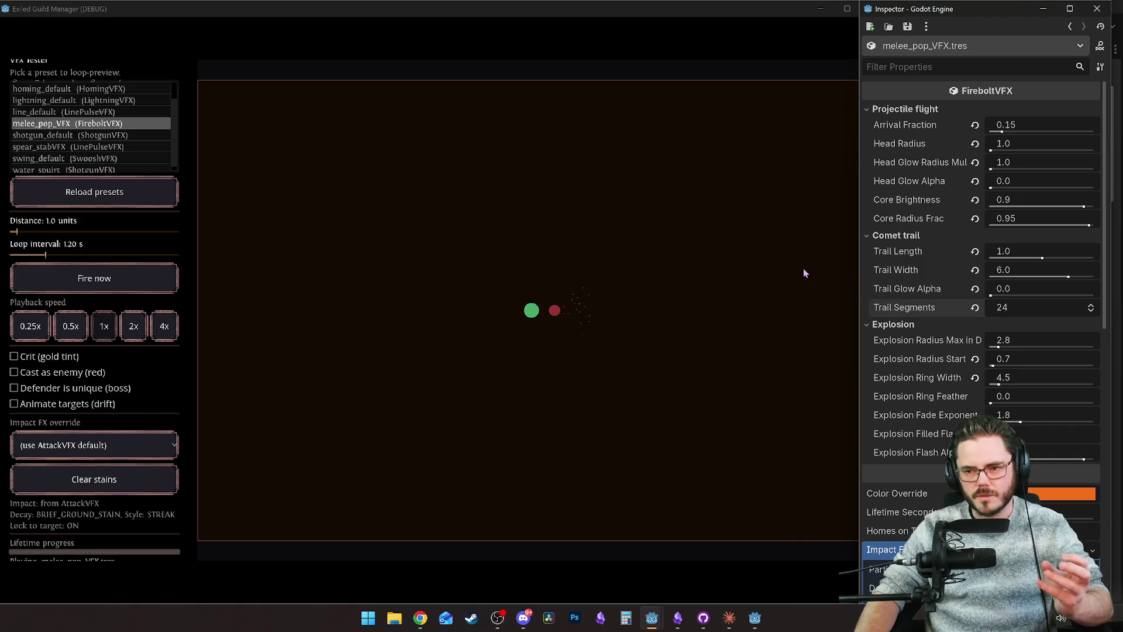
{"action": "left_click_drag", "start_coordinate": [1074, 278], "coordinate": [1083, 281]}
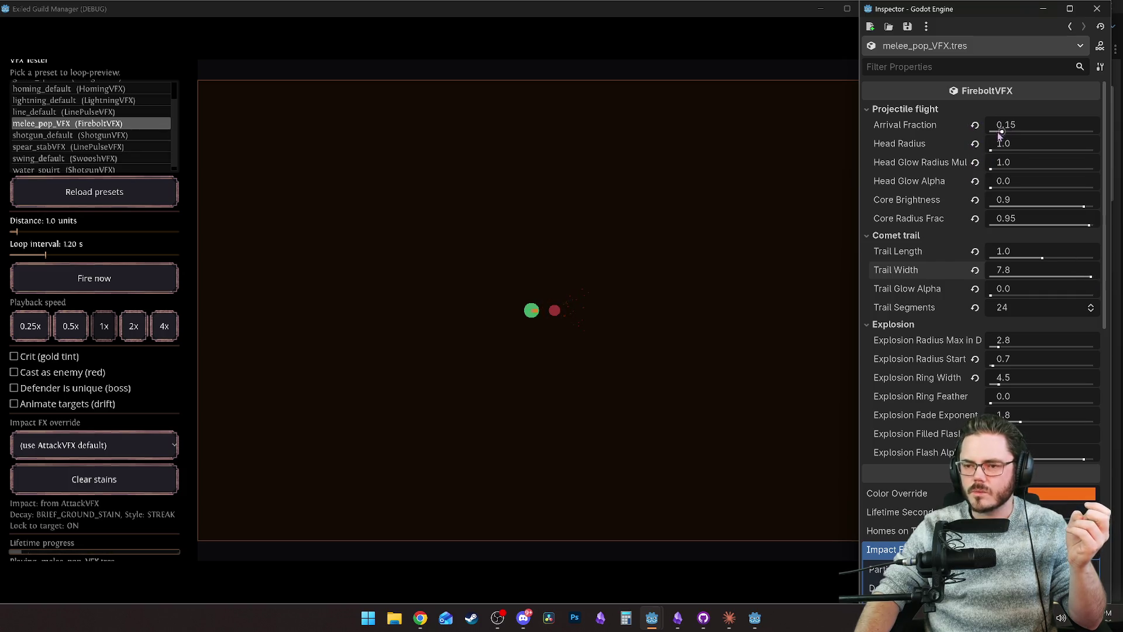
{"action": "left_click_drag", "start_coordinate": [1000, 132], "coordinate": [1009, 132]}
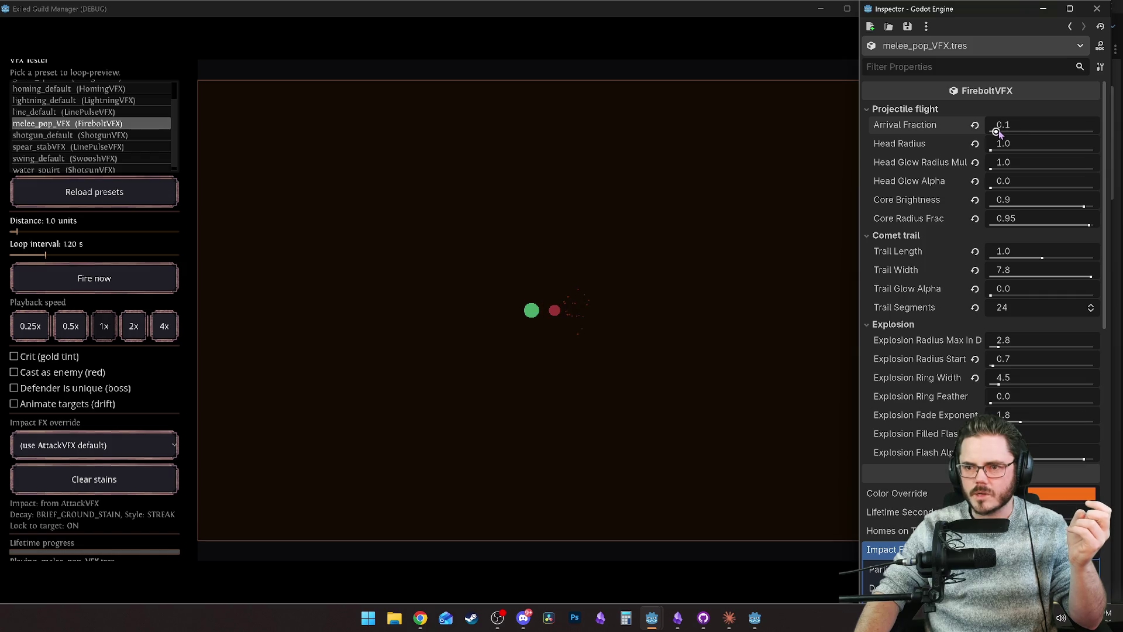
{"action": "left_click_drag", "start_coordinate": [1005, 130], "coordinate": [1002, 131]}
{"action": "left_click", "coordinate": [1001, 150]}
{"action": "type", "text": "4"}
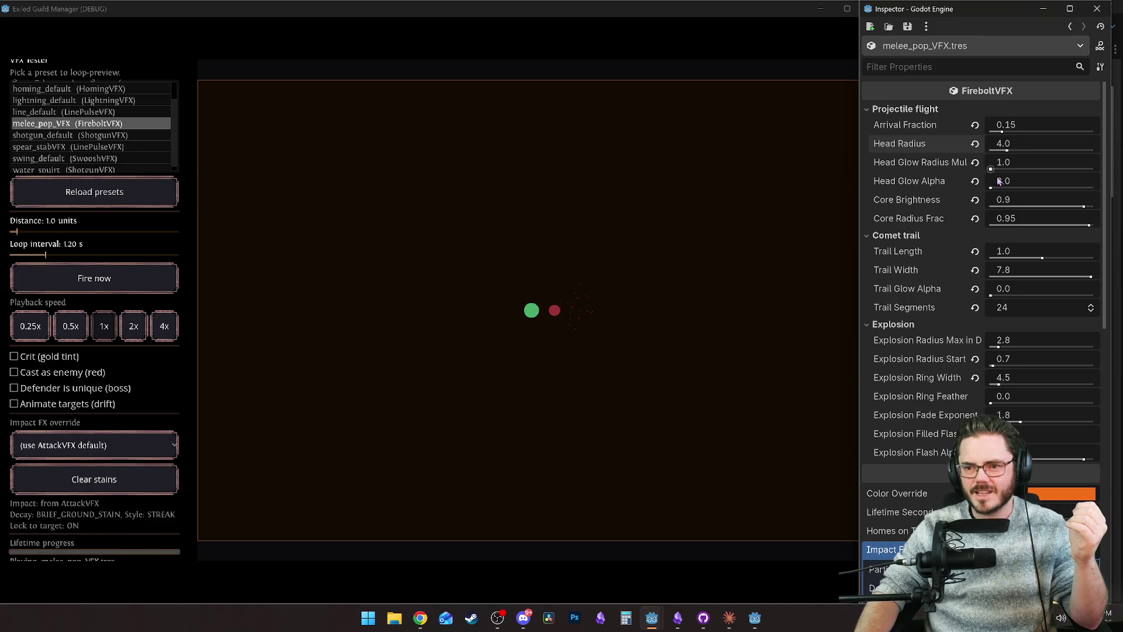
{"action": "left_click", "coordinate": [1017, 187]}
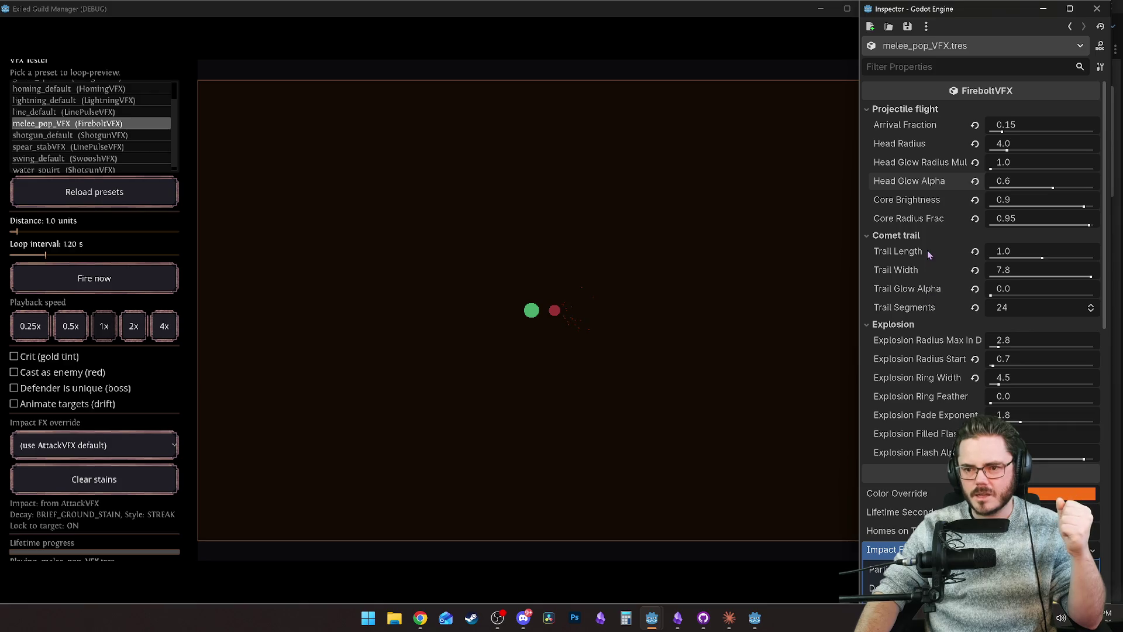
Step: Reduce Explosion Radius Max to 1.5 and briefly preview the targets drifting
{"action": "scroll", "coordinate": [934, 316], "scroll_direction": "down", "scroll_amount": 2}
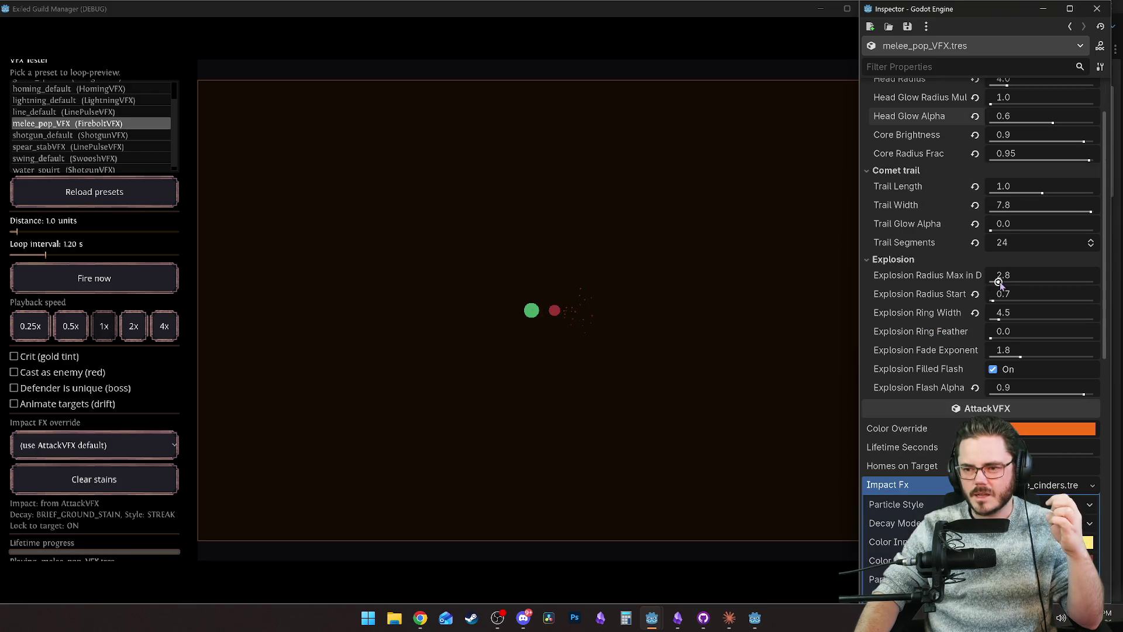
{"action": "left_click_drag", "start_coordinate": [1001, 283], "coordinate": [994, 283]}
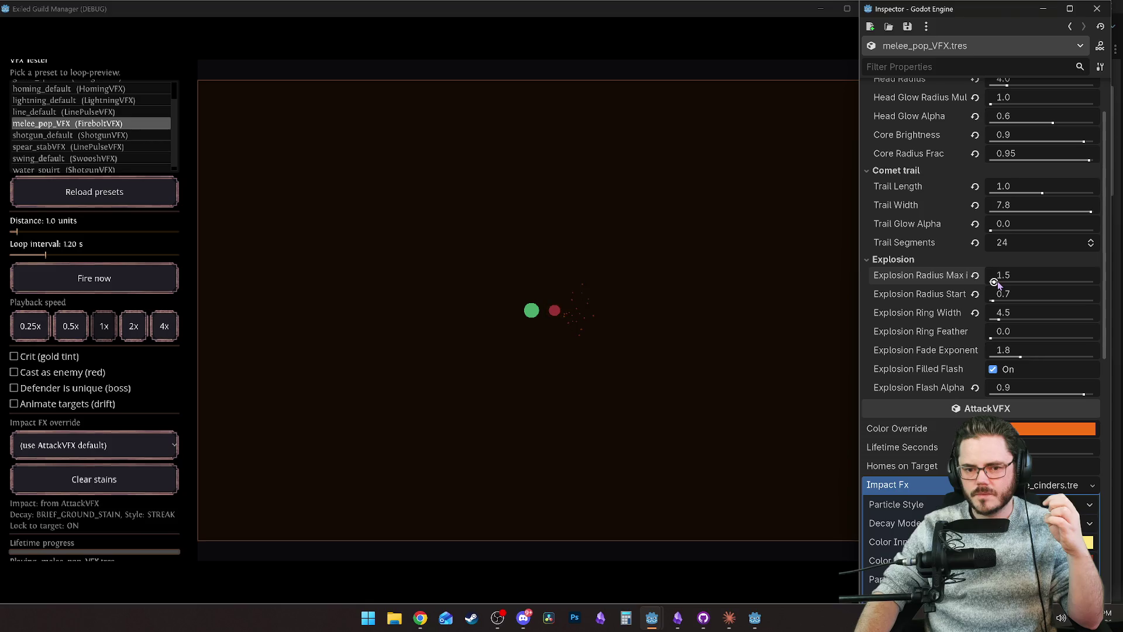
{"action": "left_click_drag", "start_coordinate": [994, 301], "coordinate": [993, 301]}
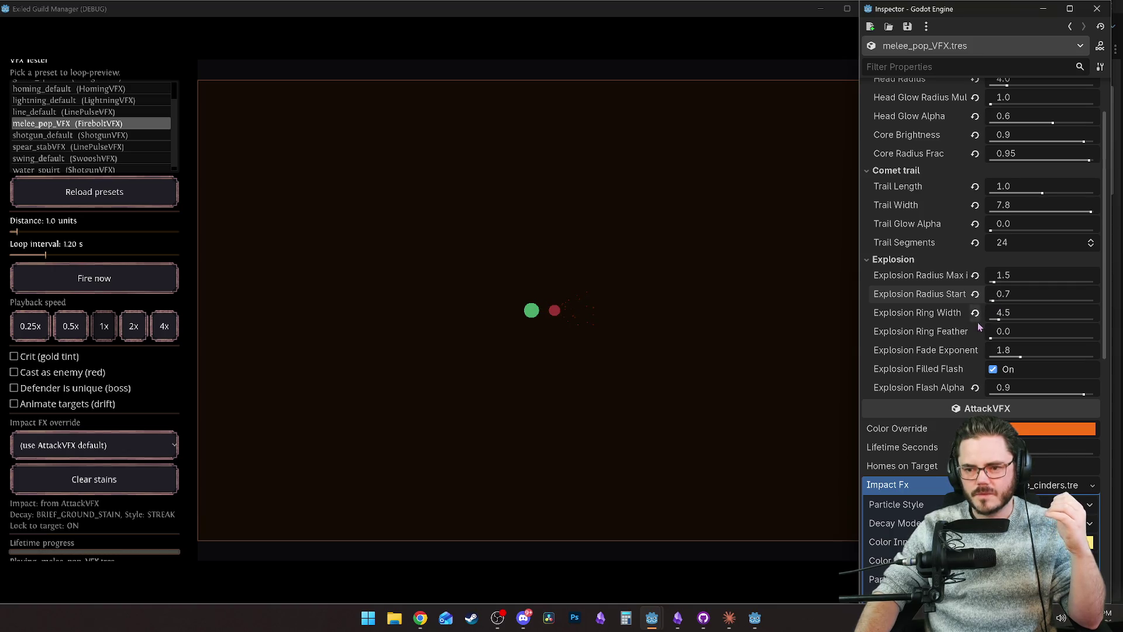
{"action": "left_click", "coordinate": [39, 405]}
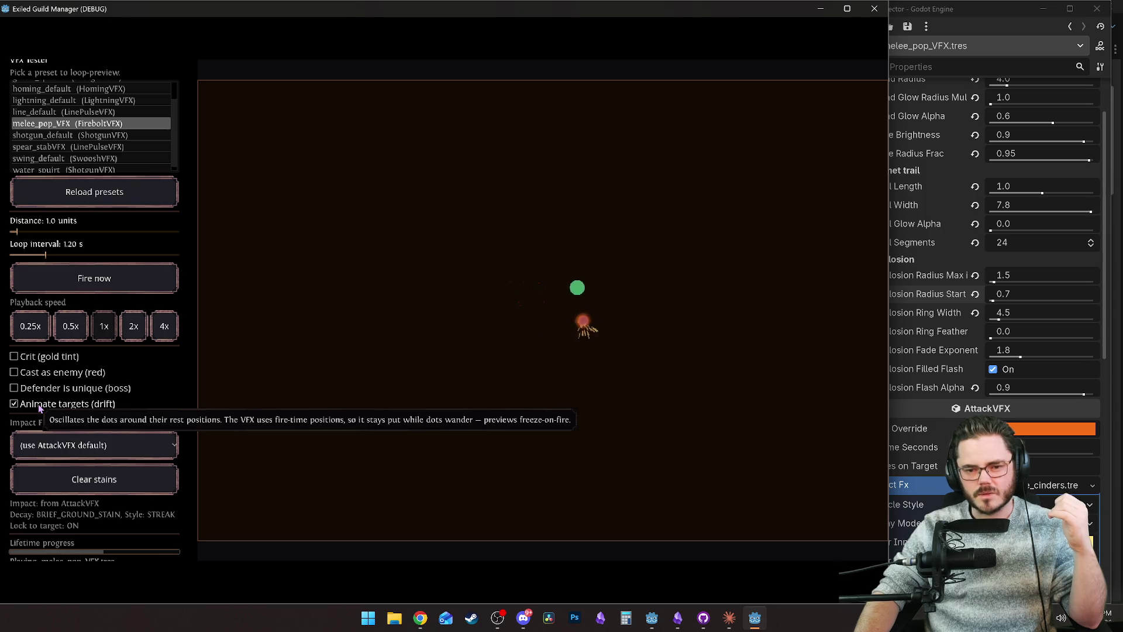
{"action": "left_click", "coordinate": [39, 408]}
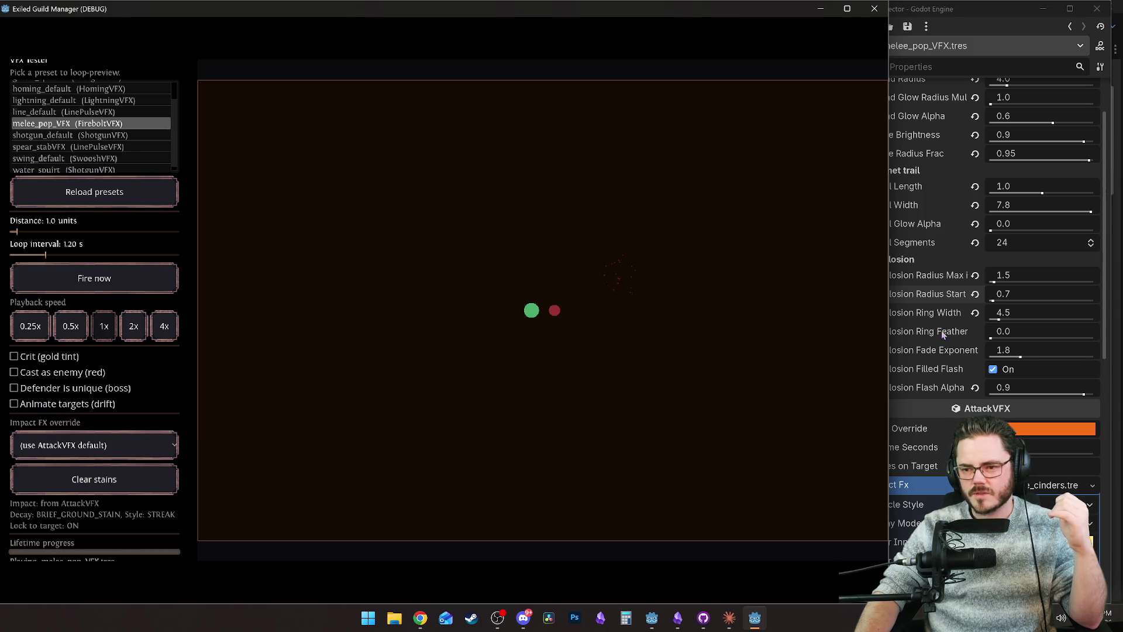
Step: Turn Explosion Filled Flash on, set Flash Alpha to 0.45, and preview at 2.0 units
{"action": "left_click", "coordinate": [922, 294]}
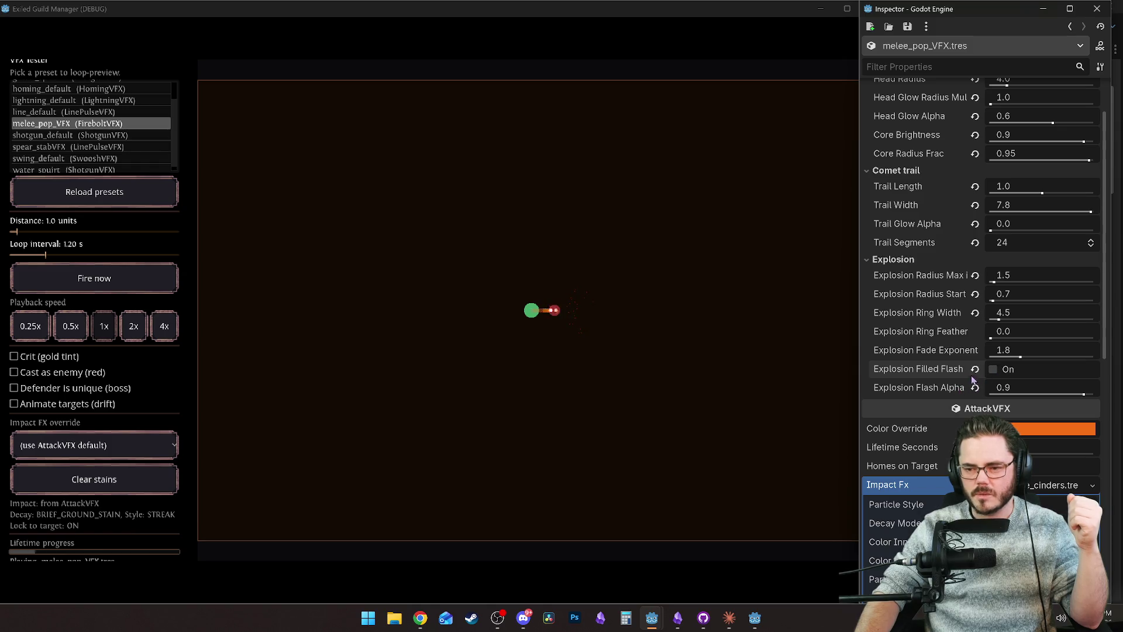
{"action": "left_click", "coordinate": [1002, 372]}
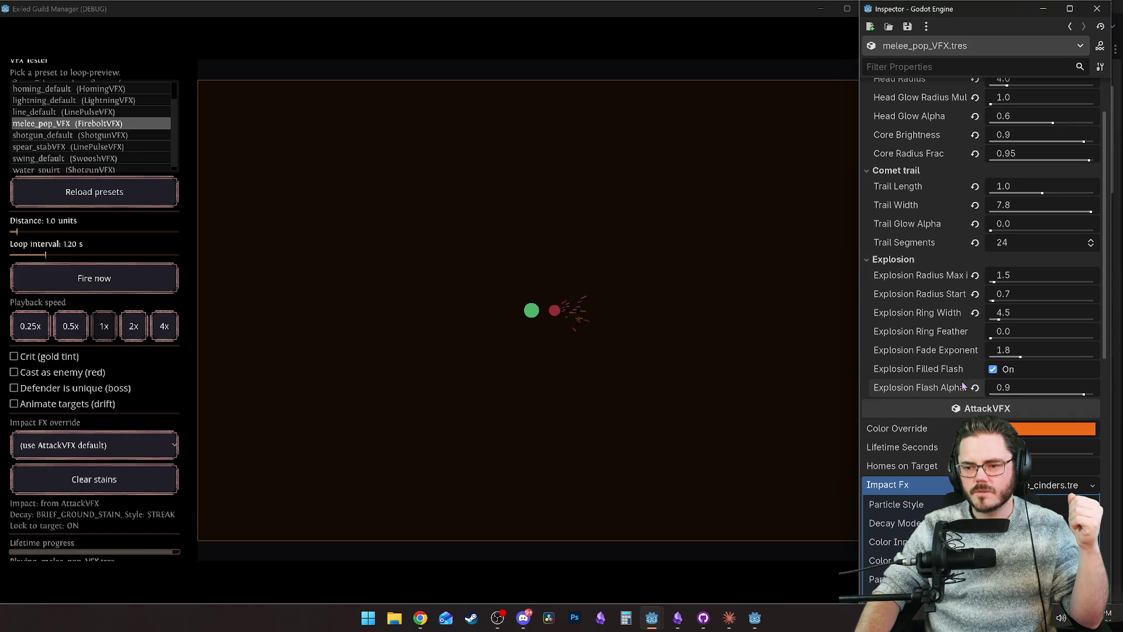
{"action": "left_click_drag", "start_coordinate": [1084, 394], "coordinate": [1036, 396]}
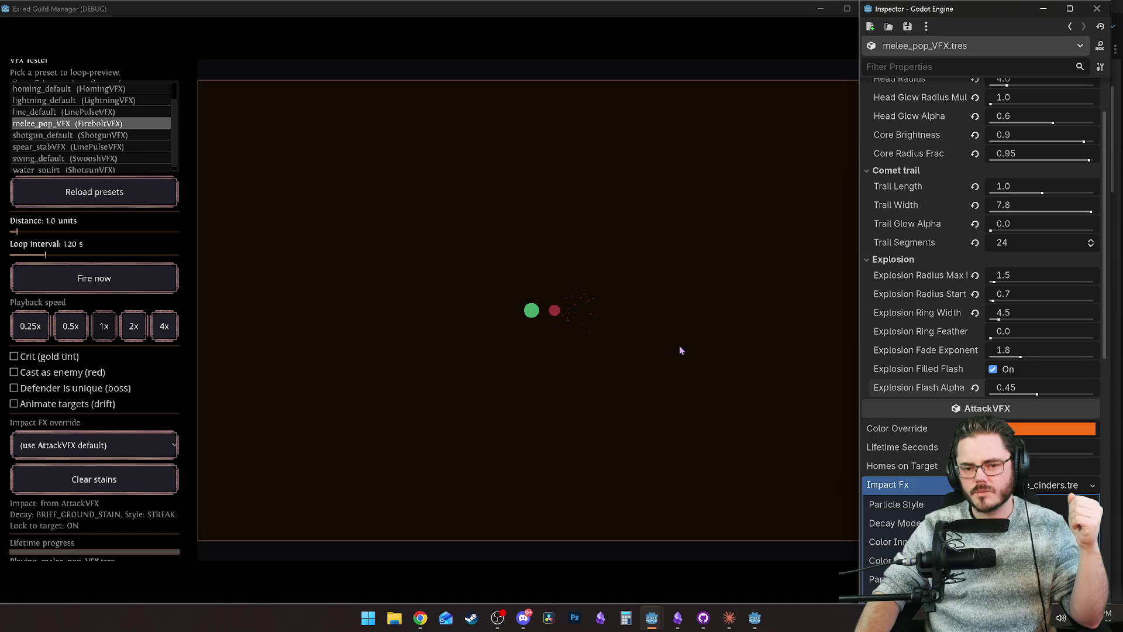
{"action": "left_click", "coordinate": [27, 229]}
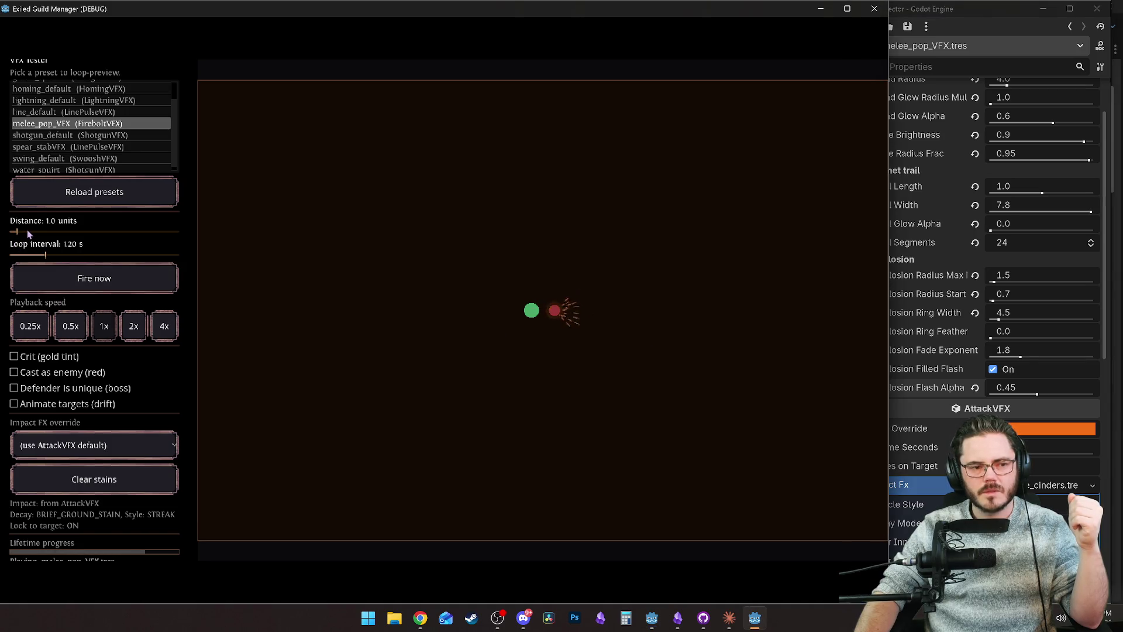
{"action": "left_click", "coordinate": [27, 231]}
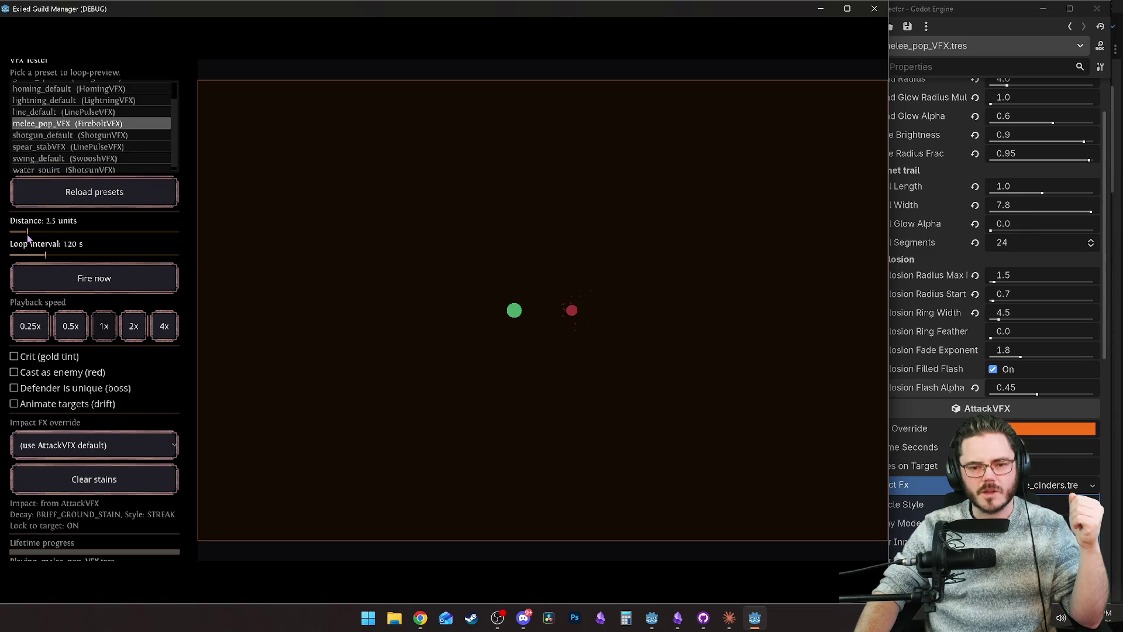
{"action": "left_click", "coordinate": [25, 232]}
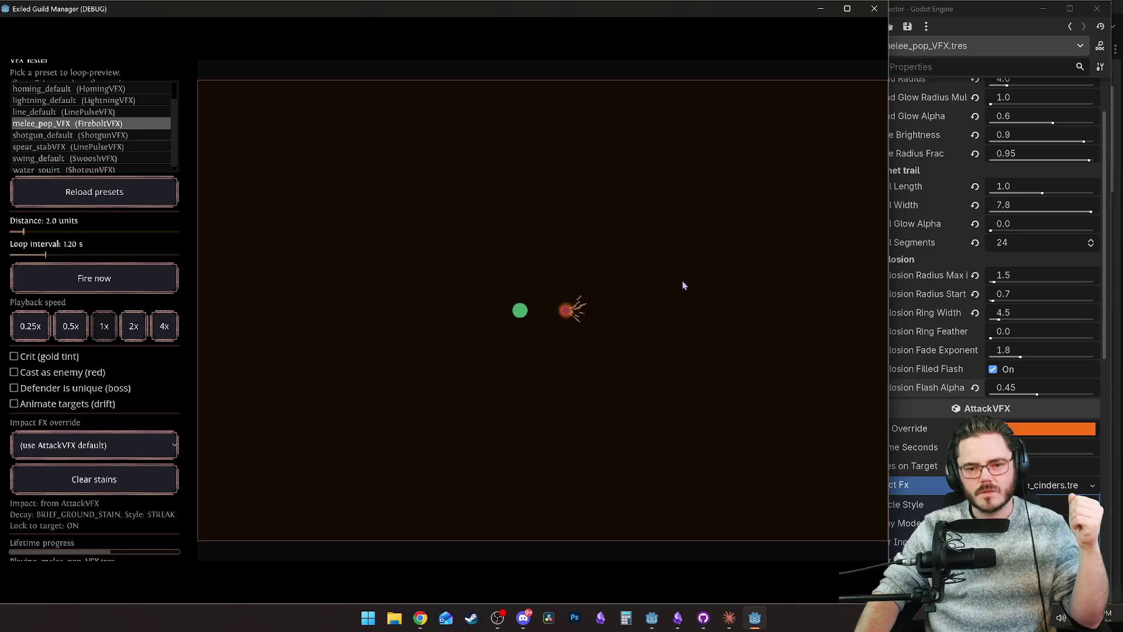
{"action": "left_click", "coordinate": [913, 293]}
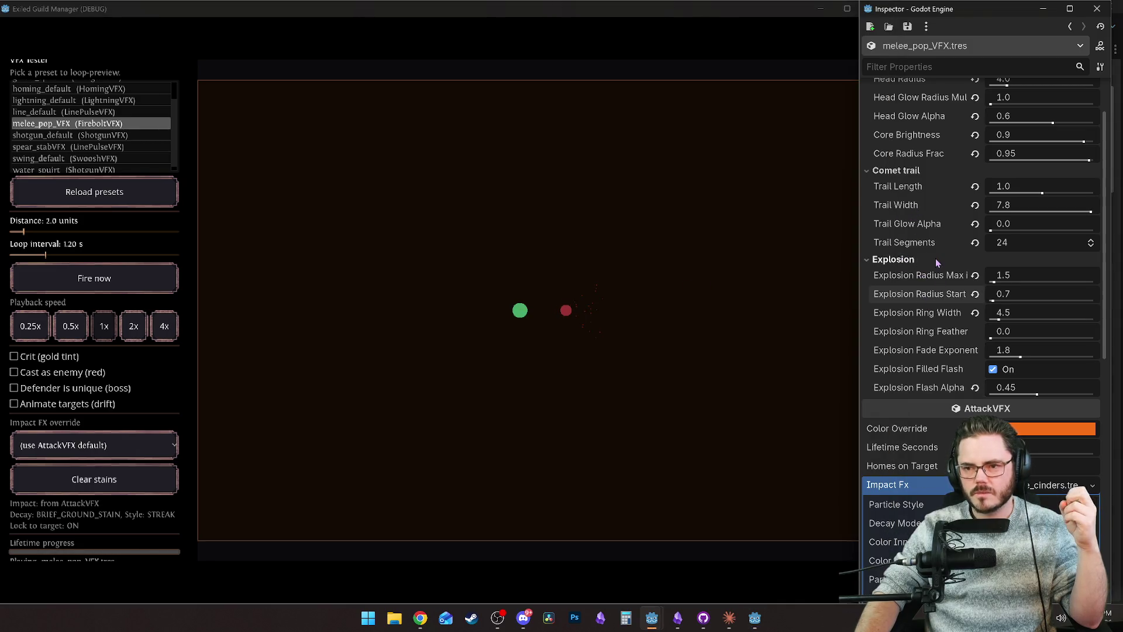
{"action": "scroll", "coordinate": [935, 258], "scroll_direction": "up", "scroll_amount": 3}
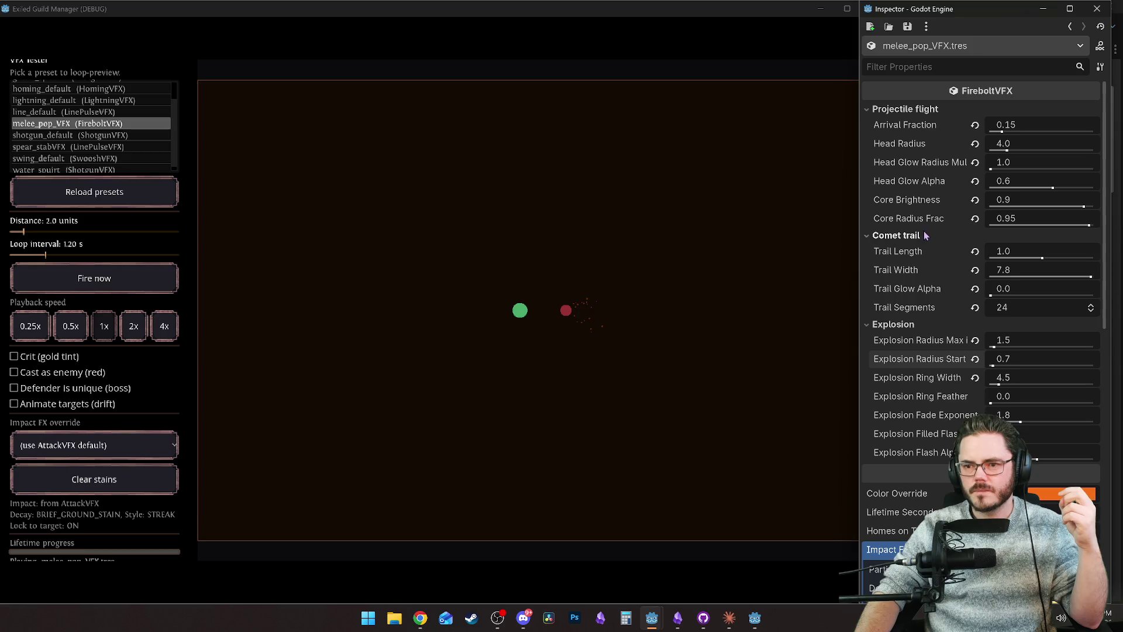
{"action": "scroll", "coordinate": [922, 259], "scroll_direction": "down", "scroll_amount": 3}
Step: Set AttackVFX Lifetime Seconds to 0.5 and uncheck Homes on Target
{"action": "left_click_drag", "start_coordinate": [996, 389], "coordinate": [1001, 389]}
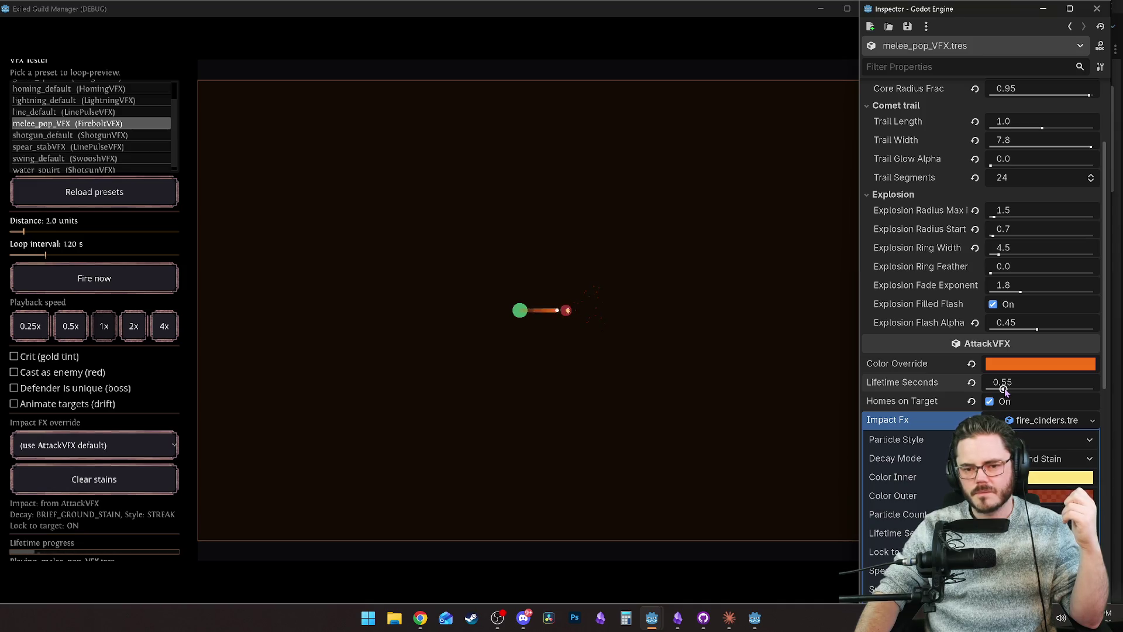
{"action": "left_click_drag", "start_coordinate": [1003, 389], "coordinate": [1001, 390]}
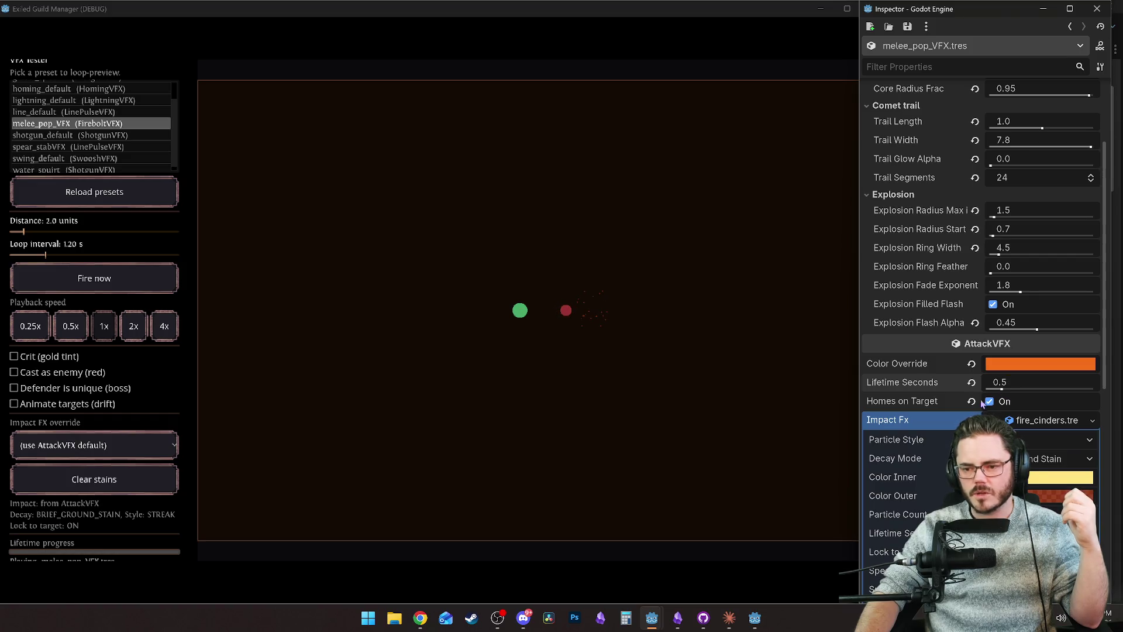
{"action": "left_click", "coordinate": [991, 403]}
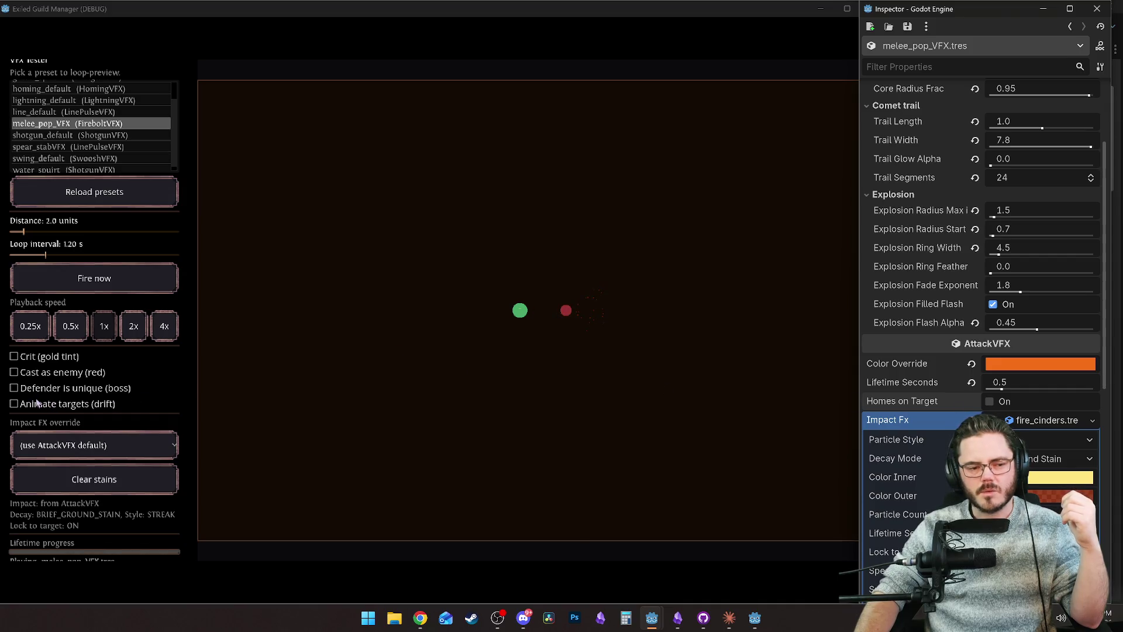
Step: Preview the impact against a boss-sized defender and drifting targets, then return to the Inspector
{"action": "left_click", "coordinate": [15, 389]}
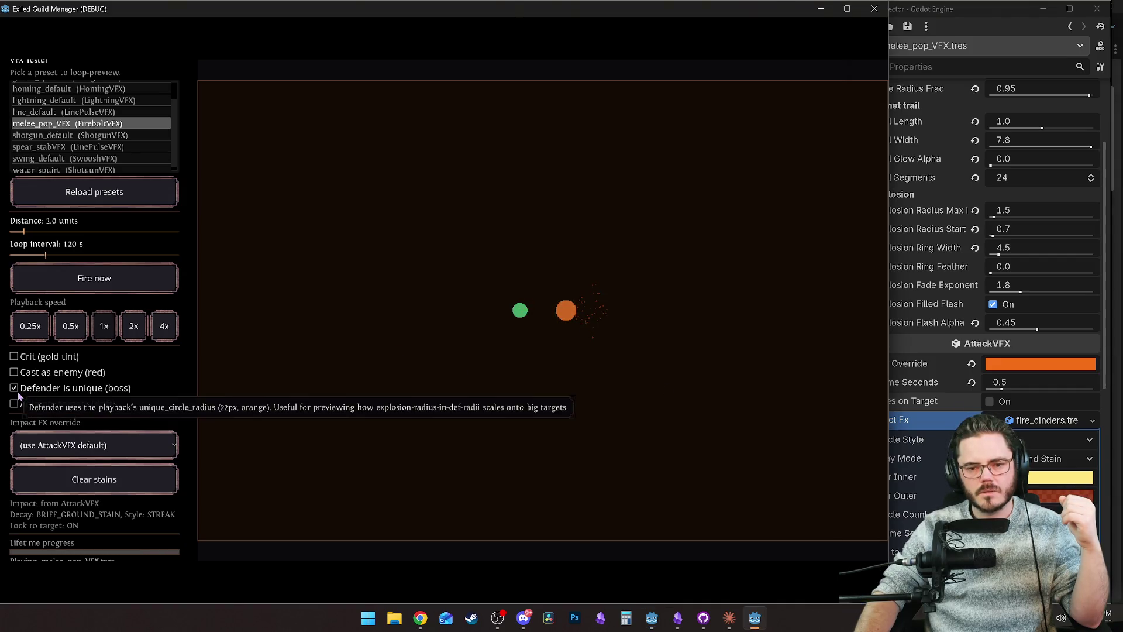
{"action": "left_click", "coordinate": [16, 388]}
{"action": "left_click", "coordinate": [15, 404]}
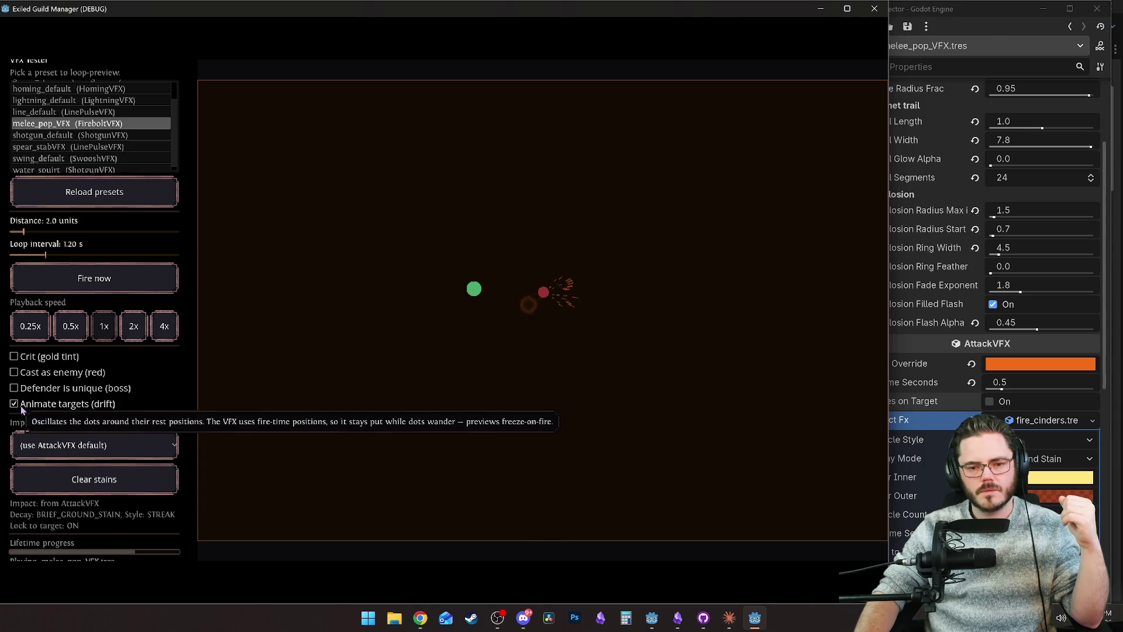
{"action": "left_click", "coordinate": [20, 406]}
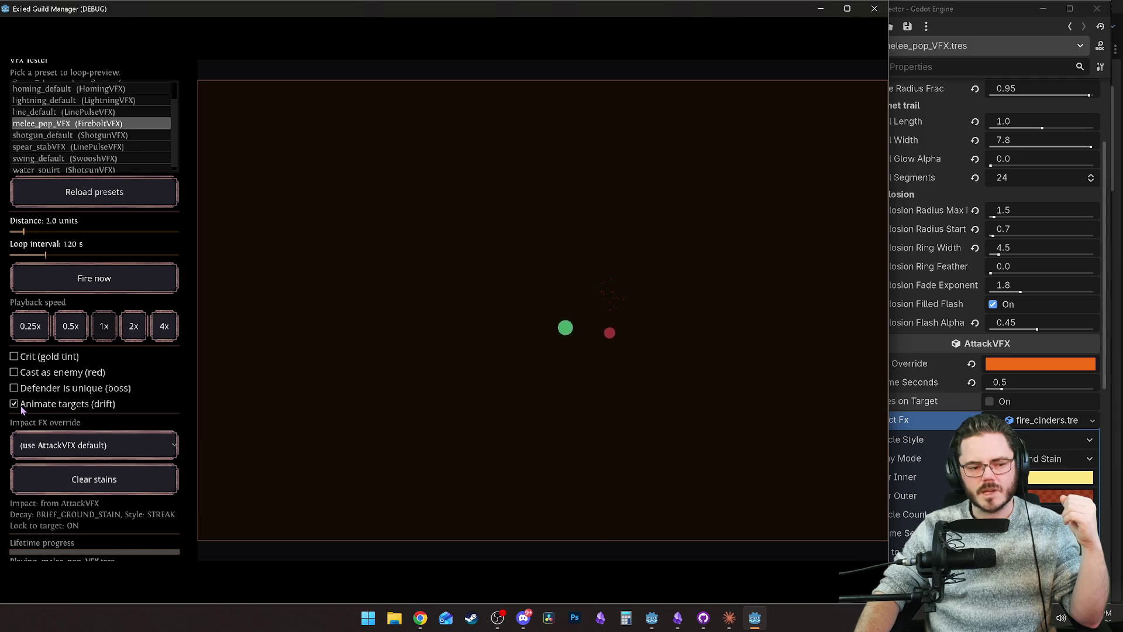
{"action": "left_click", "coordinate": [959, 374]}
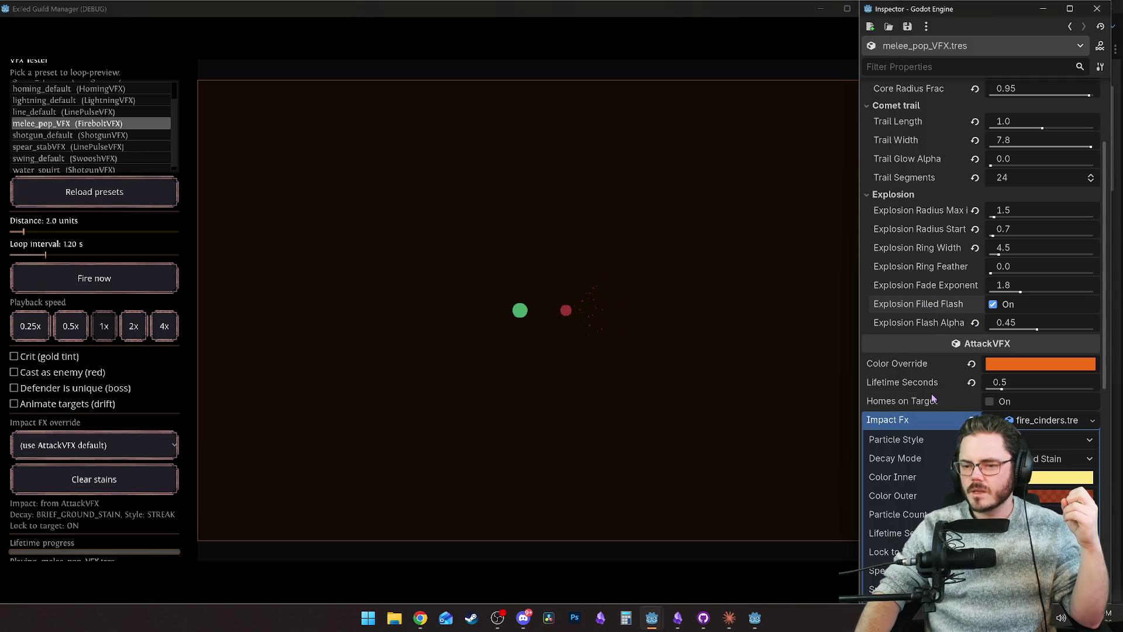
{"action": "mouse_move", "coordinate": [933, 398]}
{"action": "mouse_move", "coordinate": [896, 387]}
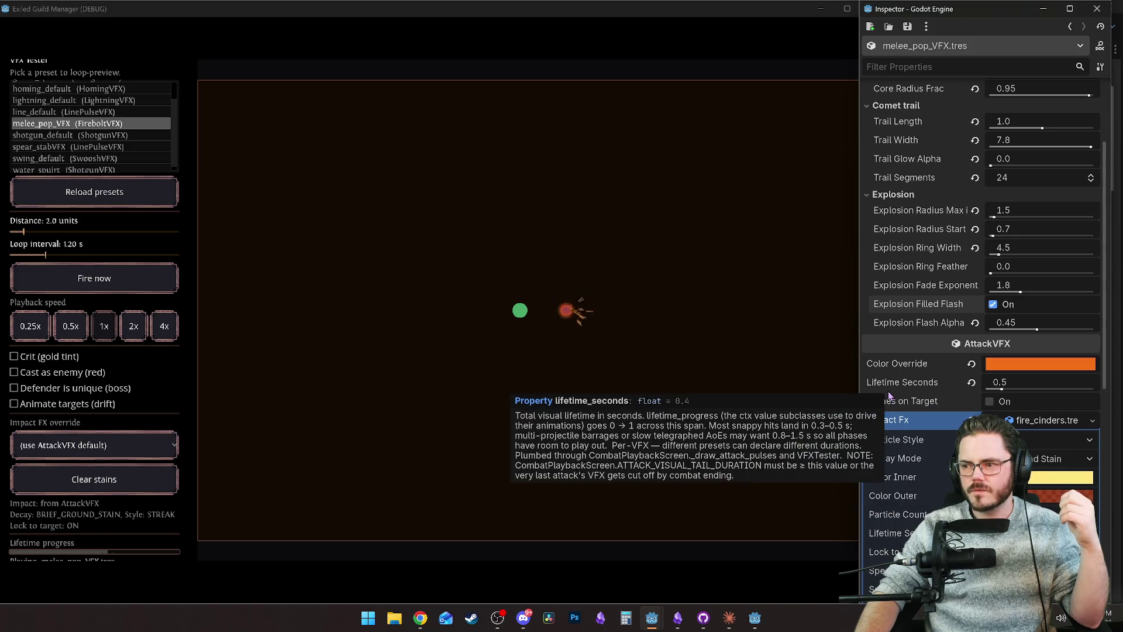
{"action": "scroll", "coordinate": [892, 388], "scroll_direction": "down", "scroll_amount": 3}
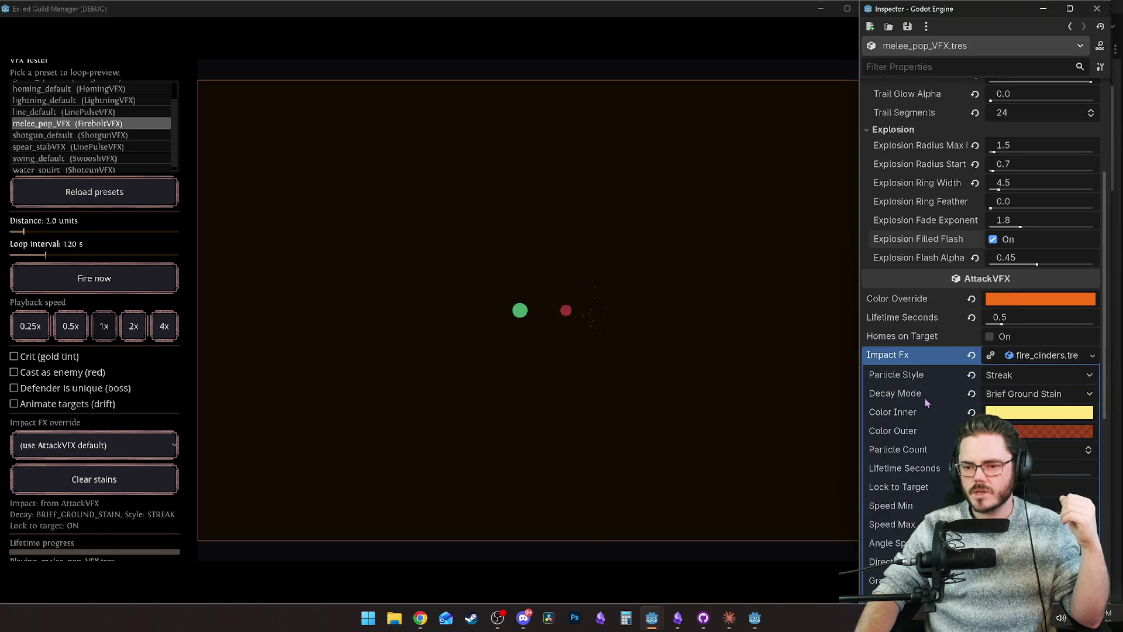
Step: Set the impact Particle Style to Curl
{"action": "scroll", "coordinate": [917, 406], "scroll_direction": "down", "scroll_amount": 6}
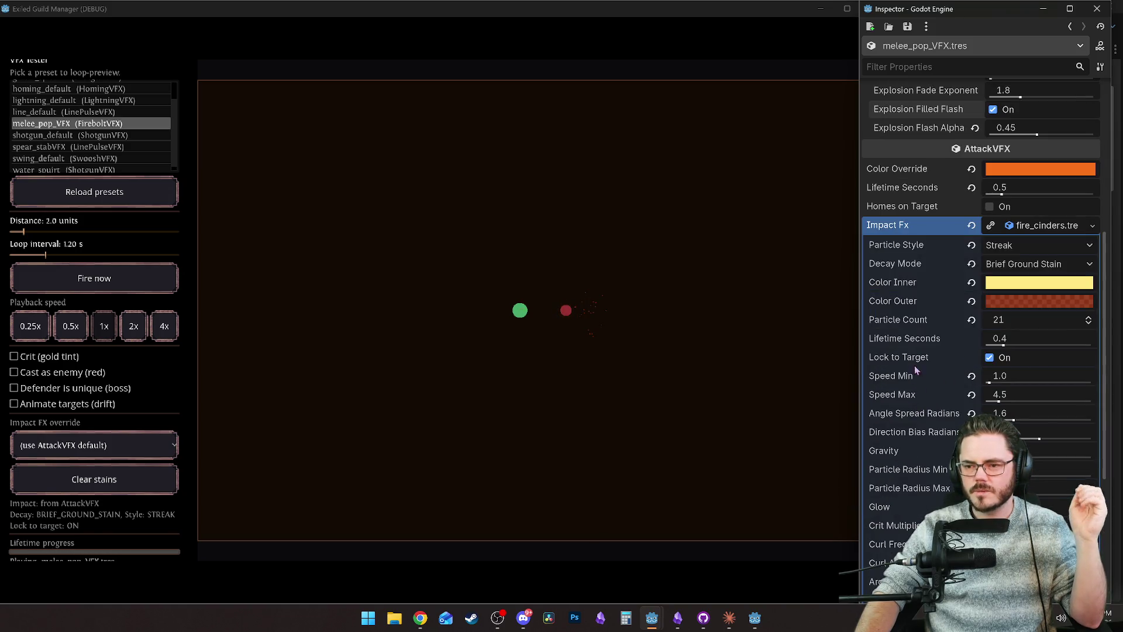
{"action": "left_click", "coordinate": [1027, 246]}
{"action": "left_click", "coordinate": [1028, 246]}
{"action": "left_click", "coordinate": [1021, 246]}
{"action": "left_click", "coordinate": [1013, 294]}
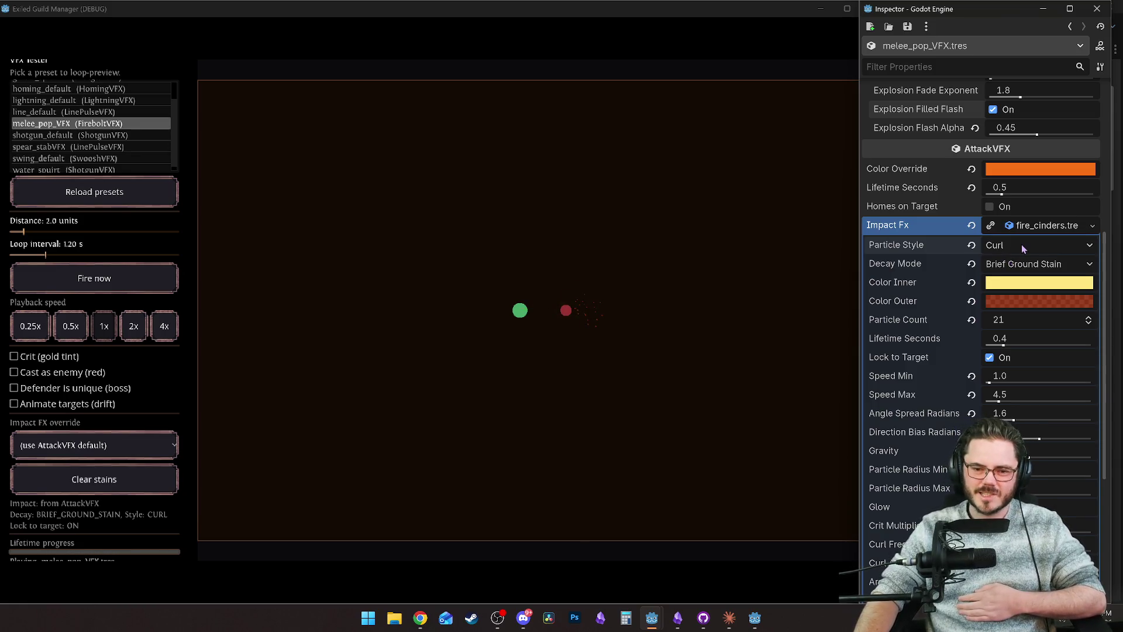
Step: Try Fade With Particle and Persistent Stain decay, settle on Brief Ground Stain, and reload presets
{"action": "left_click", "coordinate": [1028, 264]}
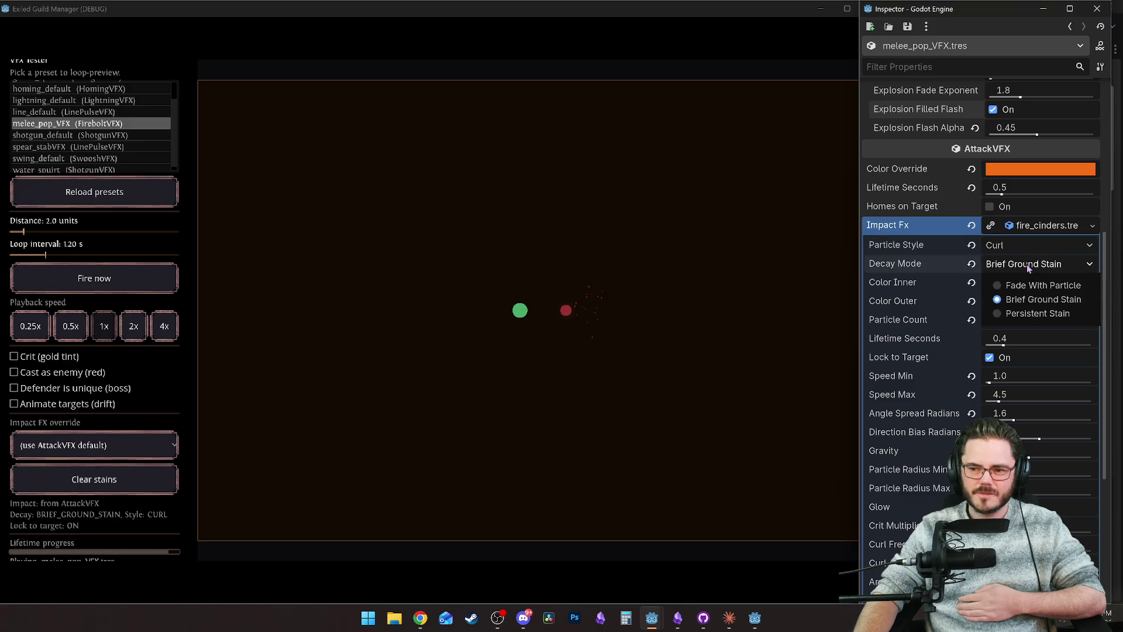
{"action": "left_click", "coordinate": [1015, 285]}
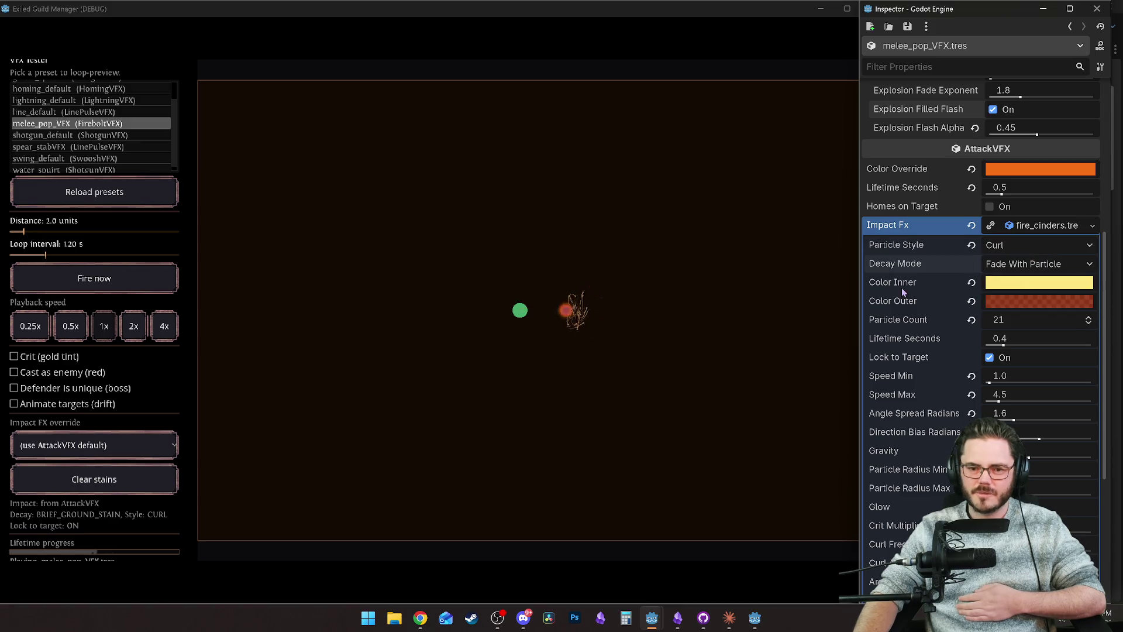
{"action": "left_click", "coordinate": [1017, 267]}
{"action": "left_click", "coordinate": [1023, 310]}
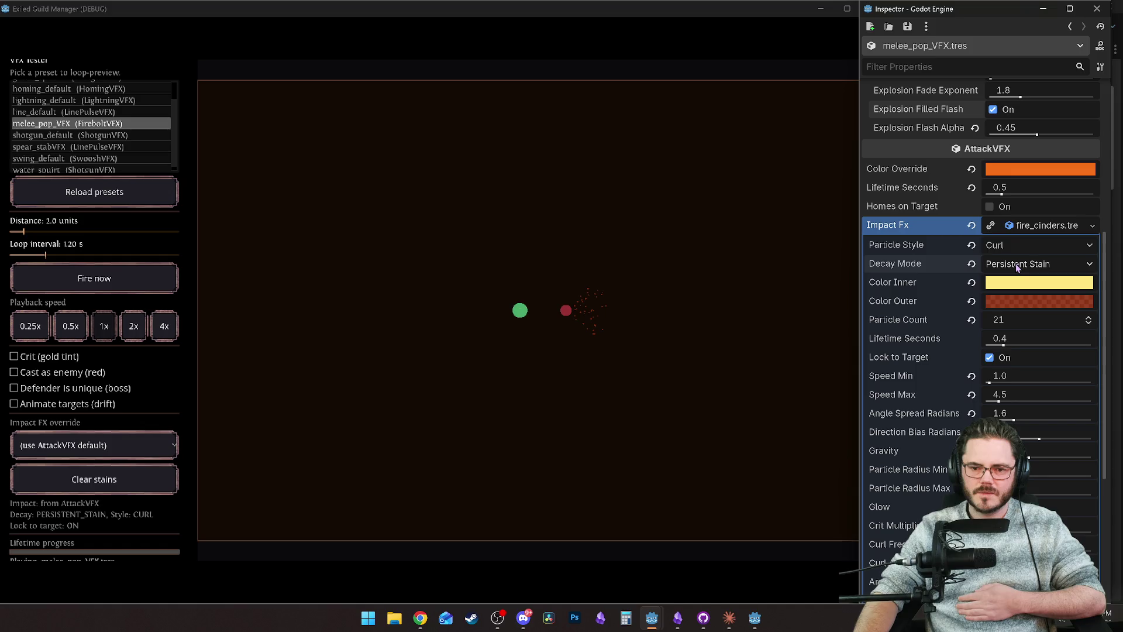
{"action": "left_click", "coordinate": [1018, 266]}
{"action": "left_click", "coordinate": [1031, 296]}
{"action": "left_click", "coordinate": [130, 196]}
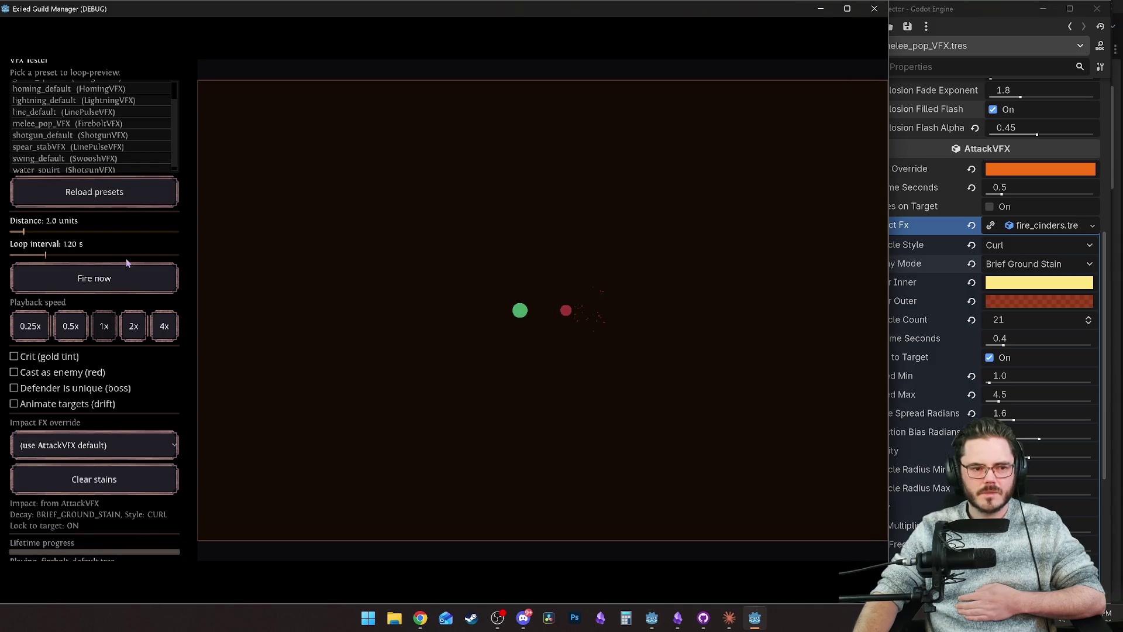
{"action": "left_click", "coordinate": [100, 489]}
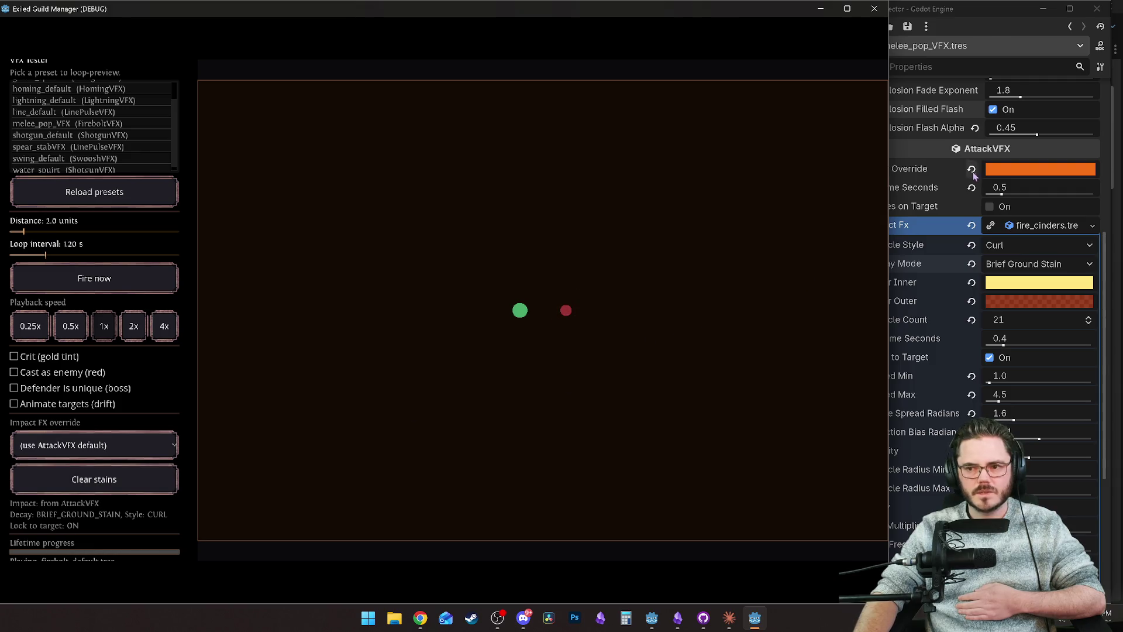
{"action": "left_click", "coordinate": [877, 351]}
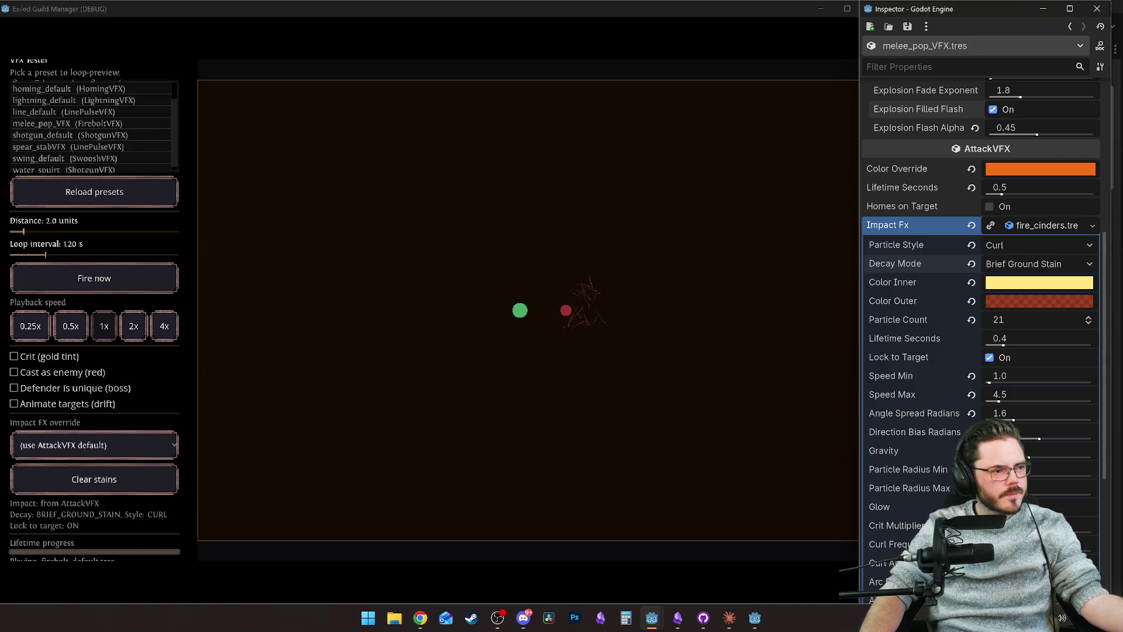
{"action": "key", "text": "alt+Tab"}
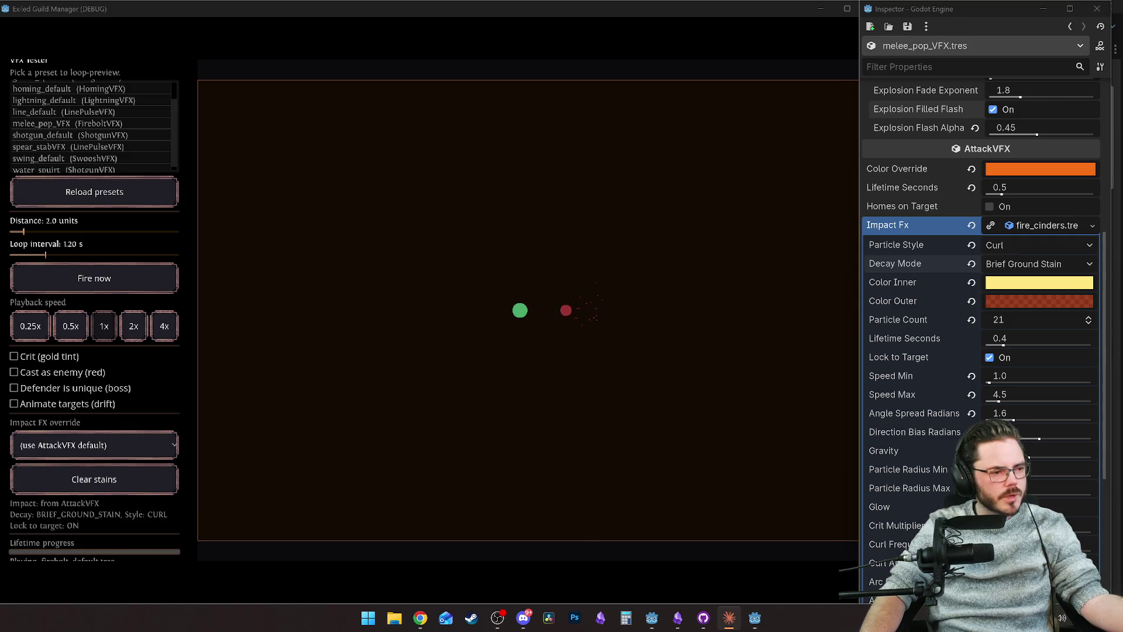
{"action": "left_click", "coordinate": [594, 278]}
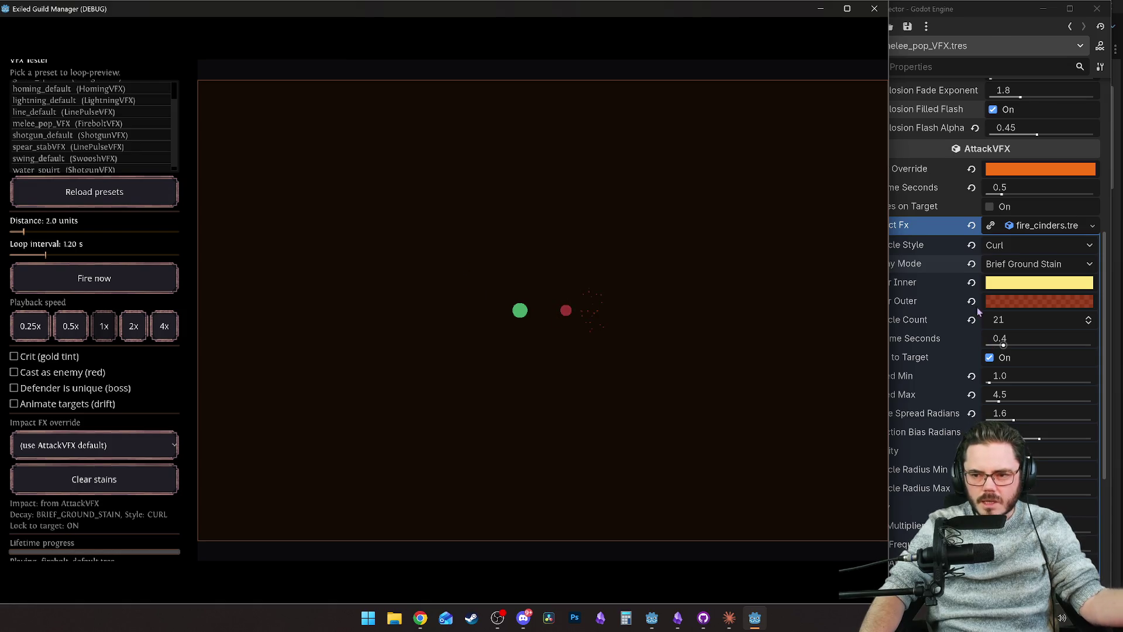
Step: Spread the preview targets 9.5 units apart
{"action": "left_click", "coordinate": [929, 255]}
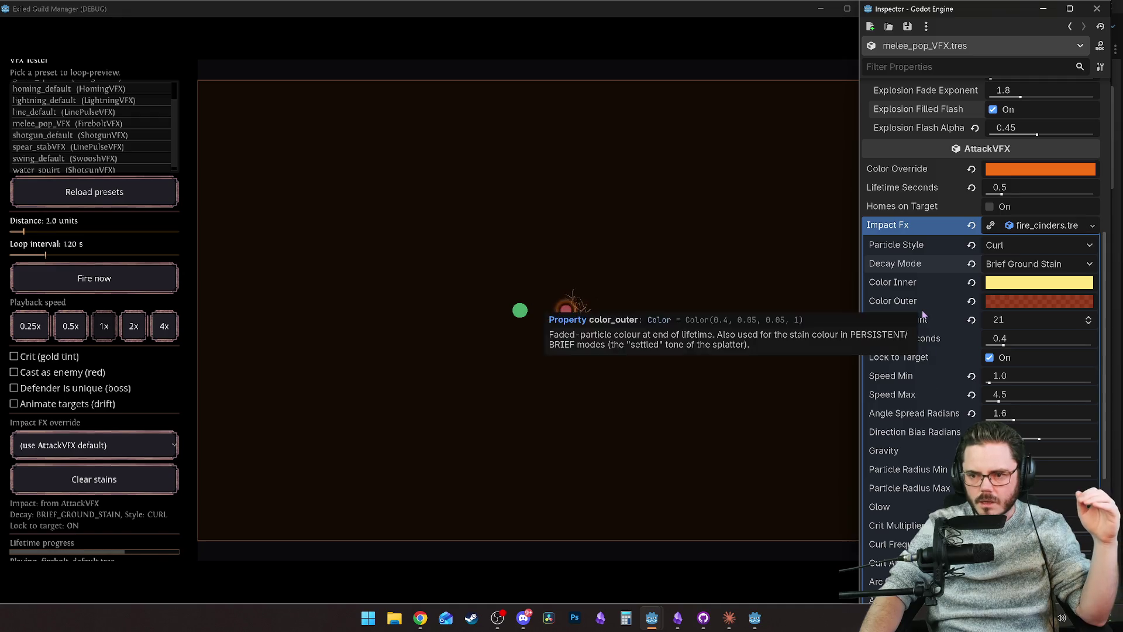
{"action": "scroll", "coordinate": [922, 310], "scroll_direction": "up", "scroll_amount": 3}
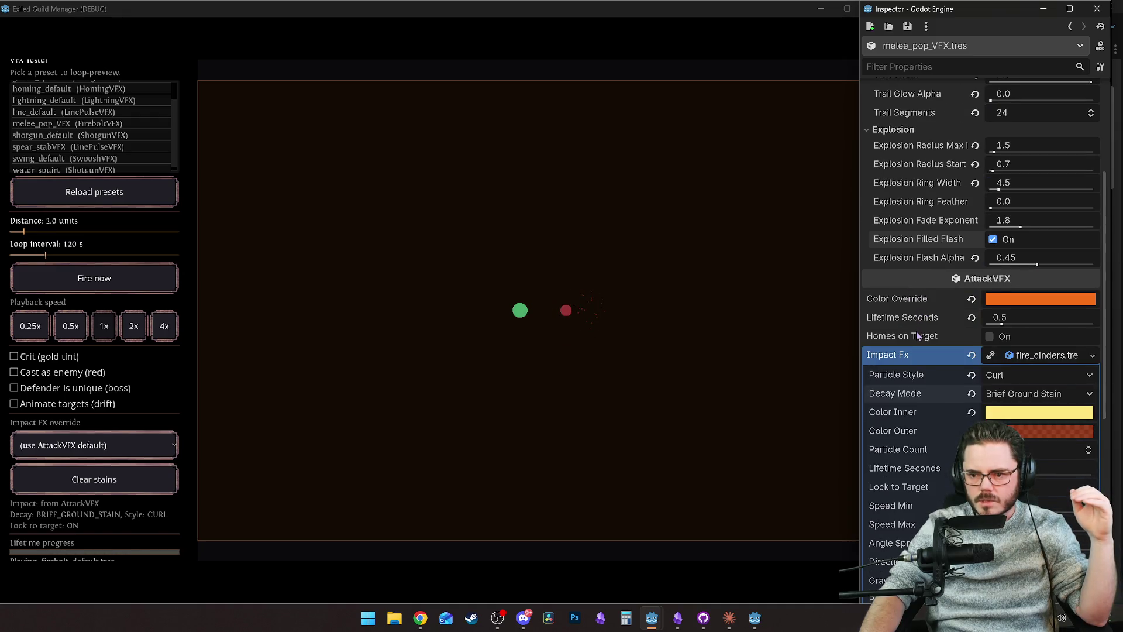
{"action": "scroll", "coordinate": [916, 335], "scroll_direction": "down", "scroll_amount": 9}
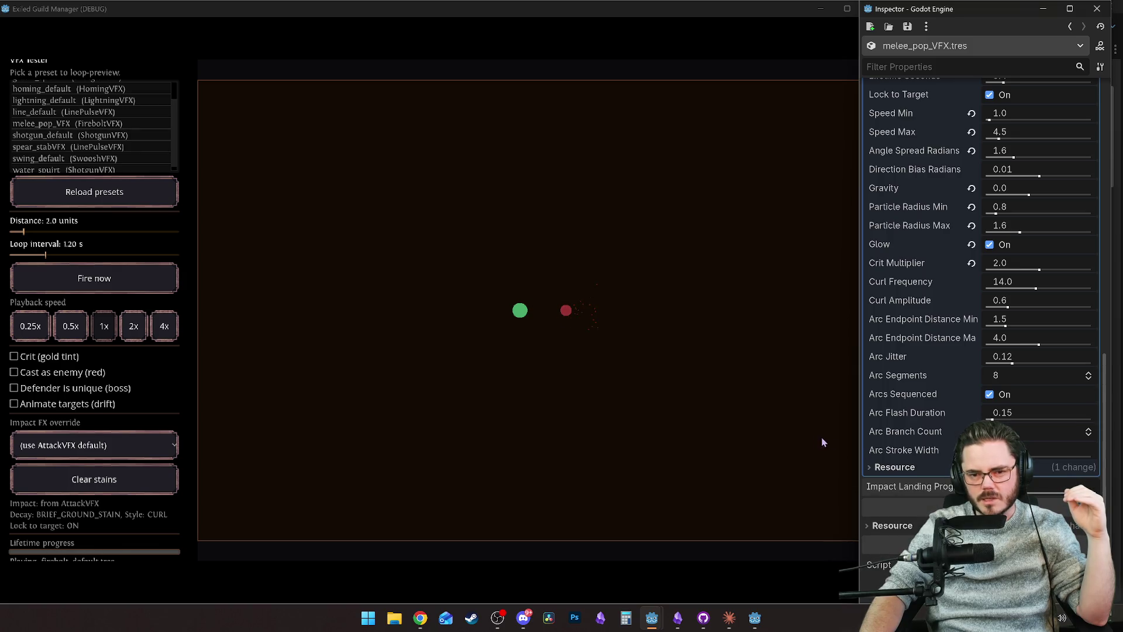
{"action": "left_click_drag", "start_coordinate": [46, 231], "coordinate": [74, 233]}
{"action": "key", "text": "alt+Tab"}
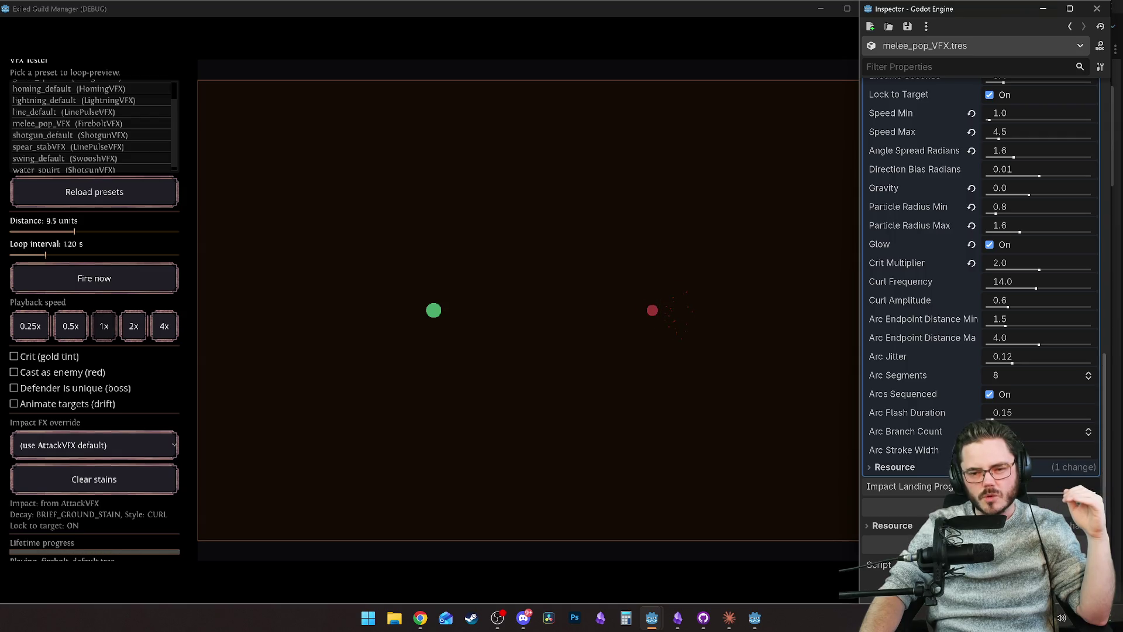
Step: Bring the targets back to 1.5 units apart and refocus the Inspector
{"action": "left_click_drag", "start_coordinate": [71, 232], "coordinate": [23, 226]}
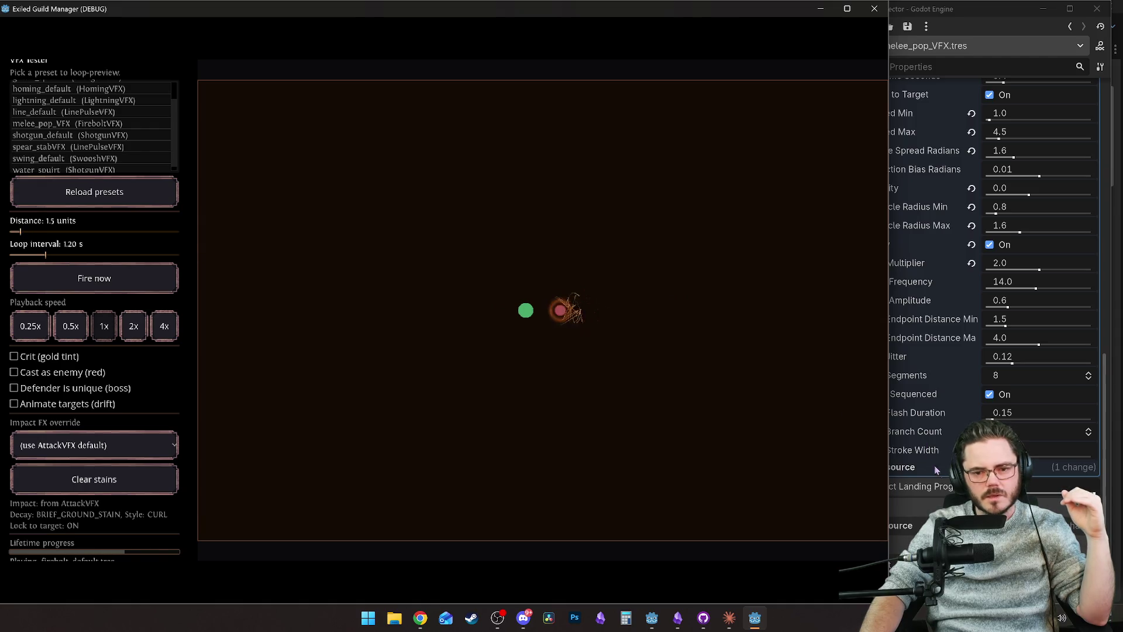
{"action": "mouse_move", "coordinate": [935, 465]}
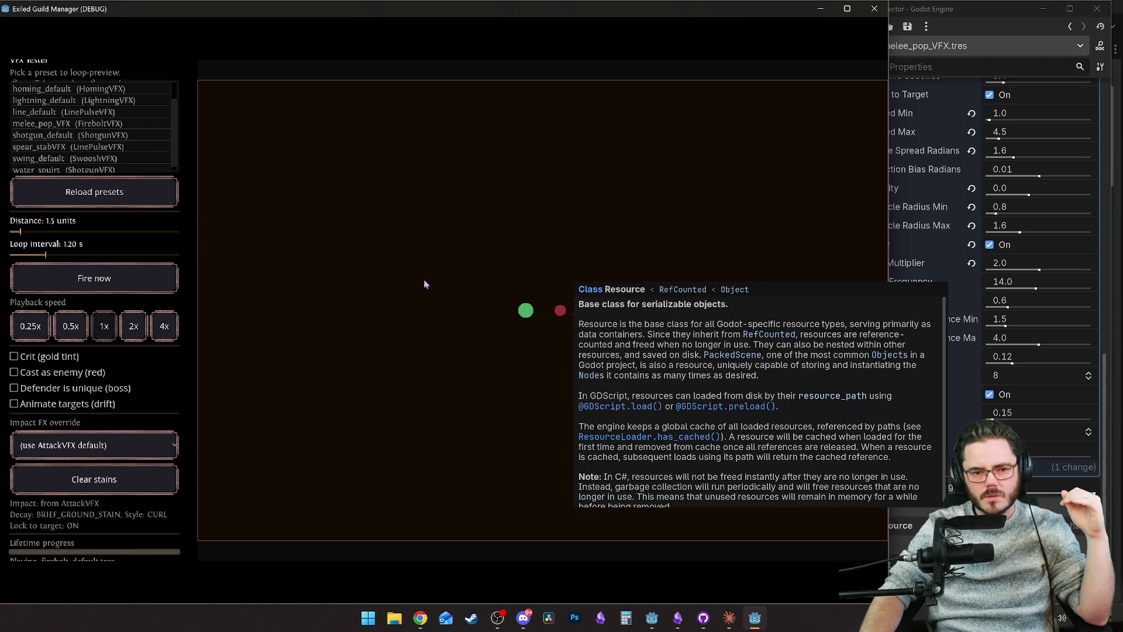
{"action": "left_click", "coordinate": [938, 490]}
{"action": "scroll", "coordinate": [914, 367], "scroll_direction": "up", "scroll_amount": 3}
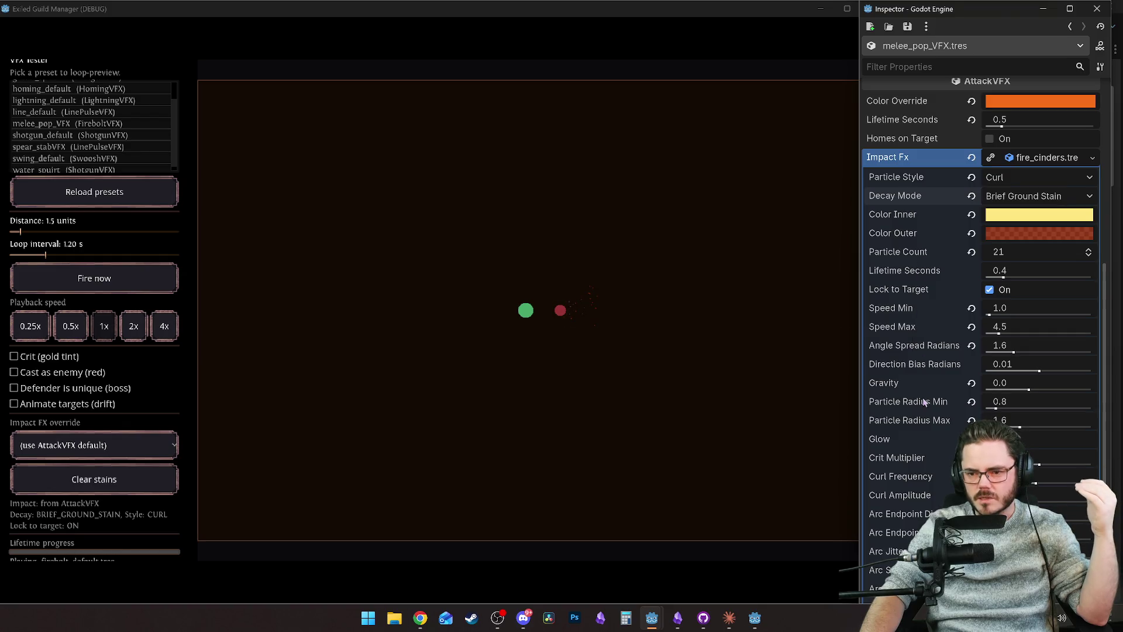
{"action": "scroll", "coordinate": [922, 409], "scroll_direction": "up", "scroll_amount": 6}
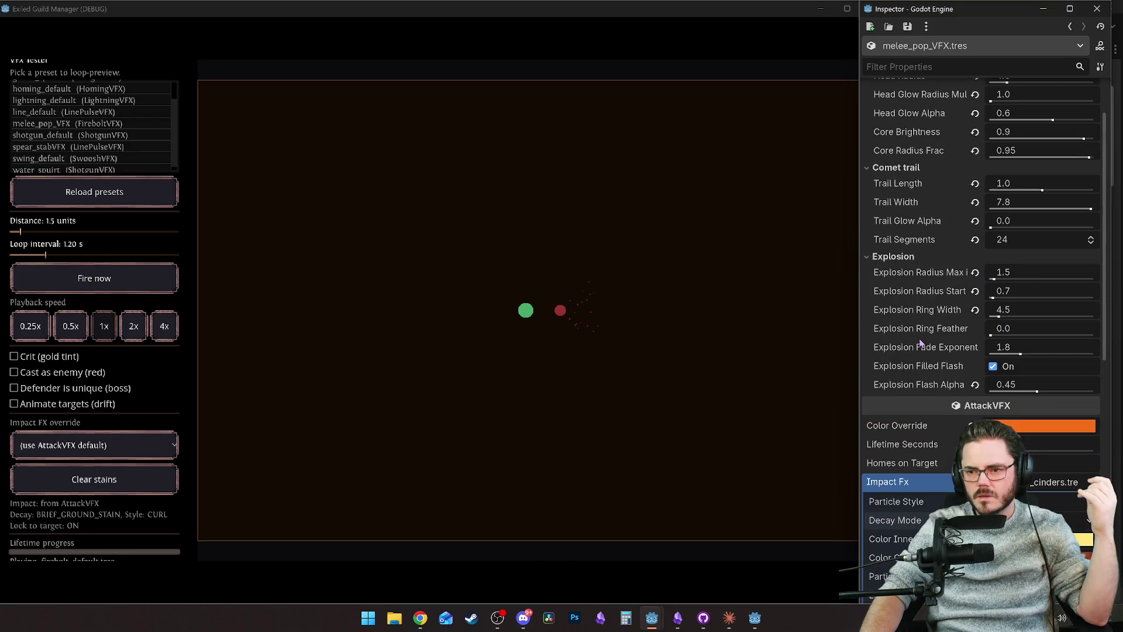
{"action": "scroll", "coordinate": [922, 330], "scroll_direction": "up", "scroll_amount": 2}
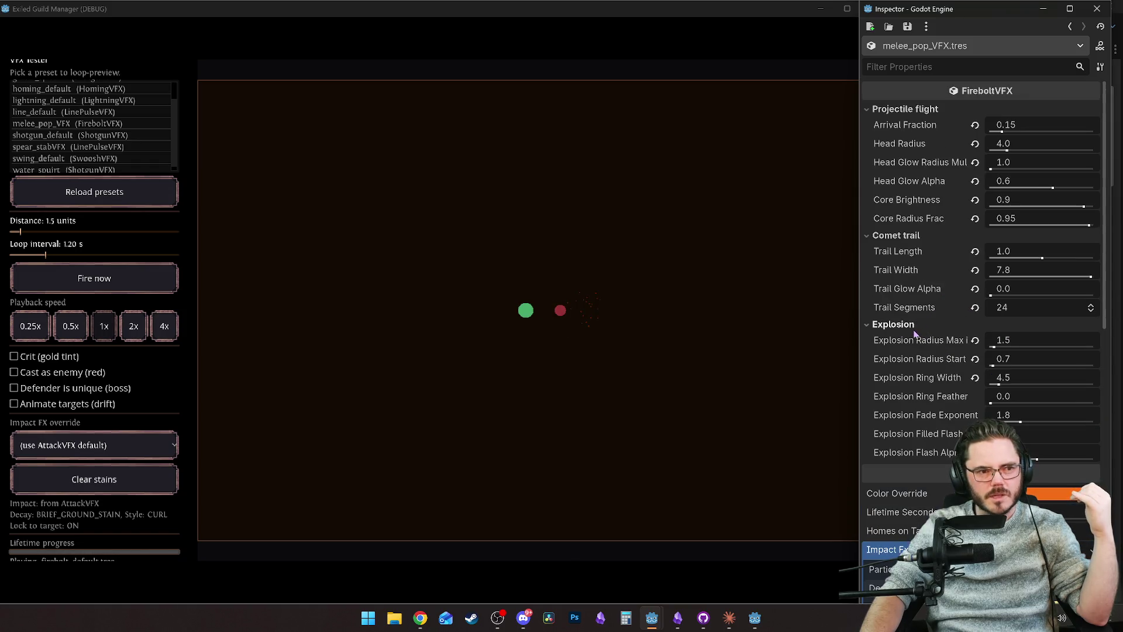
{"action": "scroll", "coordinate": [76, 120], "scroll_direction": "up", "scroll_amount": 2}
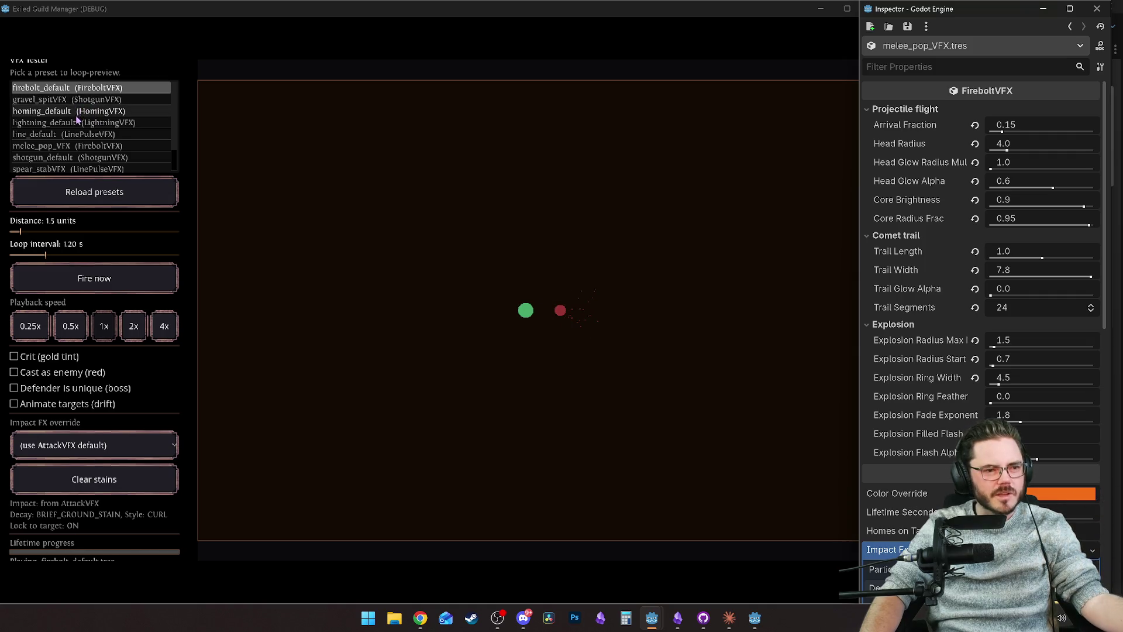
{"action": "scroll", "coordinate": [932, 454], "scroll_direction": "down", "scroll_amount": 4}
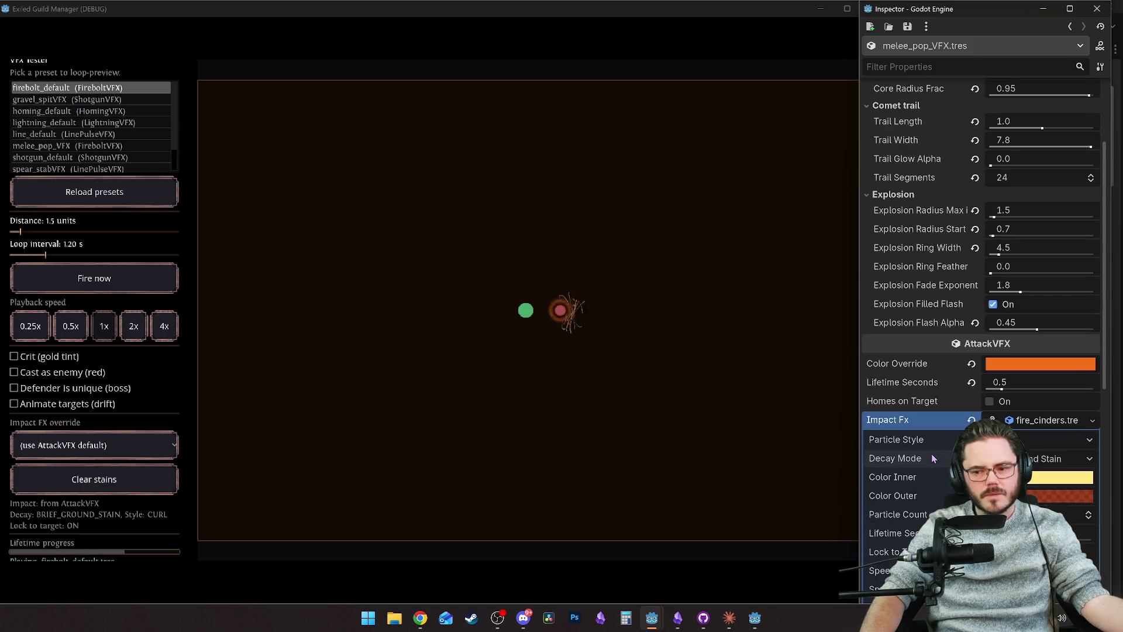
{"action": "mouse_move", "coordinate": [917, 444]}
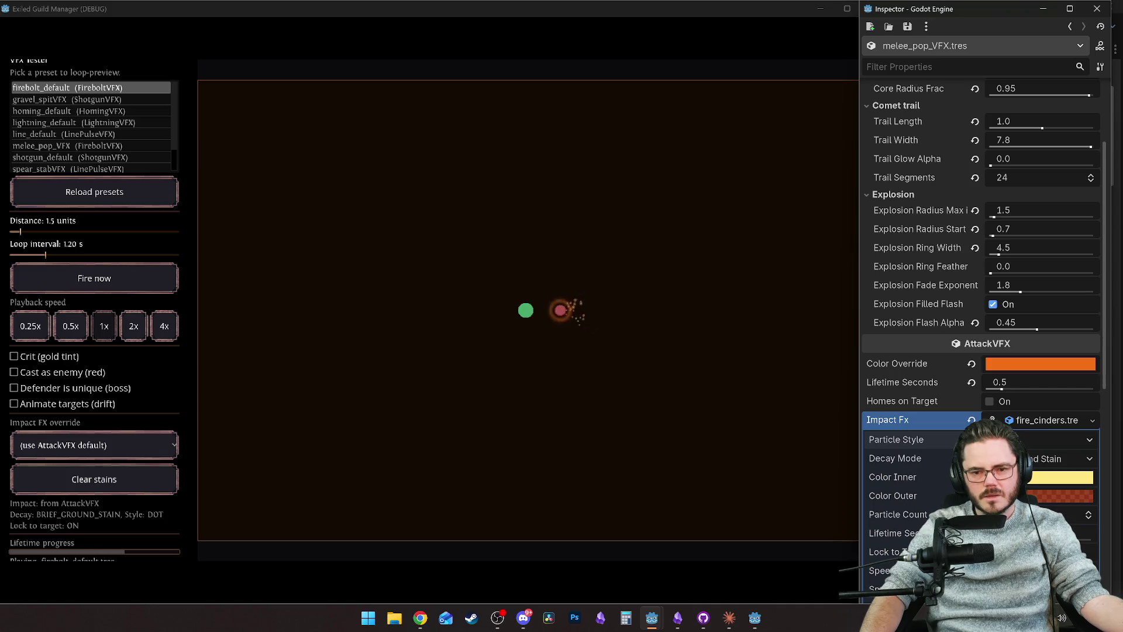
Step: Try the Dot particle style, then switch back to Curl
{"action": "left_click", "coordinate": [1052, 439]}
{"action": "left_click", "coordinate": [1030, 478]}
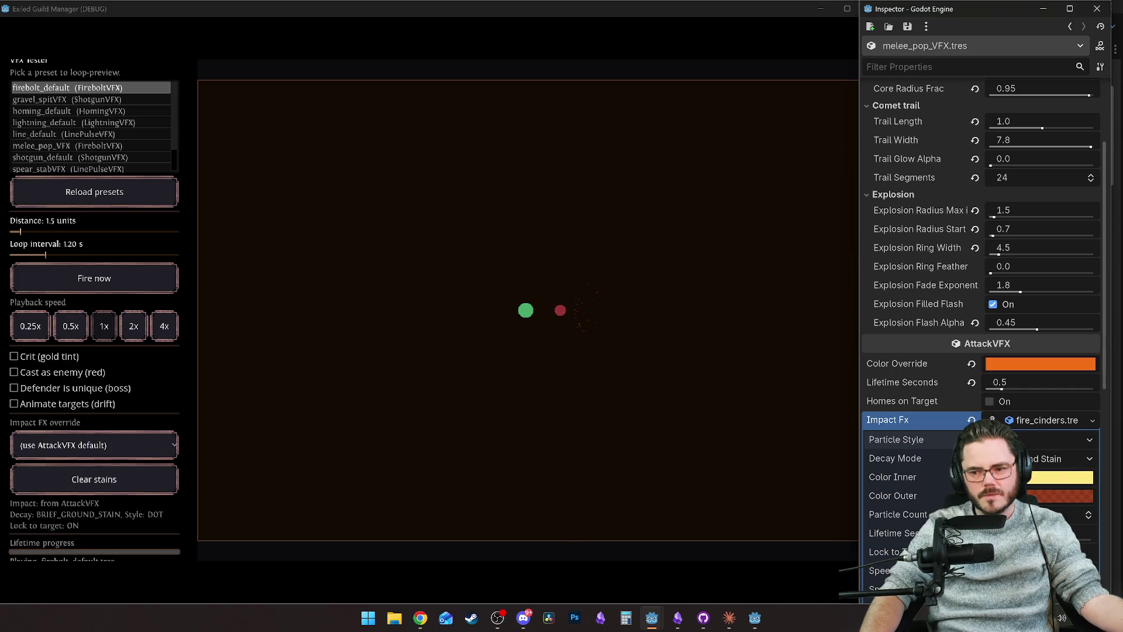
{"action": "left_click", "coordinate": [1032, 439]}
{"action": "left_click", "coordinate": [1029, 486]}
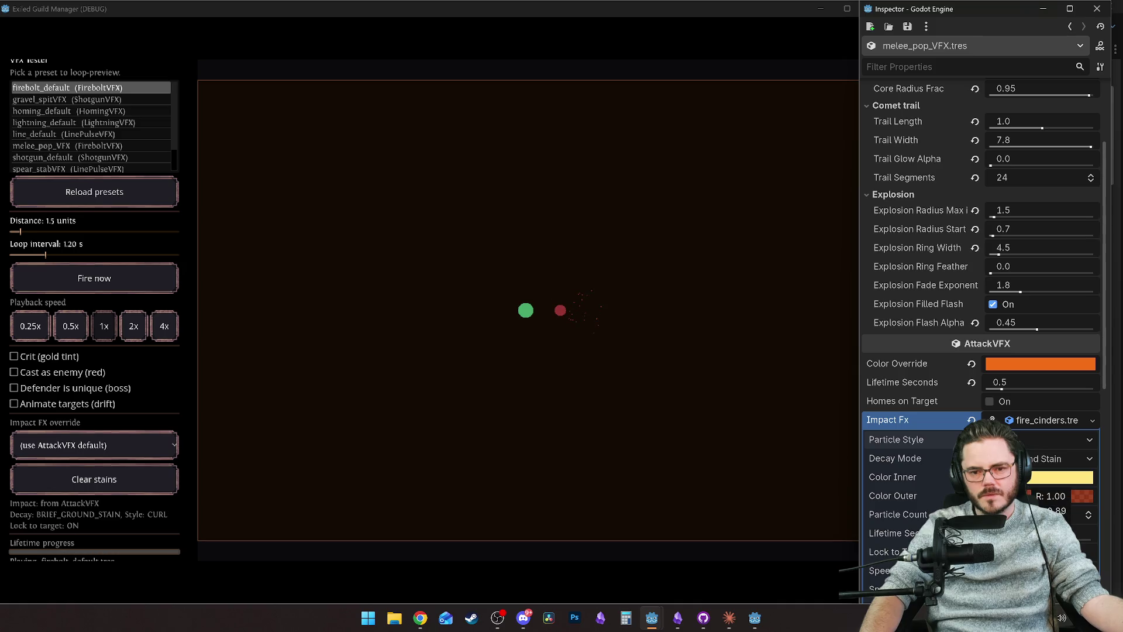
Step: Set Particle Count to 9 and Lifetime Seconds to 0.7, then loop-preview melee_pop_VFX
{"action": "scroll", "coordinate": [1015, 409], "scroll_direction": "down", "scroll_amount": 3}
{"action": "mouse_move", "coordinate": [1027, 388]}
{"action": "left_mouse_down"}
{"action": "mouse_move", "coordinate": [989, 387]}
{"action": "mouse_move", "coordinate": [1011, 411]}
{"action": "left_mouse_up"}
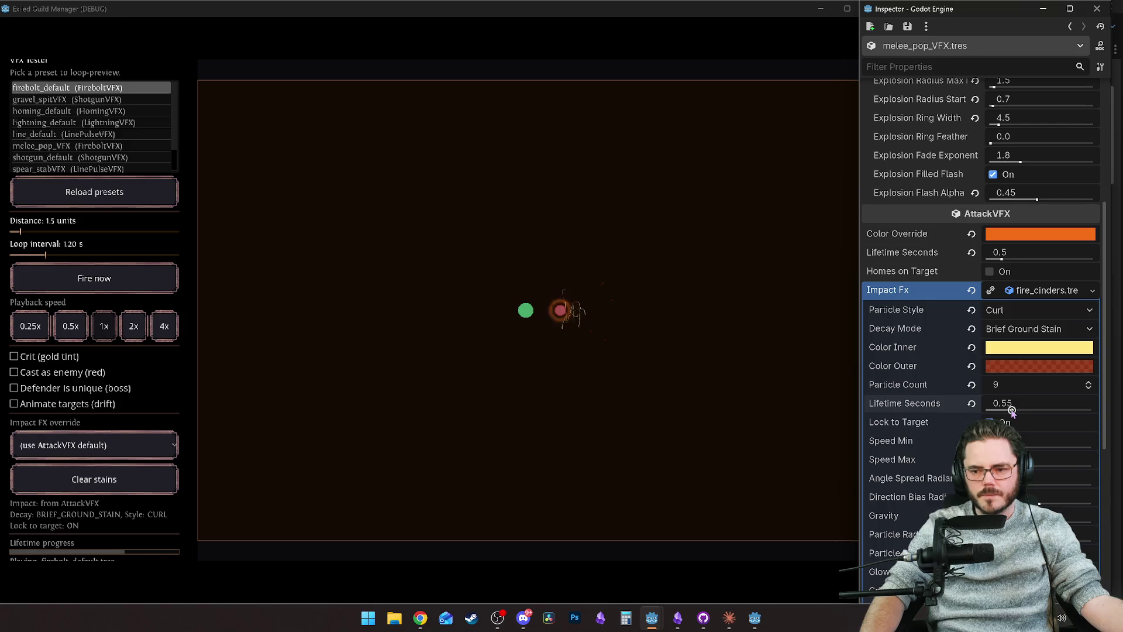
{"action": "left_click_drag", "start_coordinate": [1018, 410], "coordinate": [1022, 410]}
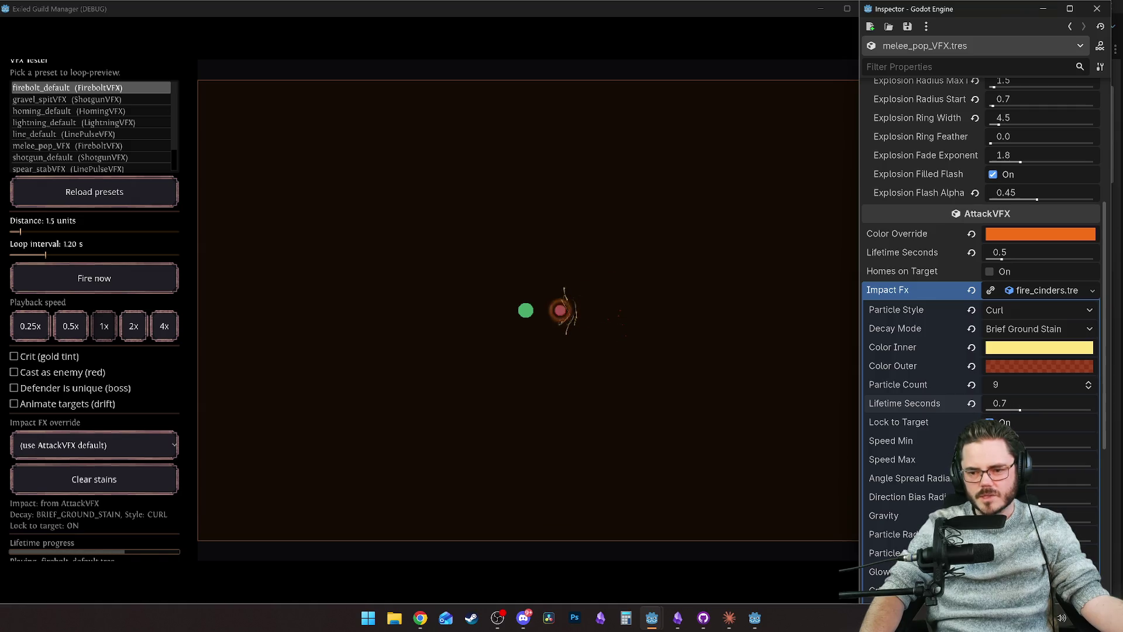
{"action": "scroll", "coordinate": [939, 458], "scroll_direction": "down", "scroll_amount": 2}
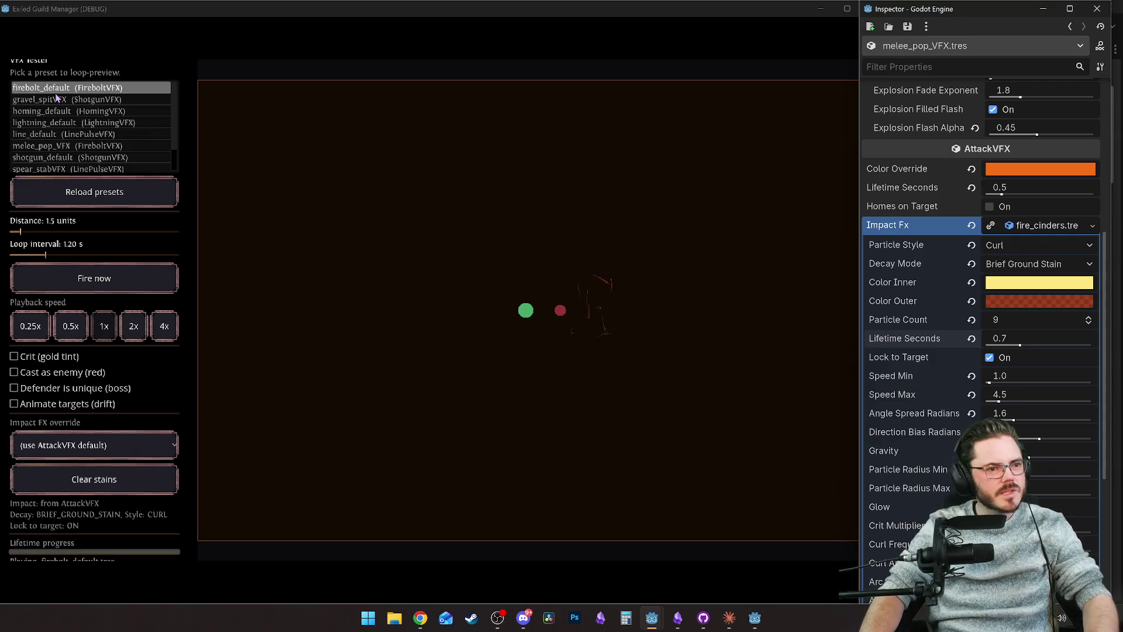
{"action": "scroll", "coordinate": [64, 121], "scroll_direction": "down", "scroll_amount": 3}
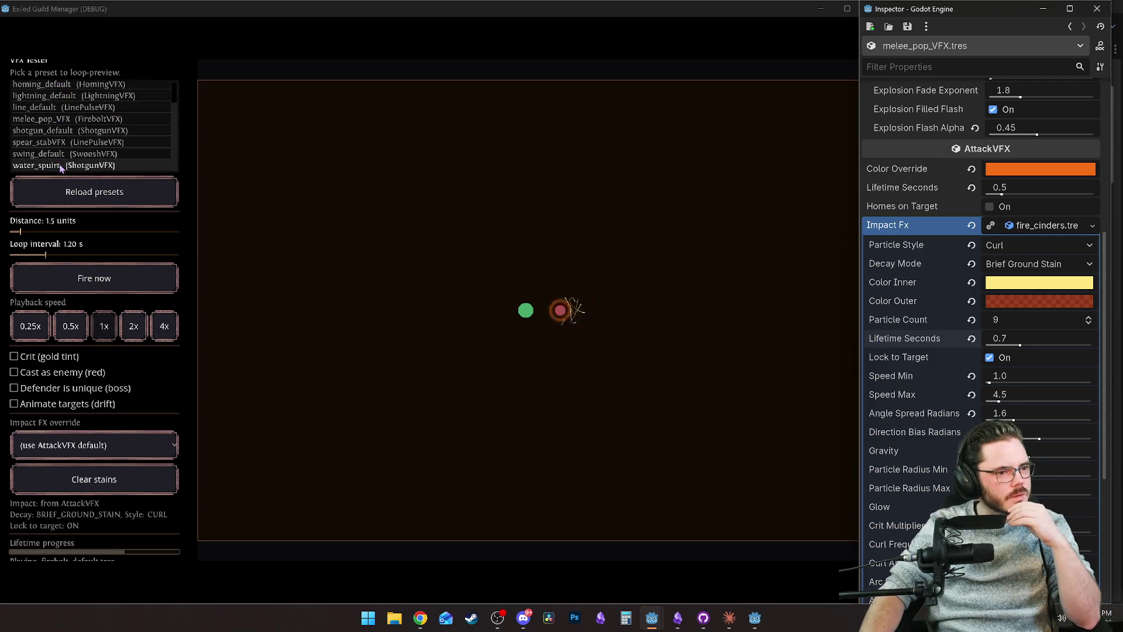
{"action": "scroll", "coordinate": [59, 124], "scroll_direction": "up", "scroll_amount": 3}
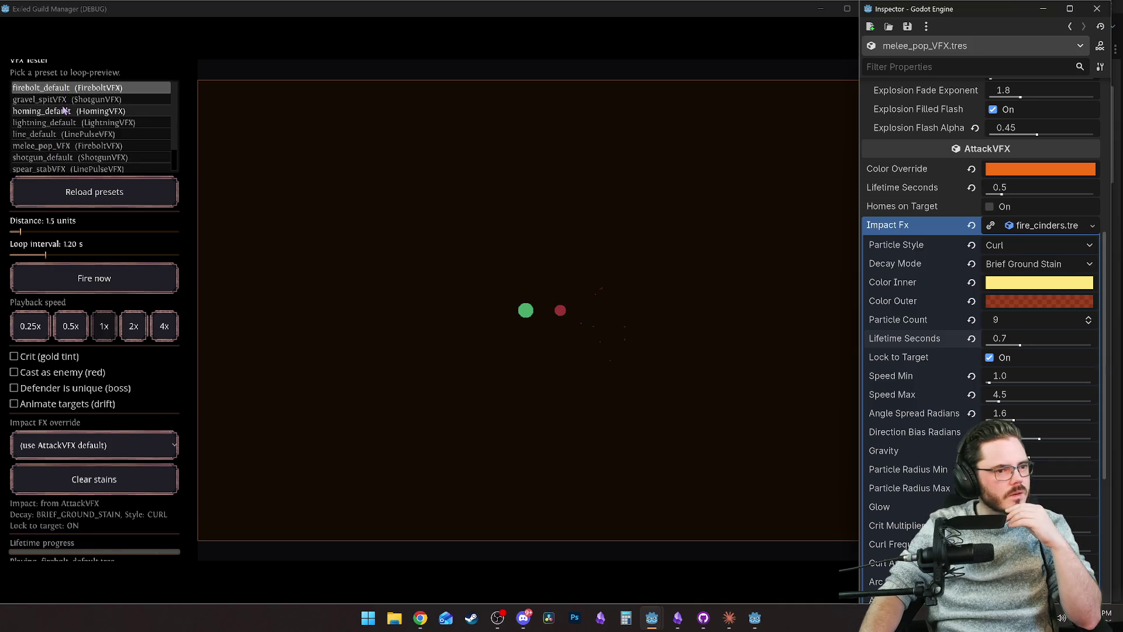
{"action": "left_click", "coordinate": [68, 145]}
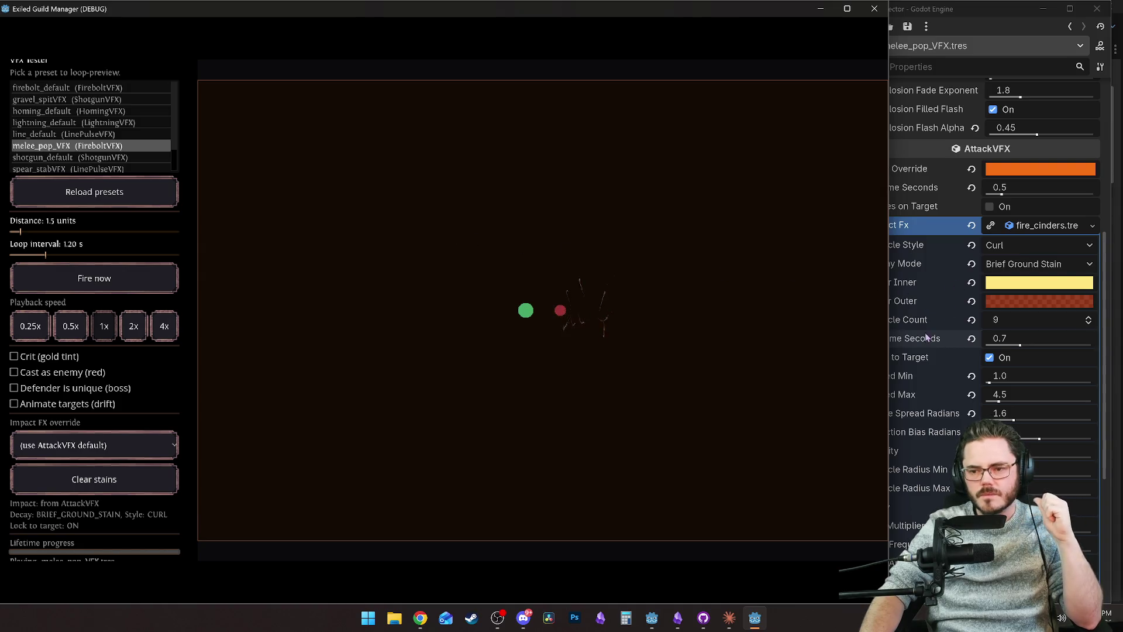
Step: Bring the Inspector forward while the tester loops melee_pop_VFX's fire_cinders impact
{"action": "left_click", "coordinate": [935, 316]}
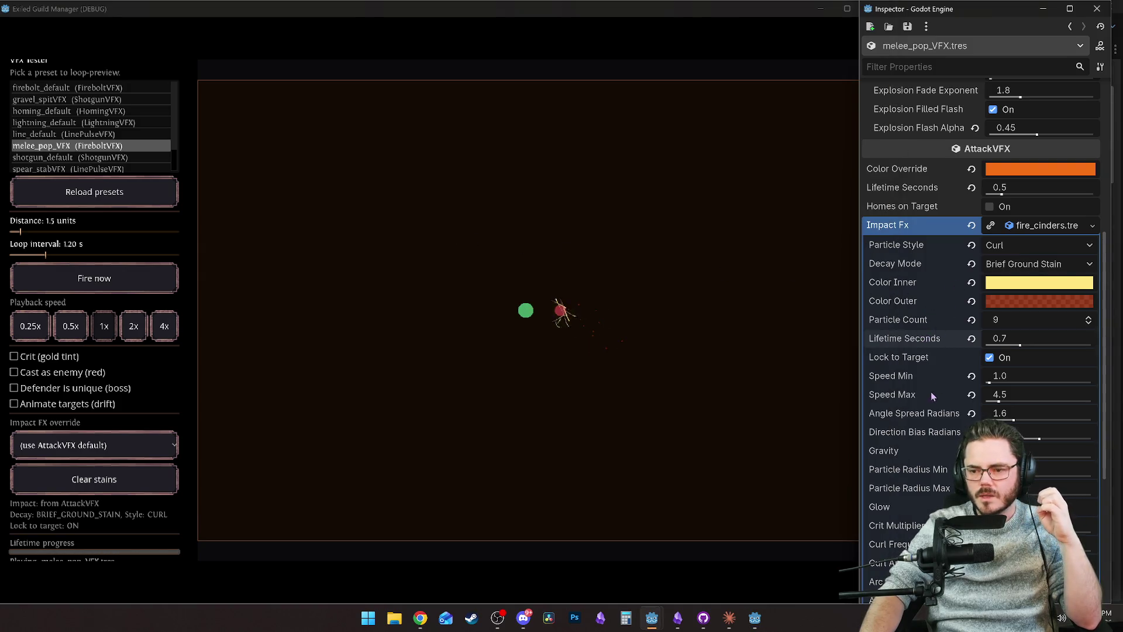
{"action": "scroll", "coordinate": [932, 404], "scroll_direction": "down", "scroll_amount": 5}
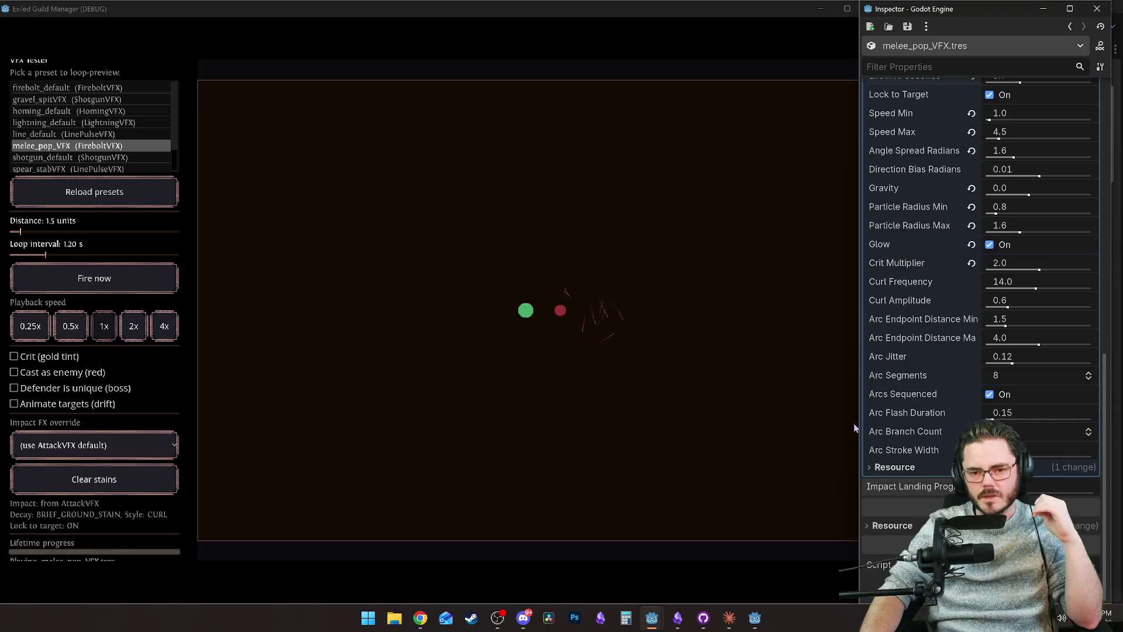
{"action": "scroll", "coordinate": [905, 377], "scroll_direction": "up", "scroll_amount": 6}
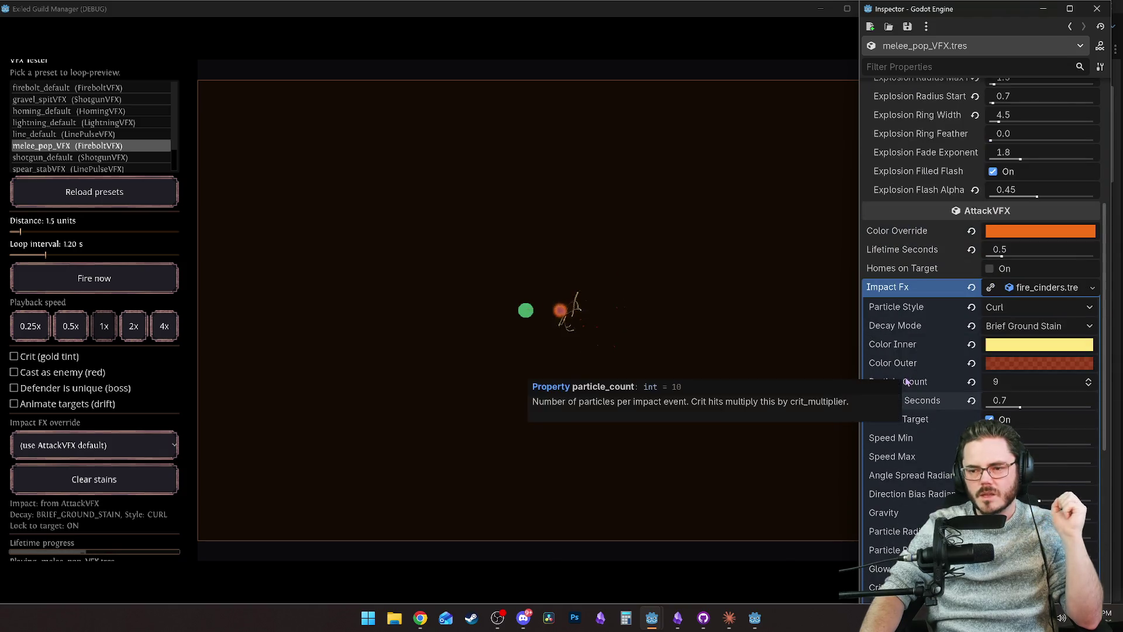
{"action": "mouse_move", "coordinate": [903, 335]}
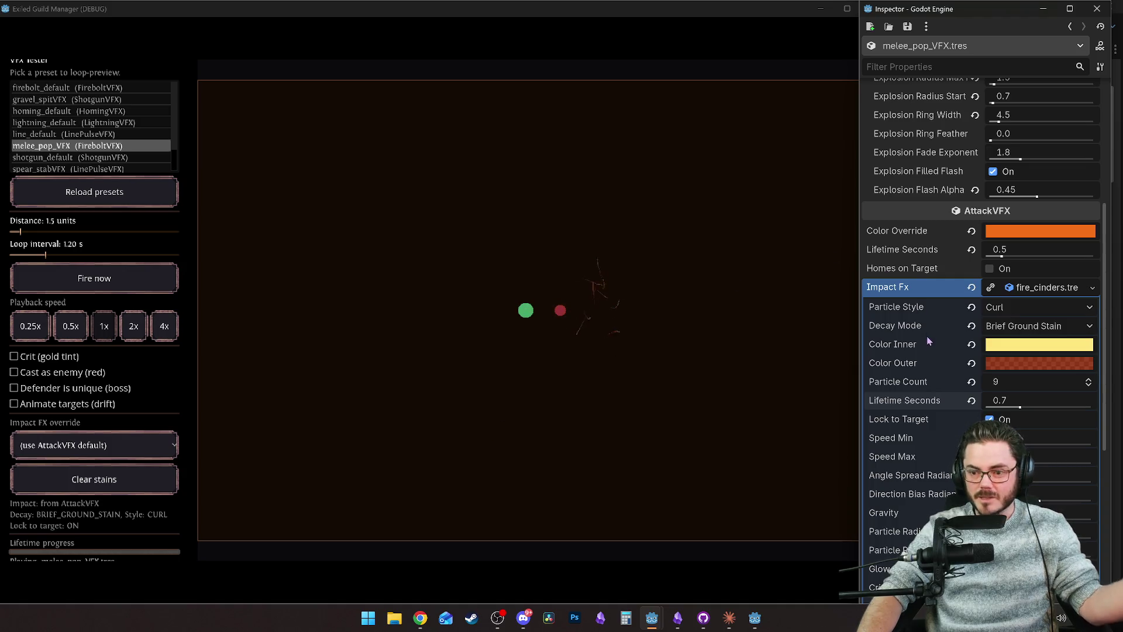
Step: Widen the comet trail to 8.0 and raise the arrival fraction to 0.25
{"action": "scroll", "coordinate": [931, 397], "scroll_direction": "up", "scroll_amount": 2}
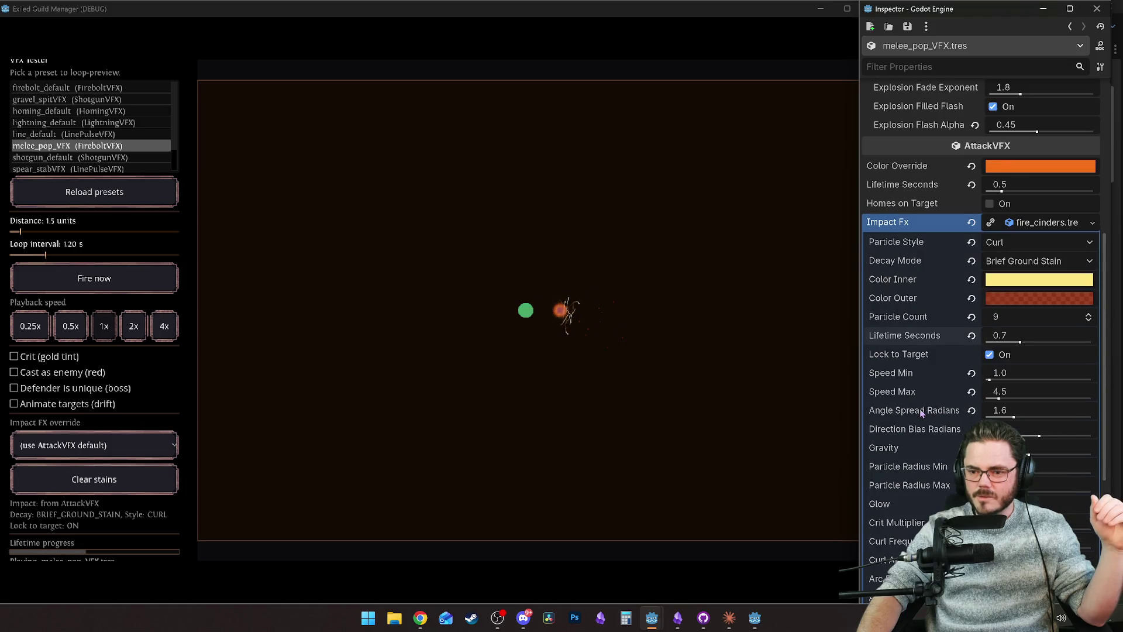
{"action": "scroll", "coordinate": [920, 412], "scroll_direction": "up", "scroll_amount": 5}
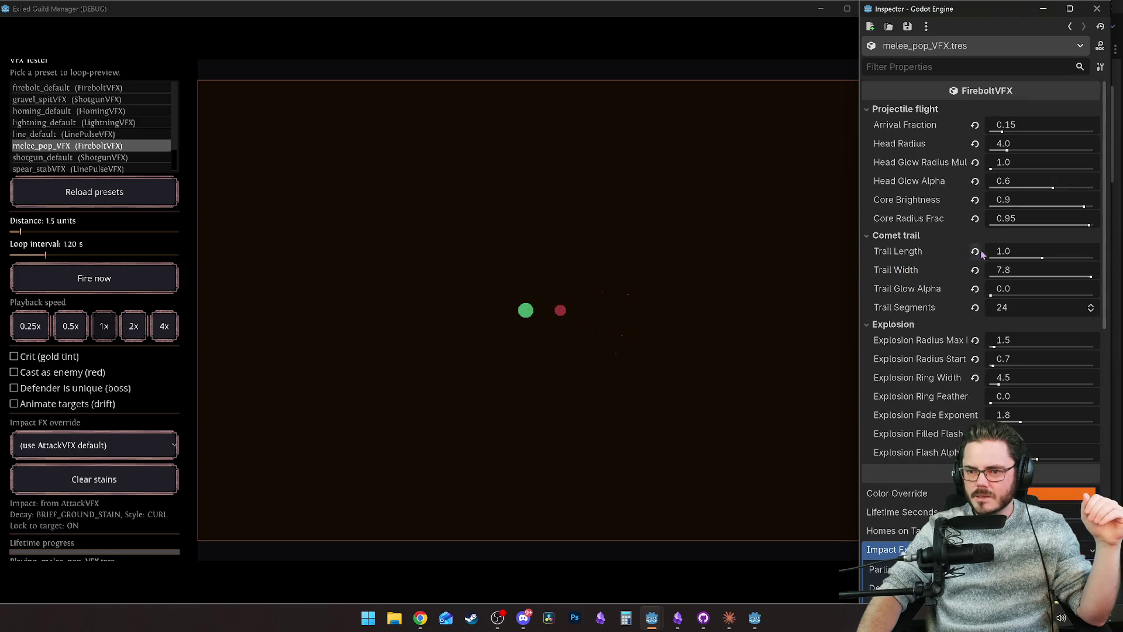
{"action": "left_click_drag", "start_coordinate": [1092, 277], "coordinate": [1105, 281]}
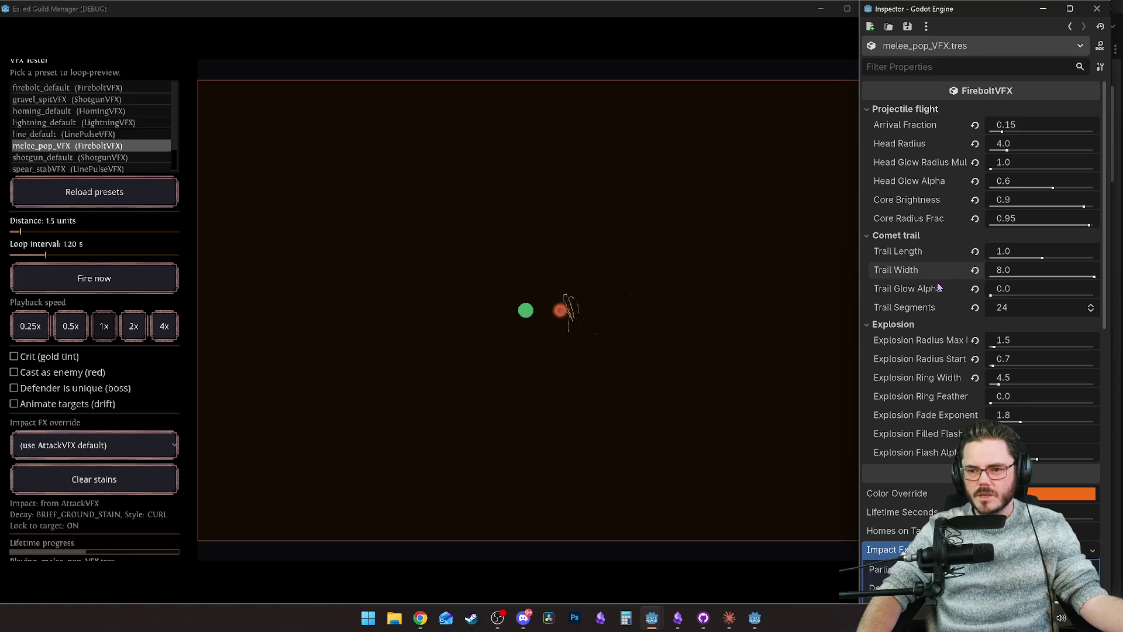
{"action": "mouse_move", "coordinate": [1002, 131]}
{"action": "left_mouse_down"}
{"action": "mouse_move", "coordinate": [1025, 134]}
{"action": "mouse_move", "coordinate": [1001, 133]}
{"action": "left_mouse_up"}
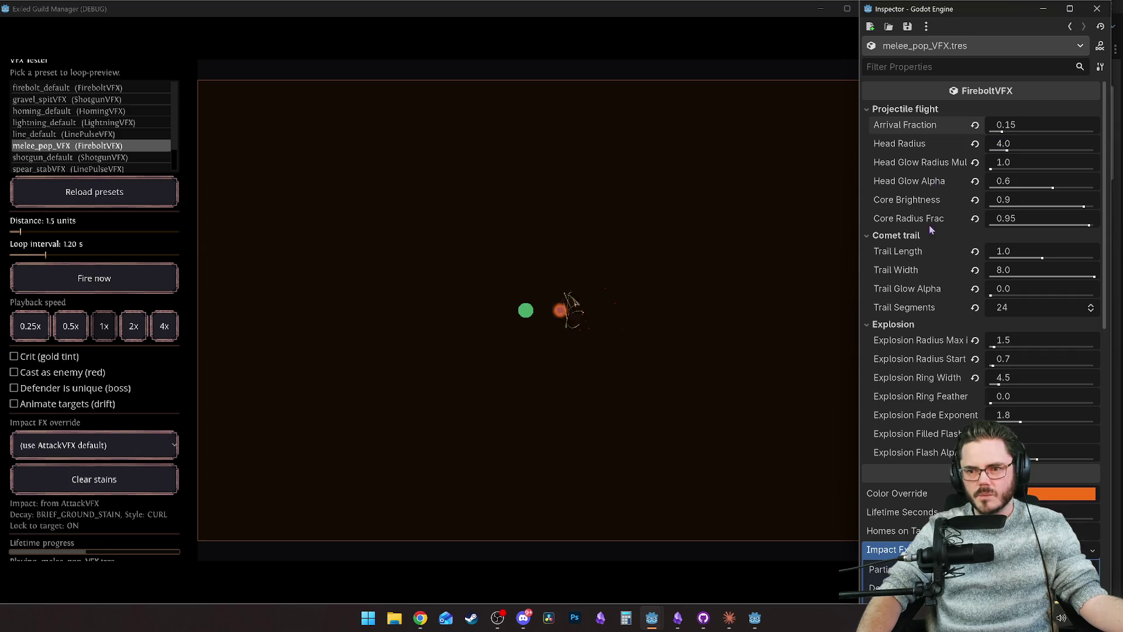
Step: Lengthen the comet trail to 2.0 and set Trail Glow Alpha to 0.3
{"action": "scroll", "coordinate": [909, 326], "scroll_direction": "down", "scroll_amount": 5}
{"action": "scroll", "coordinate": [911, 363], "scroll_direction": "down", "scroll_amount": 4}
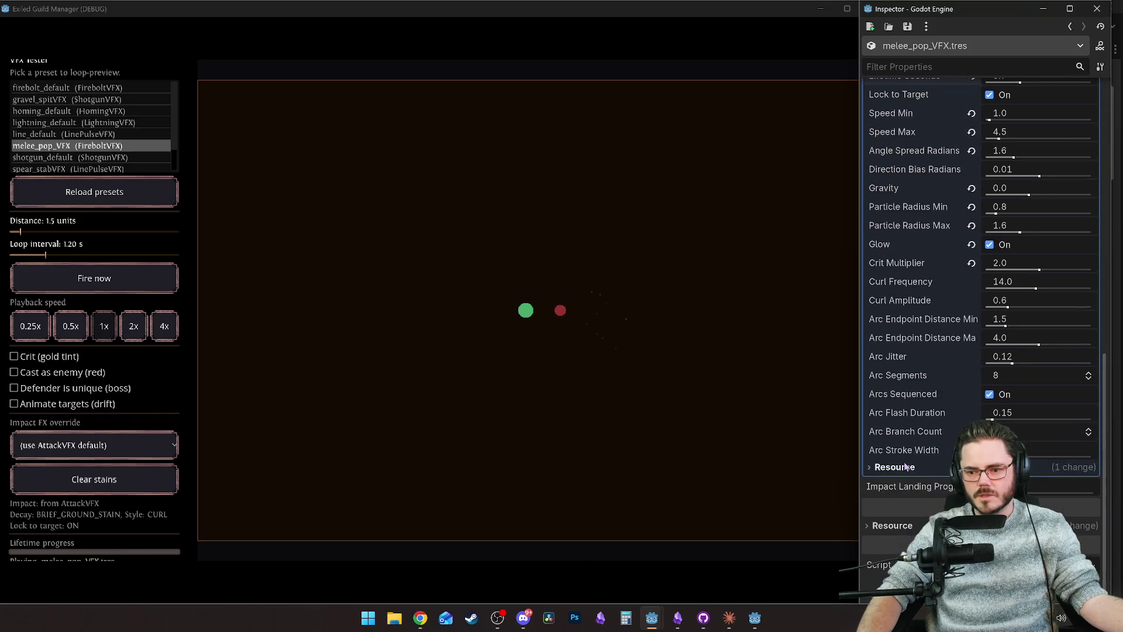
{"action": "scroll", "coordinate": [905, 466], "scroll_direction": "up", "scroll_amount": 10}
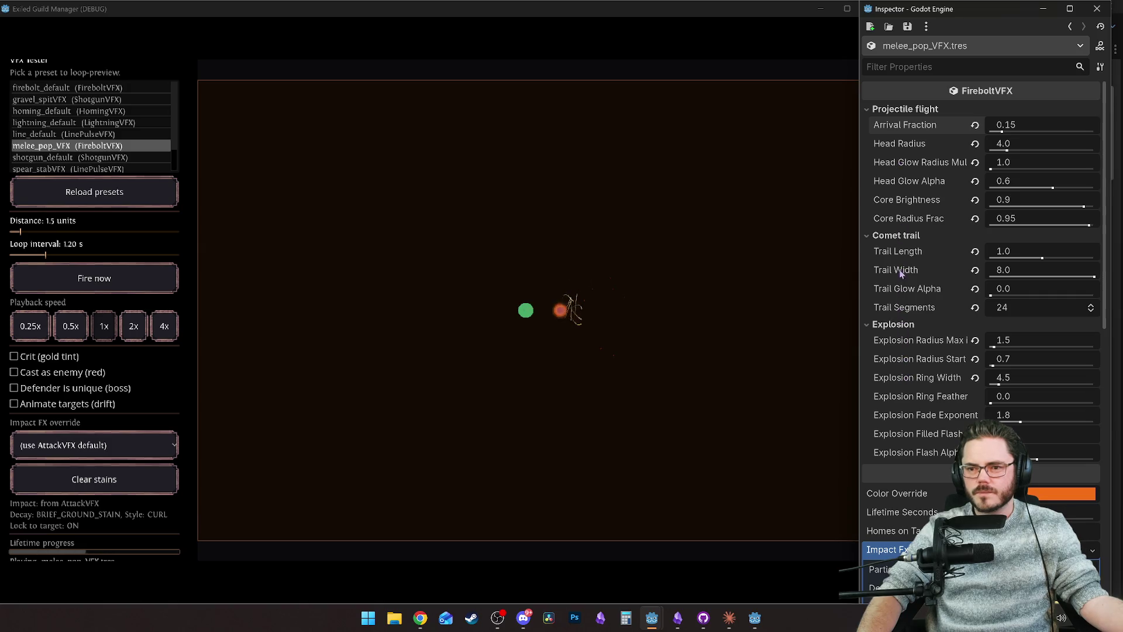
{"action": "left_click_drag", "start_coordinate": [1042, 258], "coordinate": [1087, 258]}
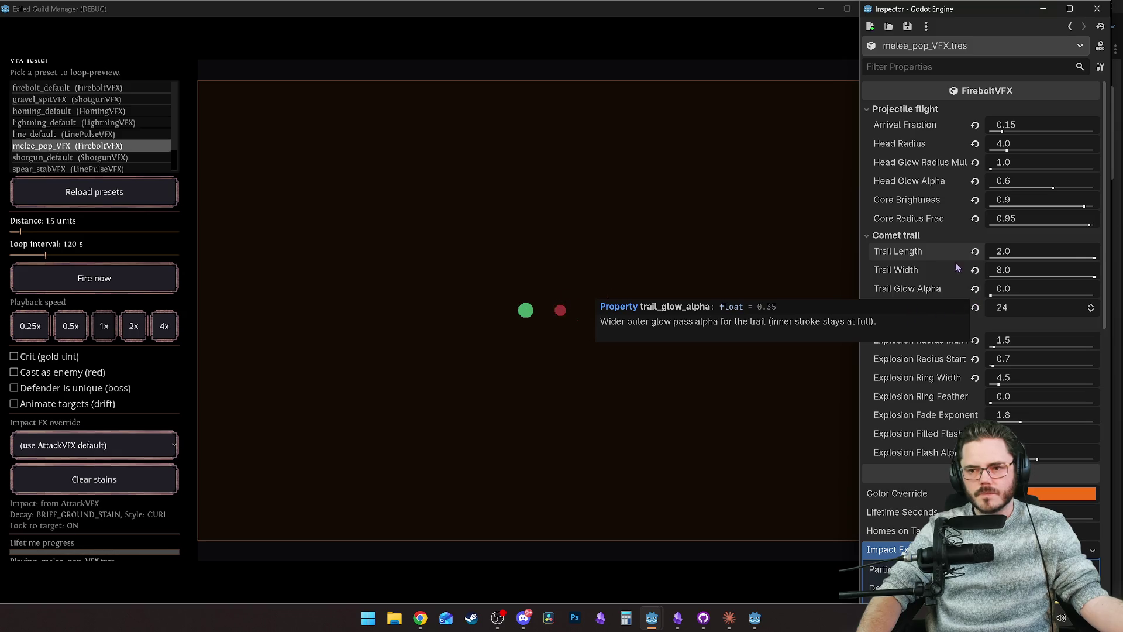
{"action": "left_click_drag", "start_coordinate": [990, 296], "coordinate": [1079, 297]}
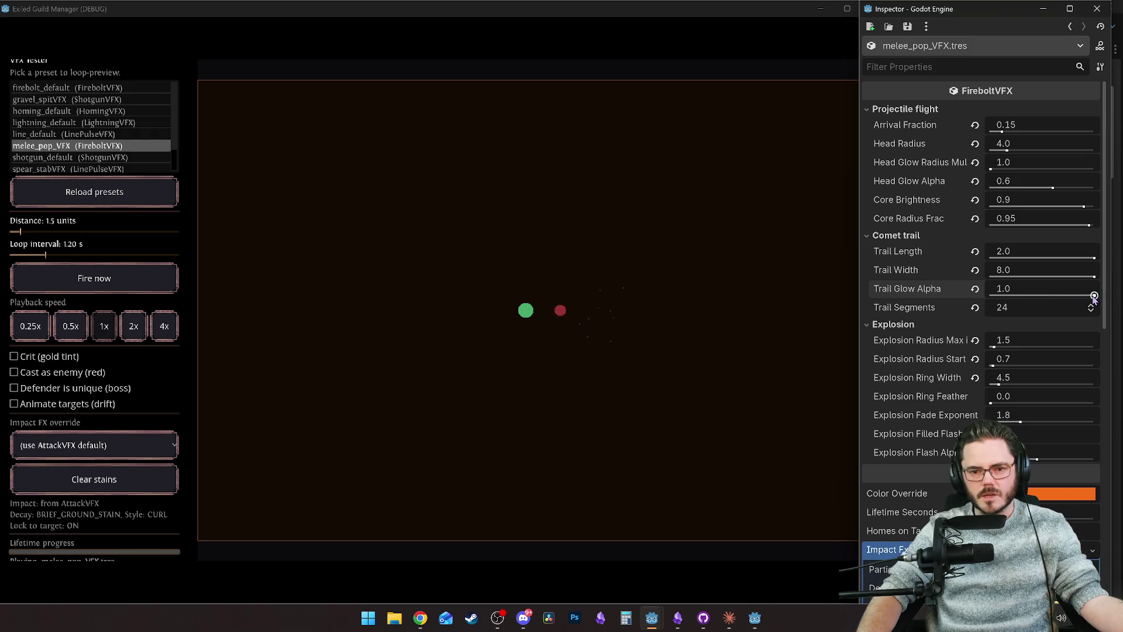
{"action": "left_click_drag", "start_coordinate": [1094, 296], "coordinate": [1021, 296]}
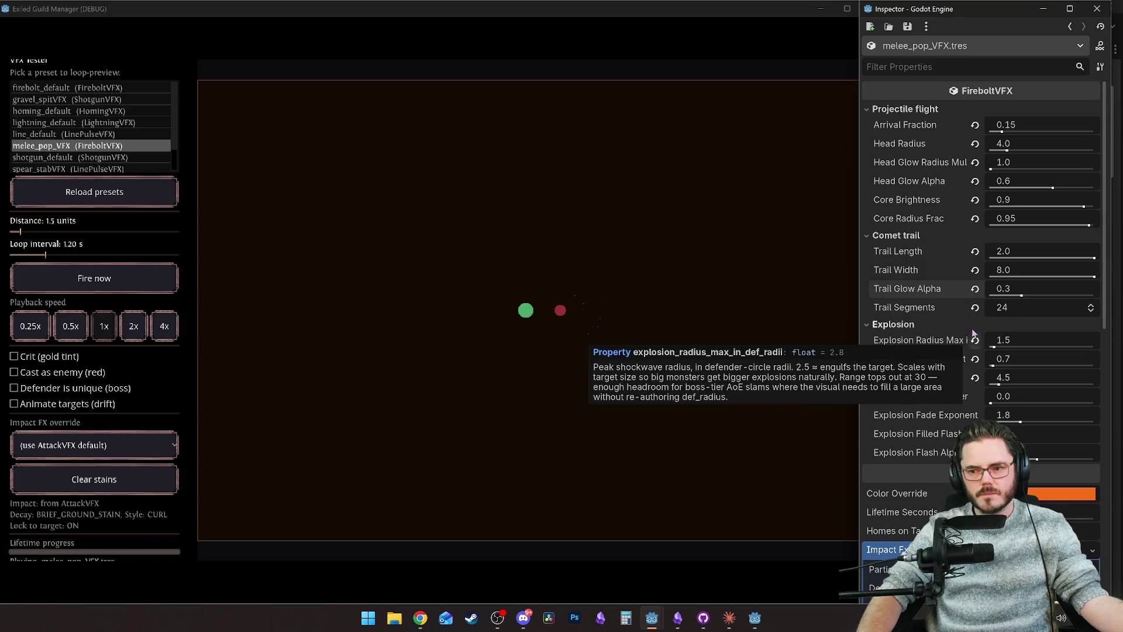
{"action": "scroll", "coordinate": [1069, 283], "scroll_direction": "down", "scroll_amount": 3}
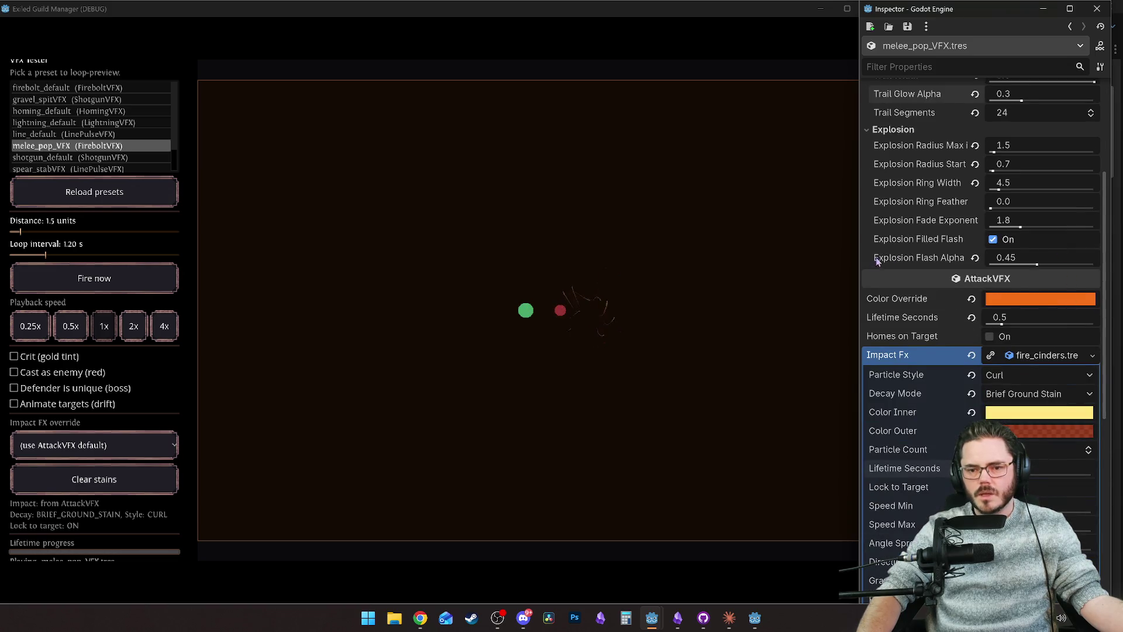
Step: Try drifting preview targets in the tester, then stop them and refocus the Inspector
{"action": "scroll", "coordinate": [1041, 278], "scroll_direction": "down", "scroll_amount": 3}
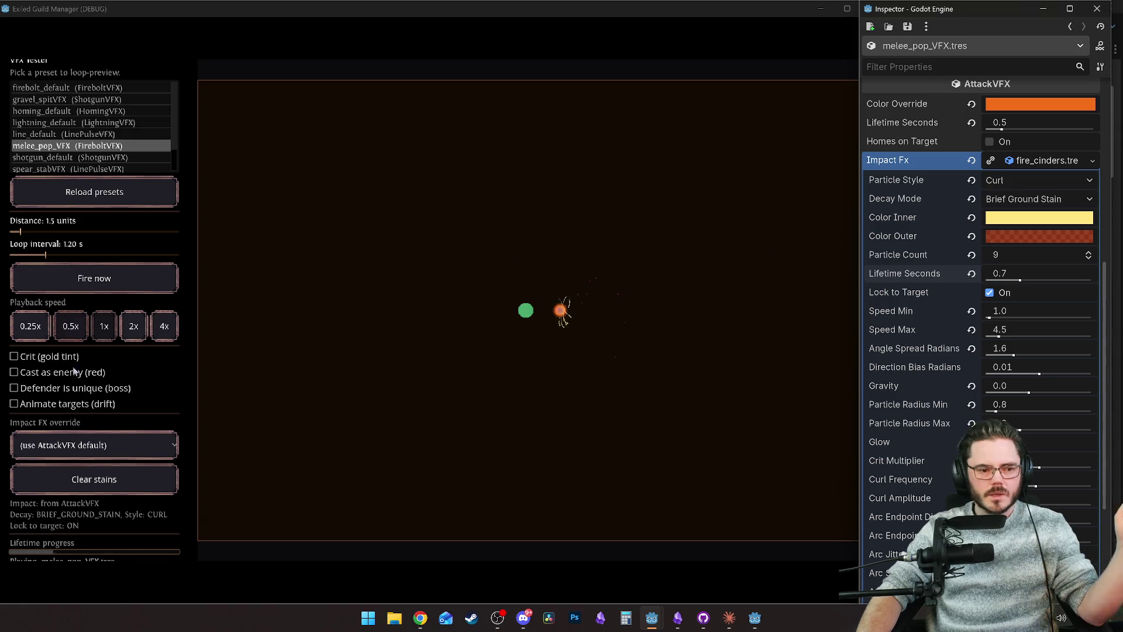
{"action": "left_click", "coordinate": [39, 406]}
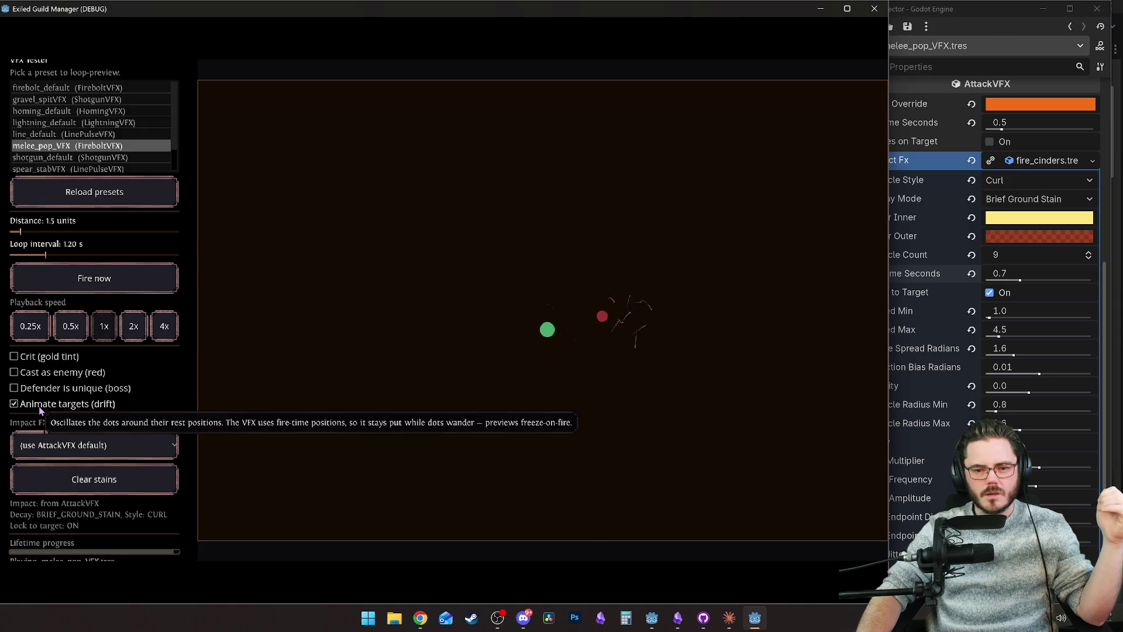
{"action": "left_click", "coordinate": [39, 406]}
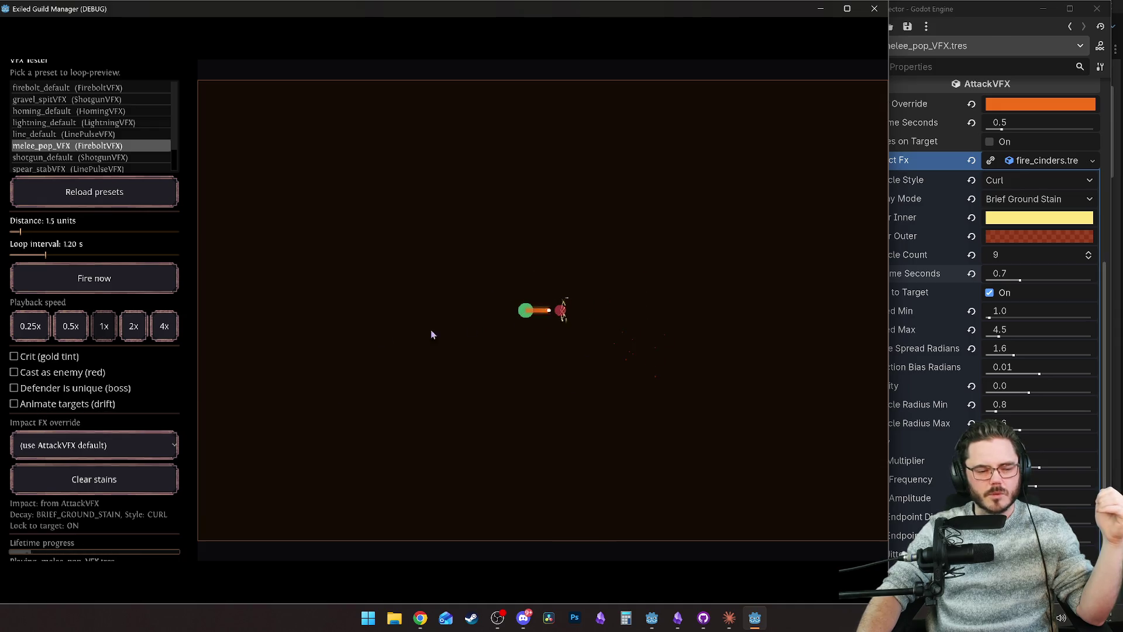
{"action": "left_click", "coordinate": [1014, 288]}
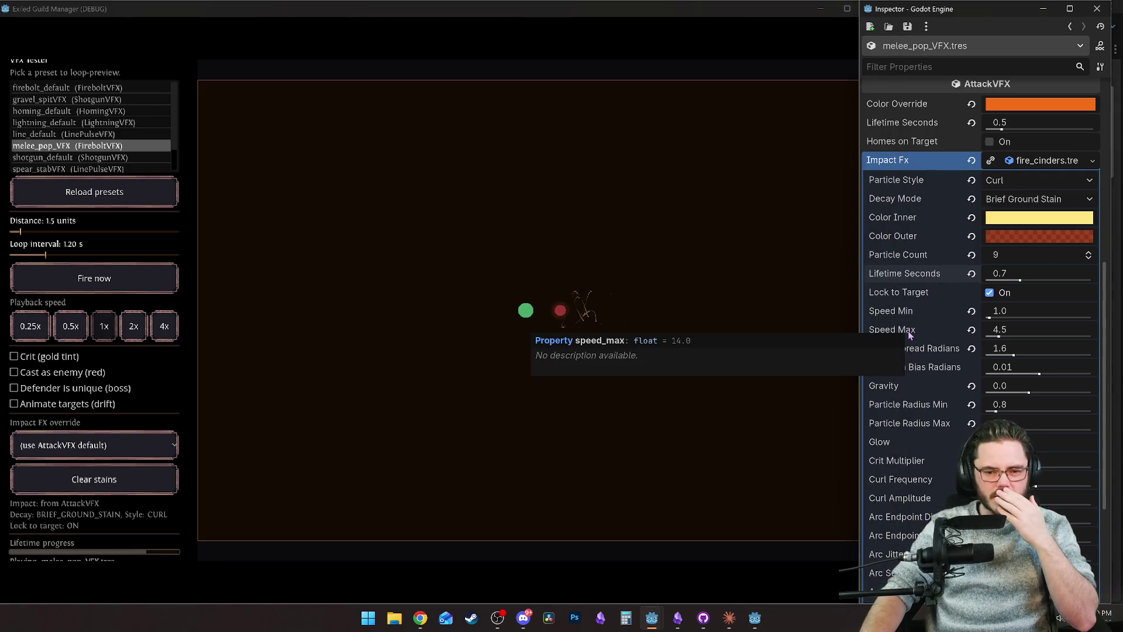
{"action": "scroll", "coordinate": [910, 328], "scroll_direction": "down", "scroll_amount": 2}
{"action": "scroll", "coordinate": [908, 310], "scroll_direction": "down", "scroll_amount": 4}
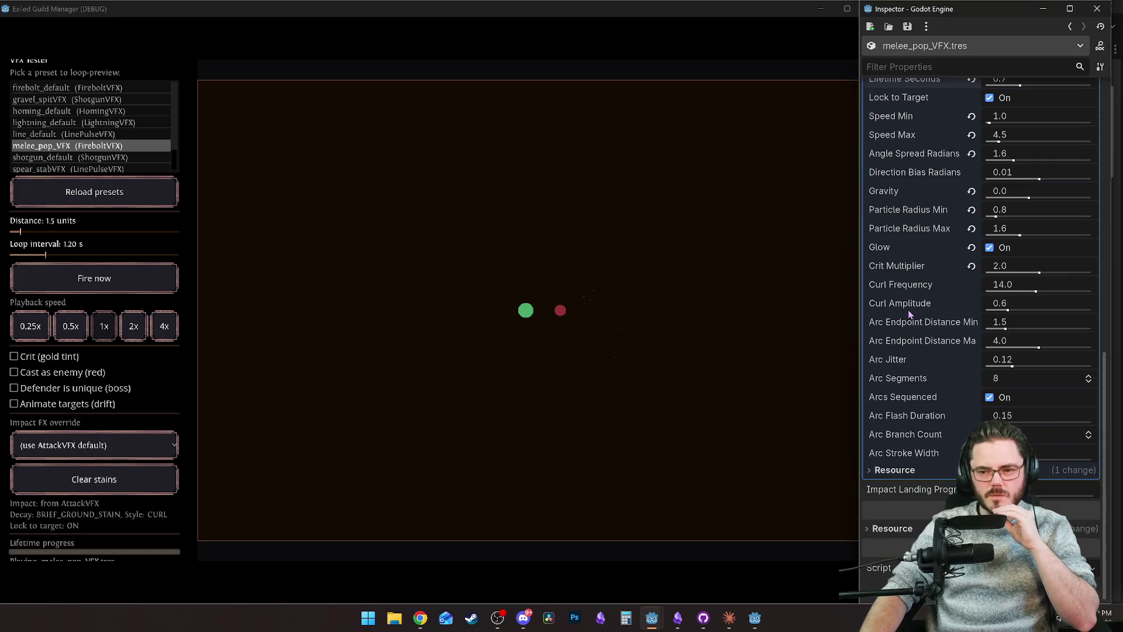
{"action": "scroll", "coordinate": [908, 310], "scroll_direction": "up", "scroll_amount": 4}
Step: Toggle Lock to Target off and back on while the preview targets drift
{"action": "left_click", "coordinate": [988, 227]}
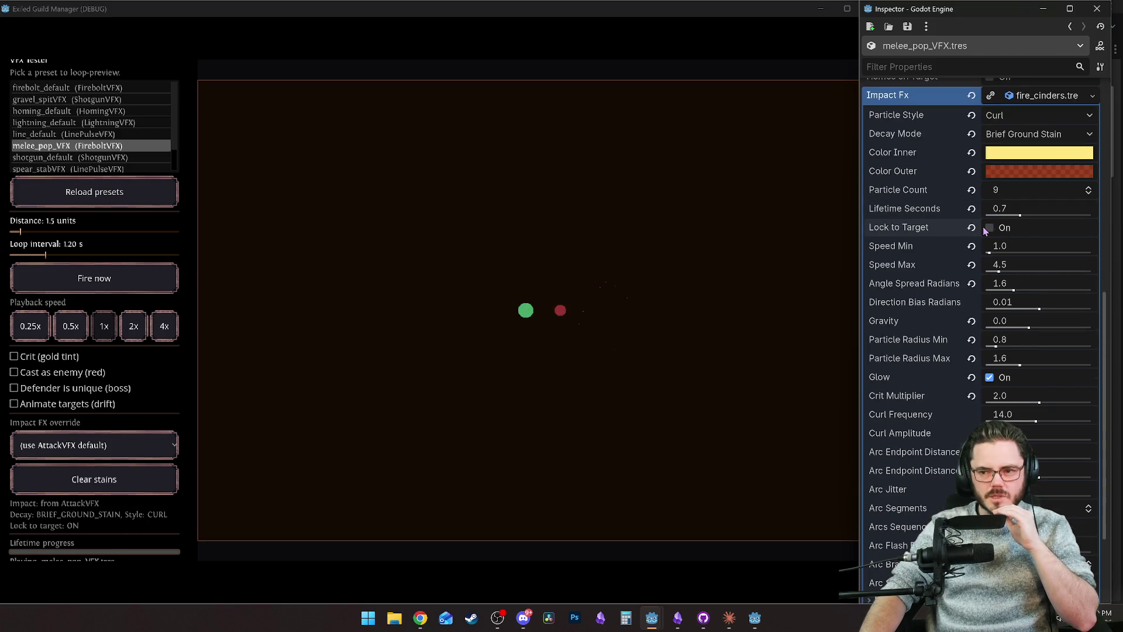
{"action": "left_click", "coordinate": [52, 404]}
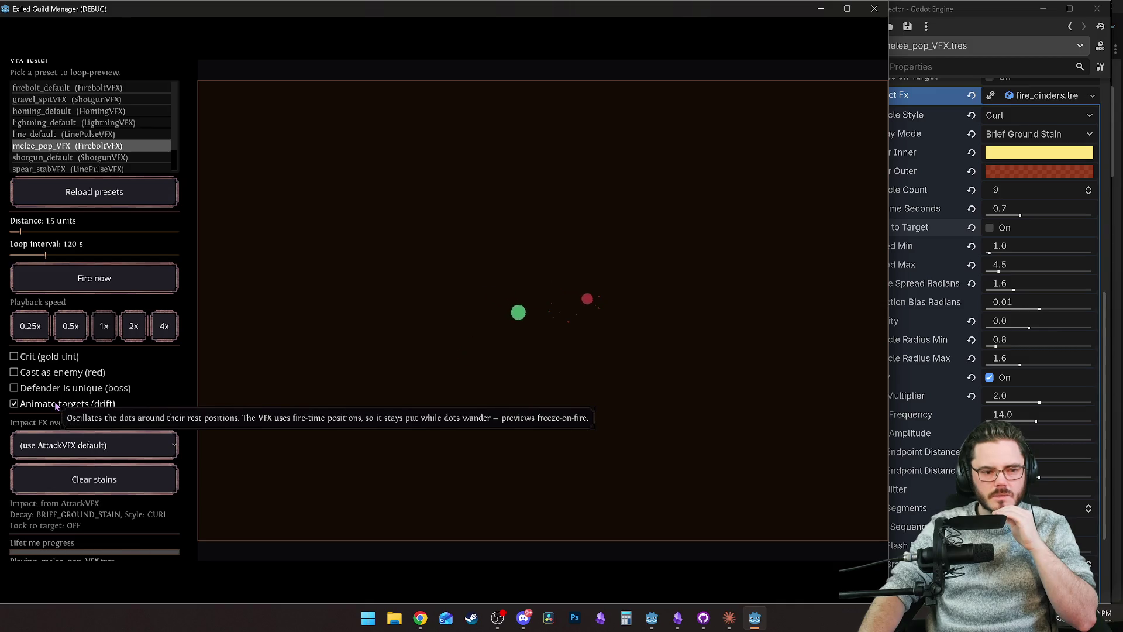
{"action": "left_click", "coordinate": [936, 233]}
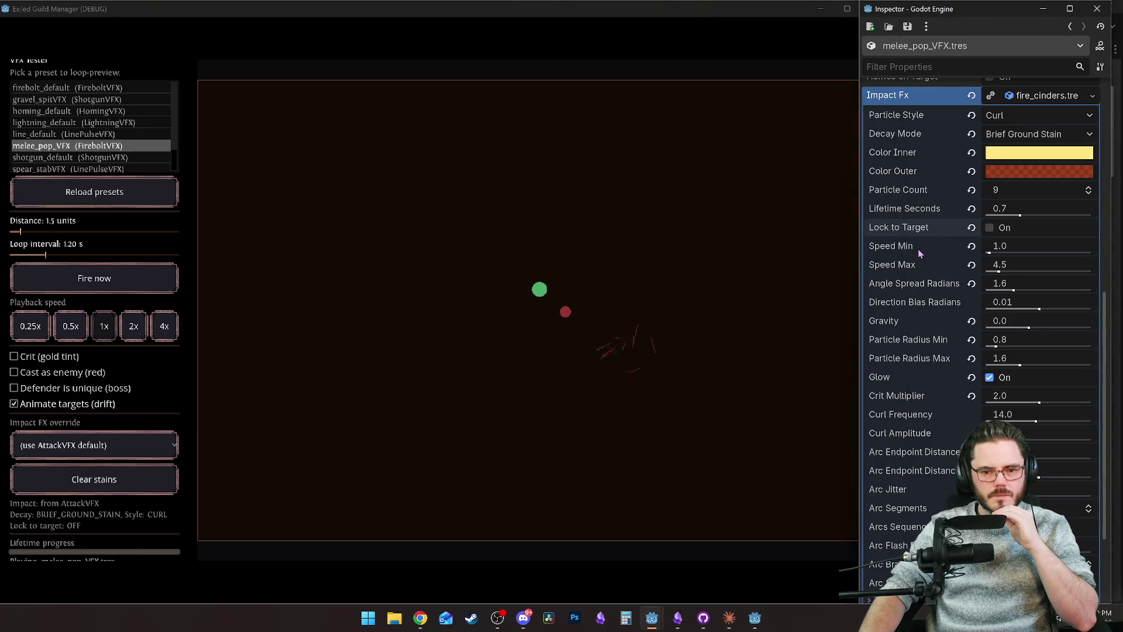
{"action": "mouse_move", "coordinate": [918, 250]}
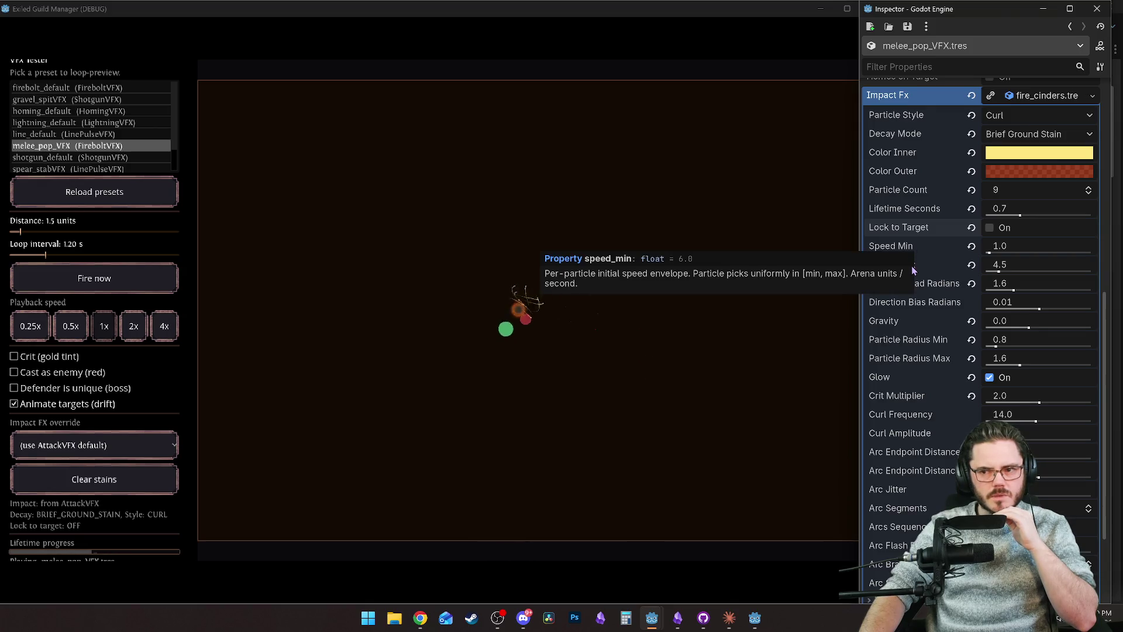
{"action": "left_click", "coordinate": [989, 227]}
{"action": "scroll", "coordinate": [917, 263], "scroll_direction": "up", "scroll_amount": 5}
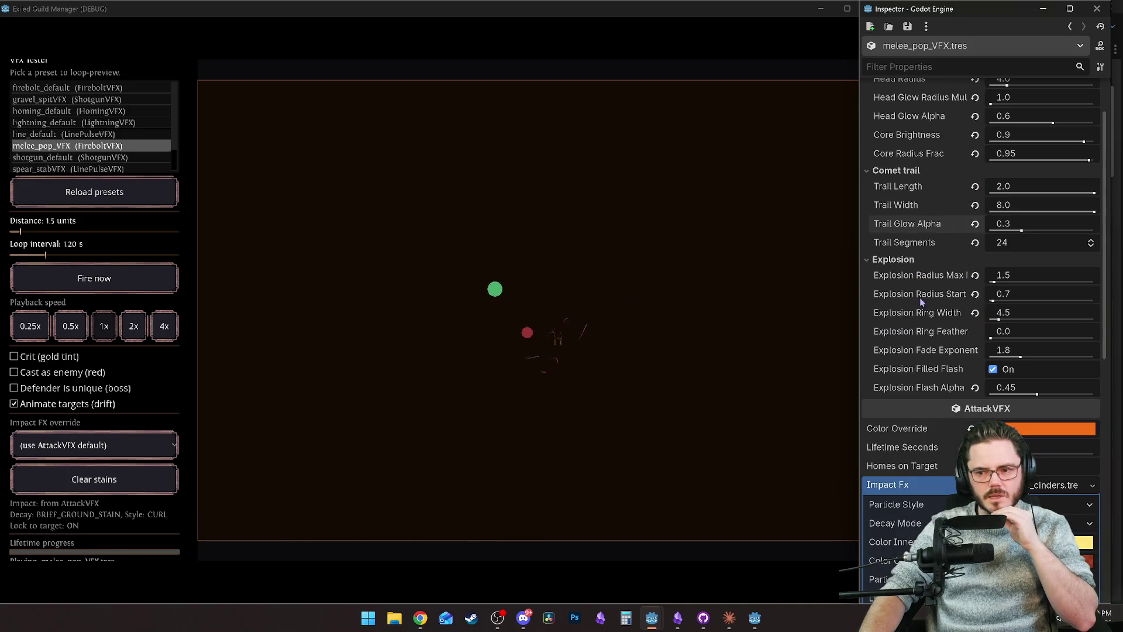
{"action": "scroll", "coordinate": [959, 374], "scroll_direction": "up", "scroll_amount": 3}
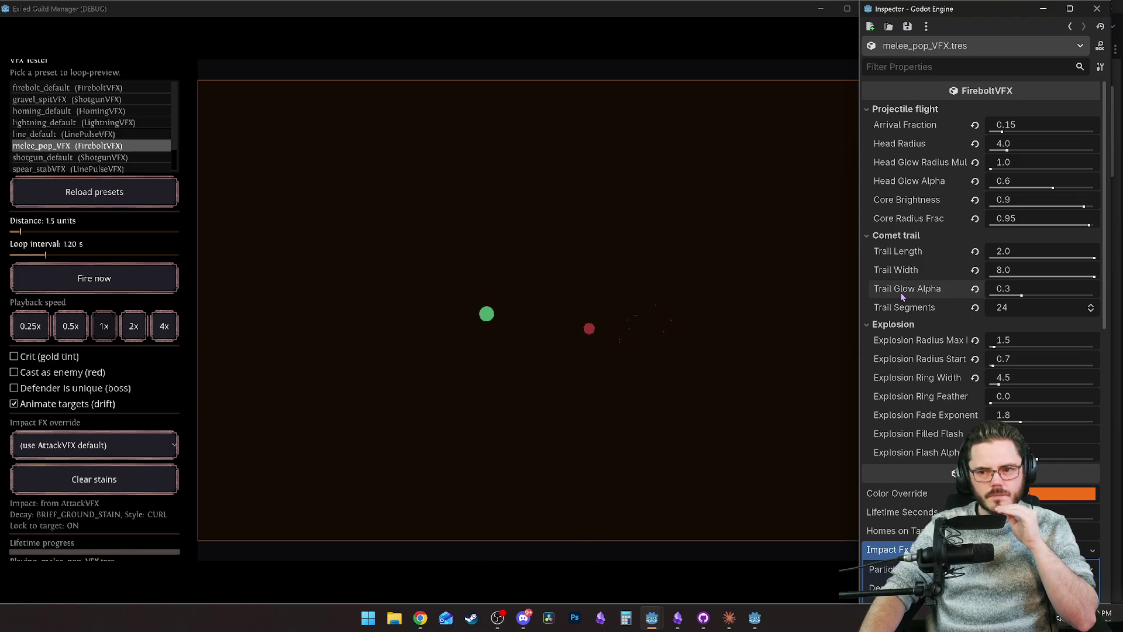
Step: Compare Homes on Target on and off, leaving projectile homing off
{"action": "mouse_move", "coordinate": [901, 296]}
{"action": "scroll", "coordinate": [902, 295], "scroll_direction": "down", "scroll_amount": 10}
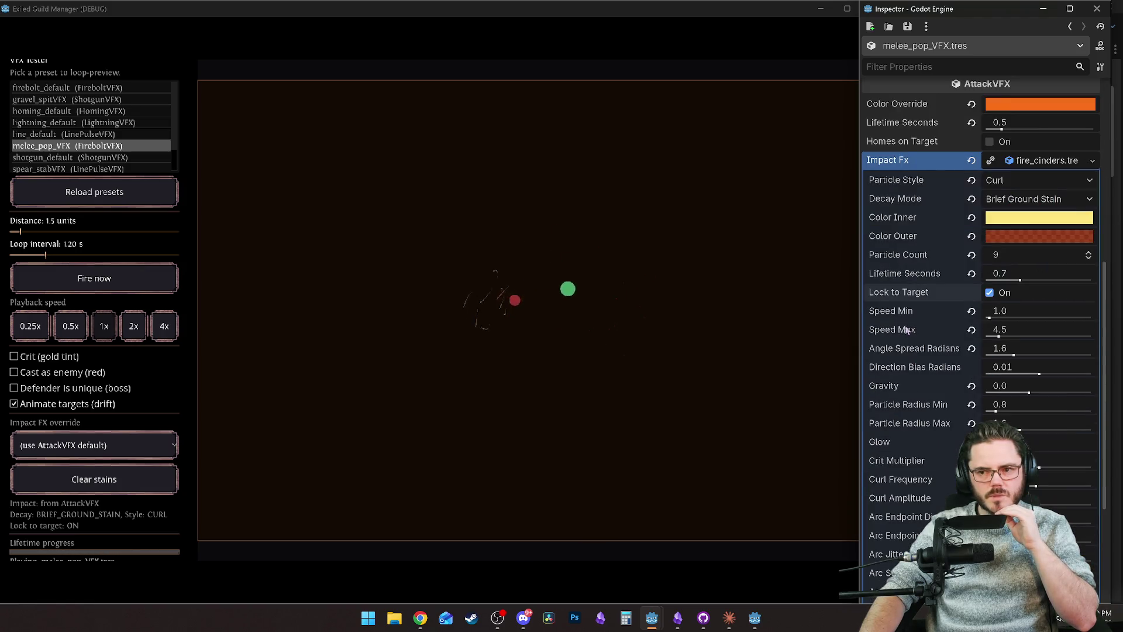
{"action": "left_click", "coordinate": [989, 141]}
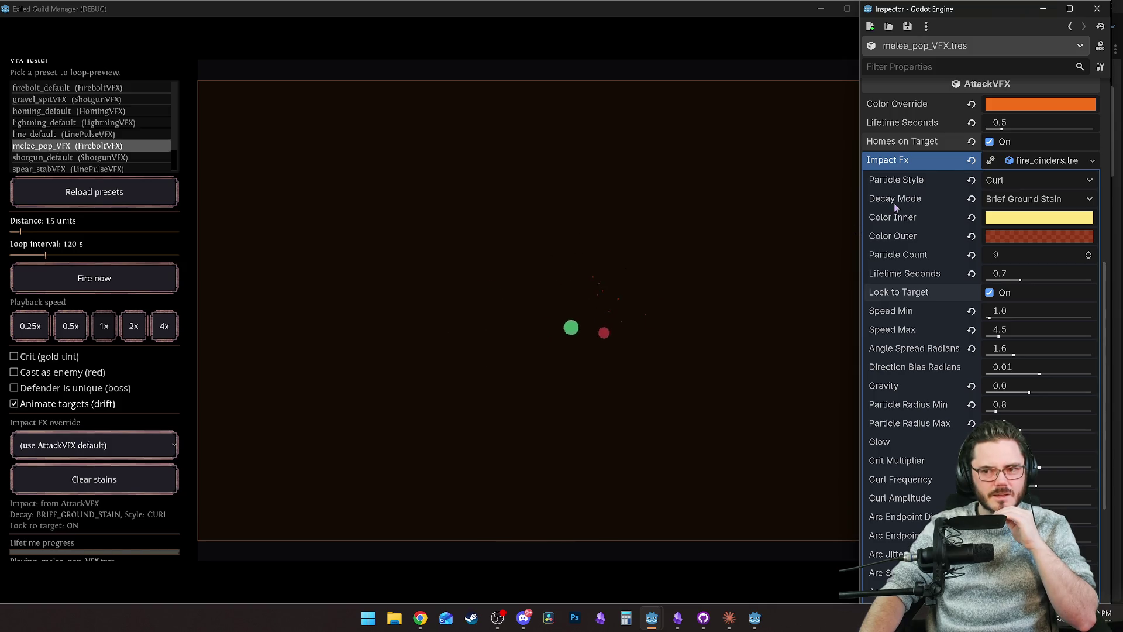
{"action": "left_click", "coordinate": [989, 142]}
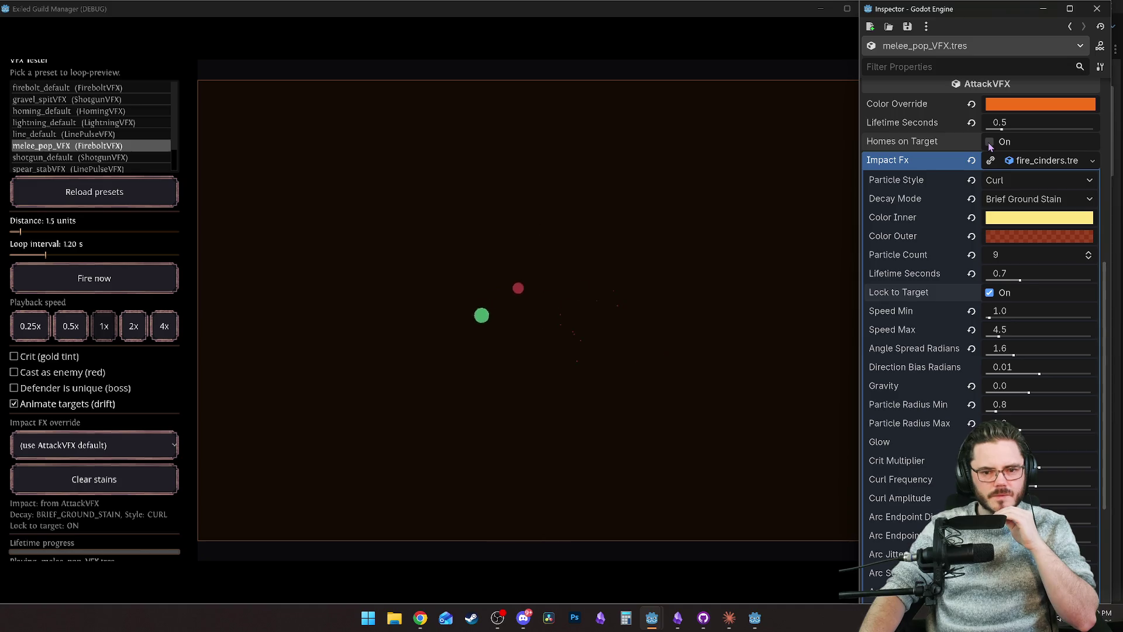
{"action": "left_click", "coordinate": [989, 142]}
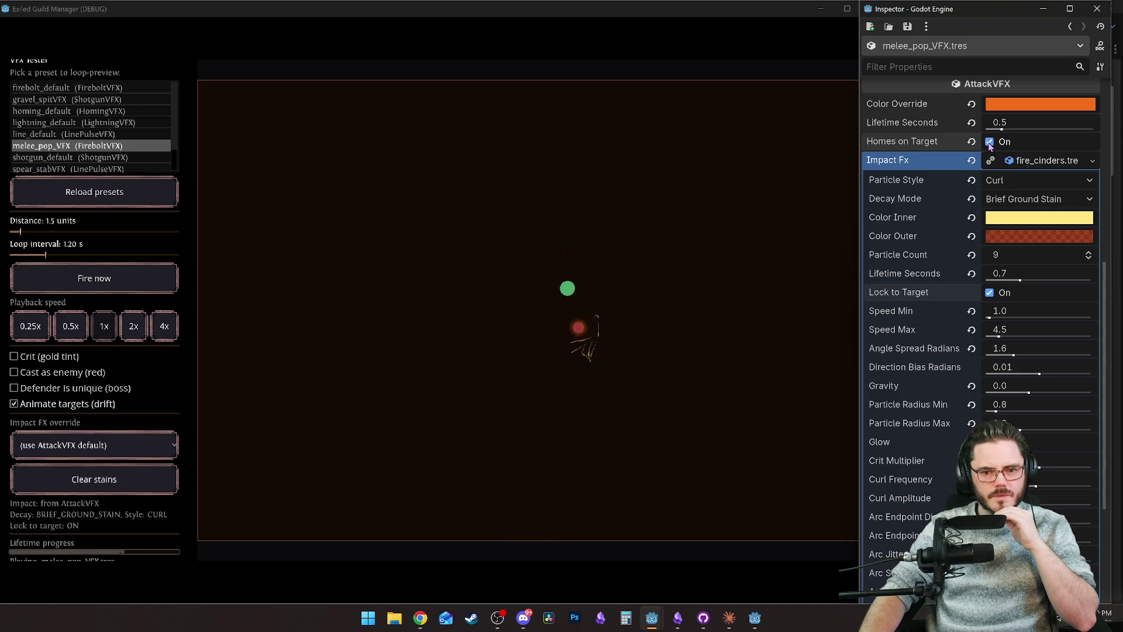
{"action": "left_click", "coordinate": [989, 141]}
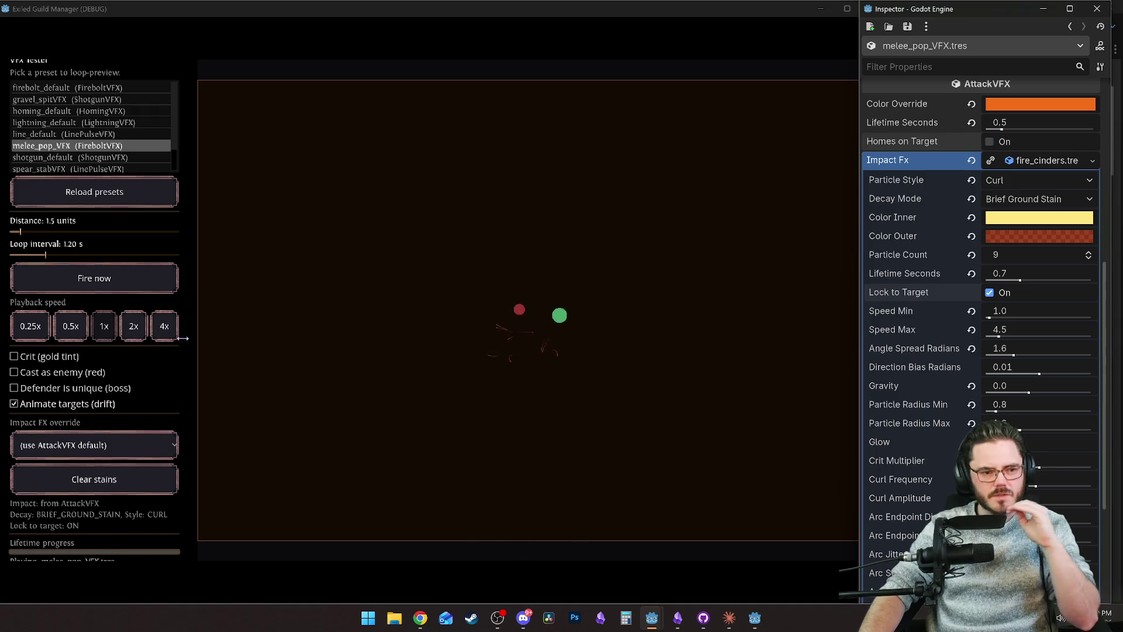
Step: Fire a test shot and stop the preview targets drifting
{"action": "left_click", "coordinate": [97, 288]}
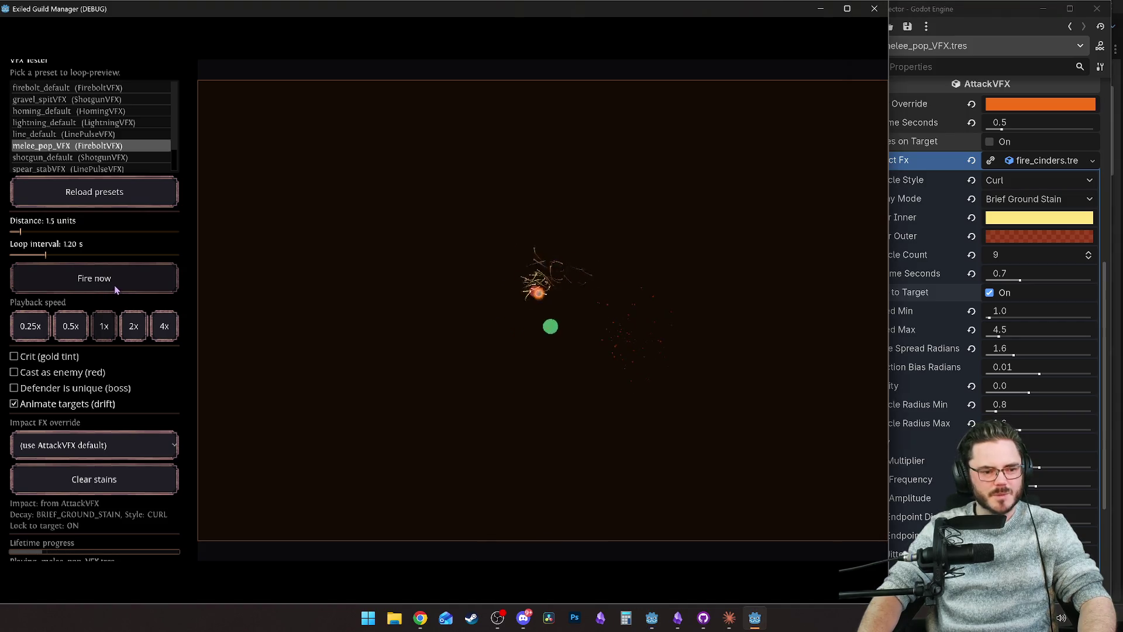
{"action": "left_click", "coordinate": [59, 404]}
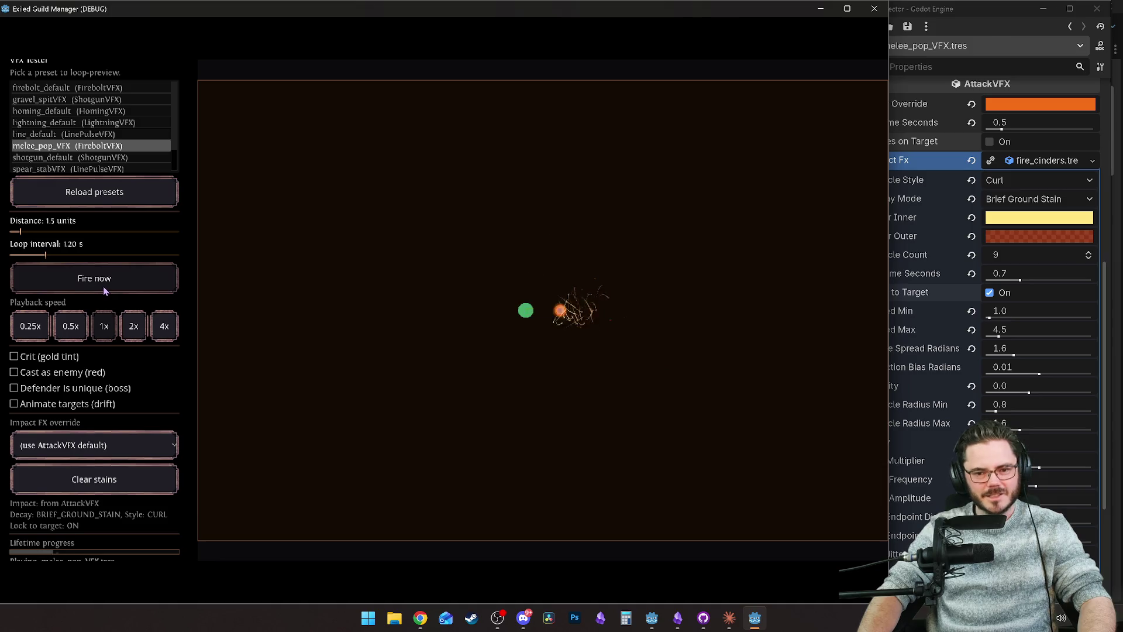
{"action": "left_click", "coordinate": [918, 163]}
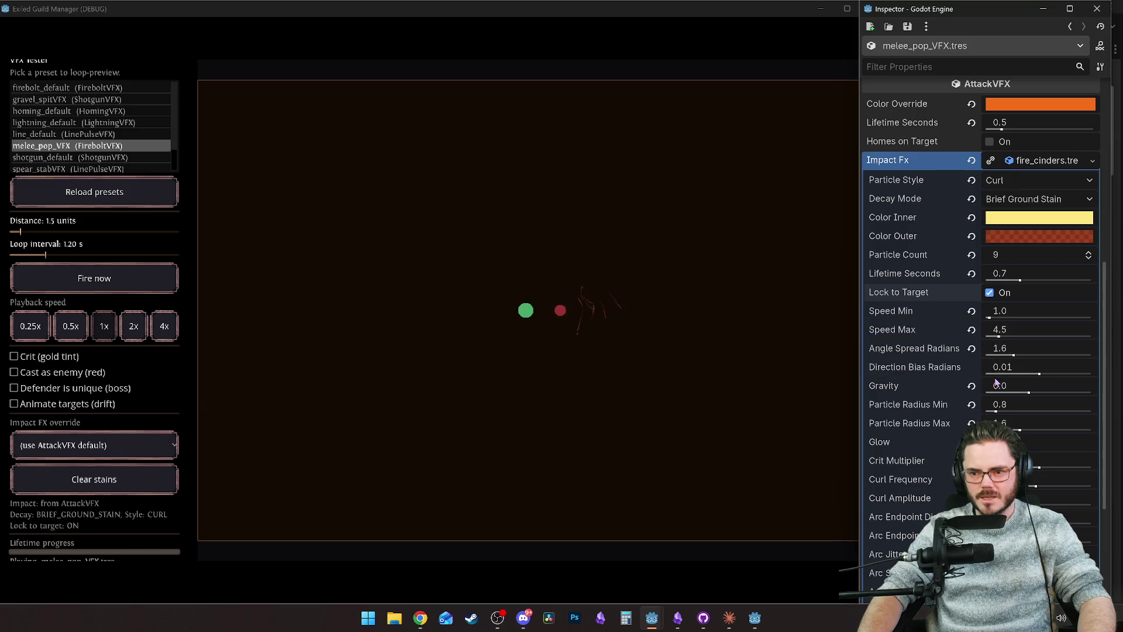
Step: Widen the impact spray angle and try several Direction Bias values, including negative ones
{"action": "mouse_move", "coordinate": [1012, 354]}
{"action": "left_mouse_down"}
{"action": "mouse_move", "coordinate": [1056, 357]}
{"action": "mouse_move", "coordinate": [1039, 355]}
{"action": "left_mouse_up"}
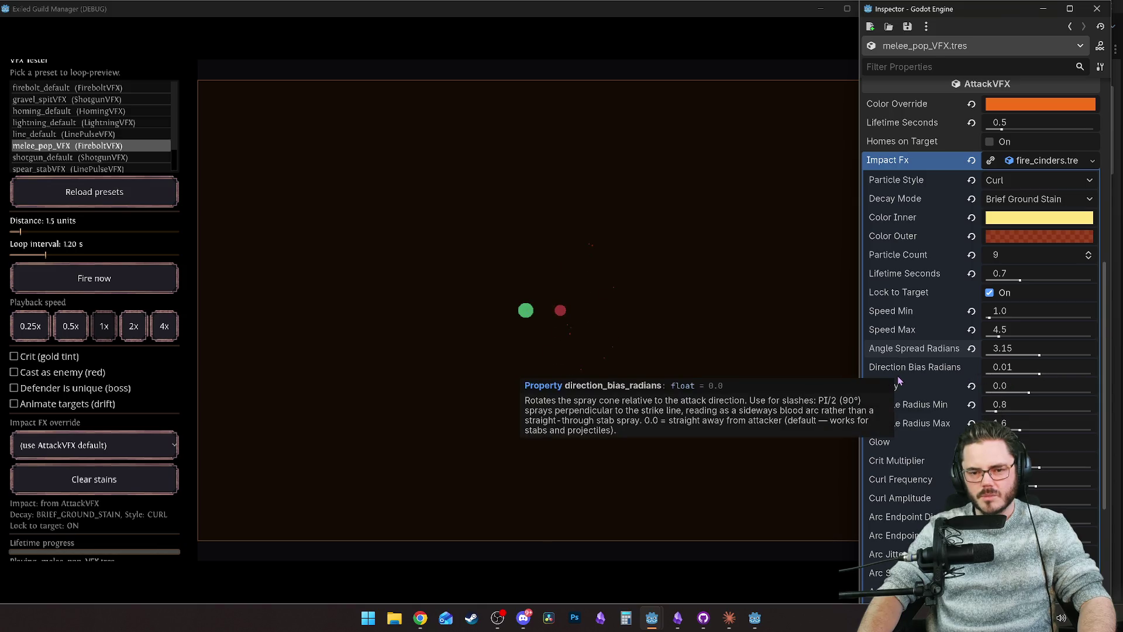
{"action": "left_click_drag", "start_coordinate": [1040, 375], "coordinate": [1046, 375]}
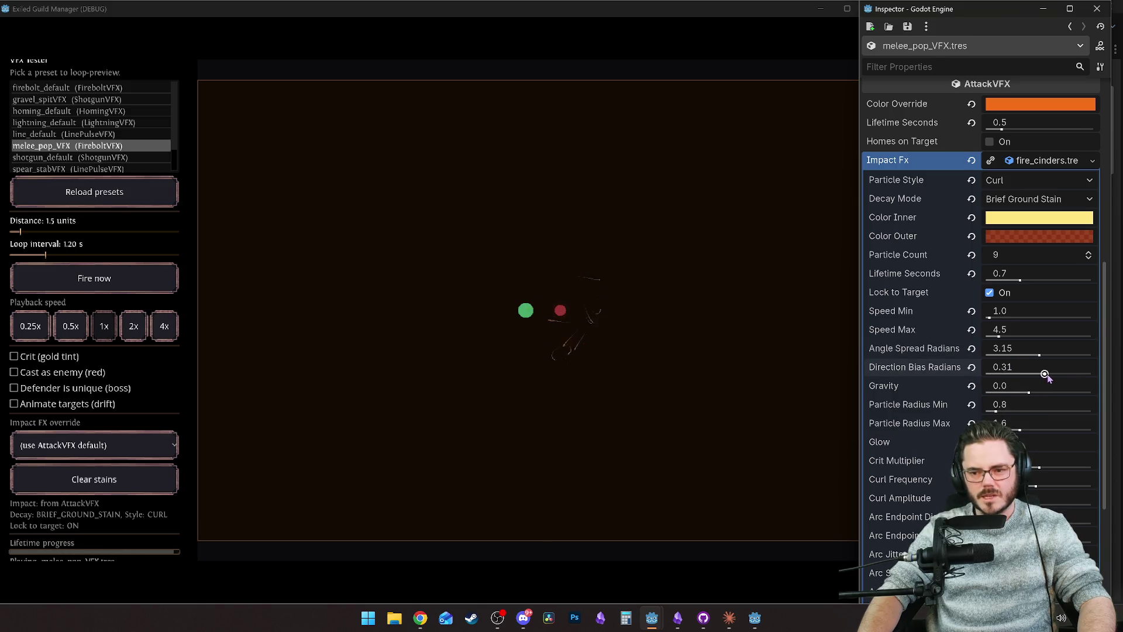
{"action": "left_click_drag", "start_coordinate": [1056, 374], "coordinate": [1047, 374]}
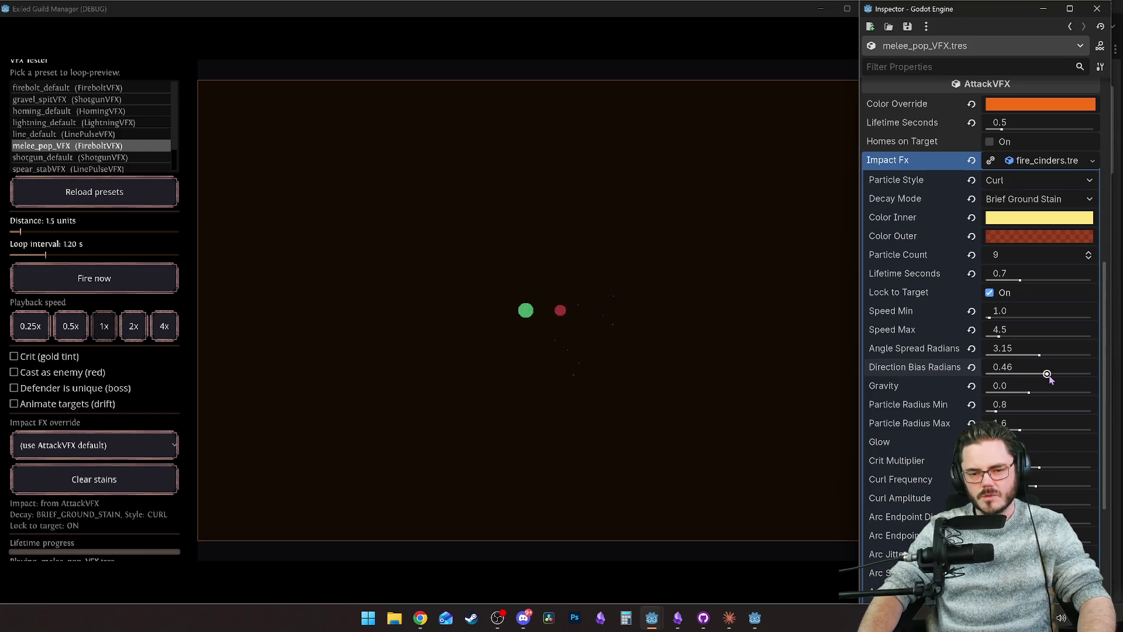
{"action": "left_click_drag", "start_coordinate": [1041, 375], "coordinate": [1014, 374]}
{"action": "mouse_move", "coordinate": [1047, 372]}
{"action": "left_mouse_down"}
{"action": "mouse_move", "coordinate": [1035, 375]}
{"action": "mouse_move", "coordinate": [989, 318]}
{"action": "left_mouse_up"}
Step: Set Angle Spread 1.65, Direction Bias -0.34 and Particle Radius Min 1.0
{"action": "left_click", "coordinate": [1014, 355]}
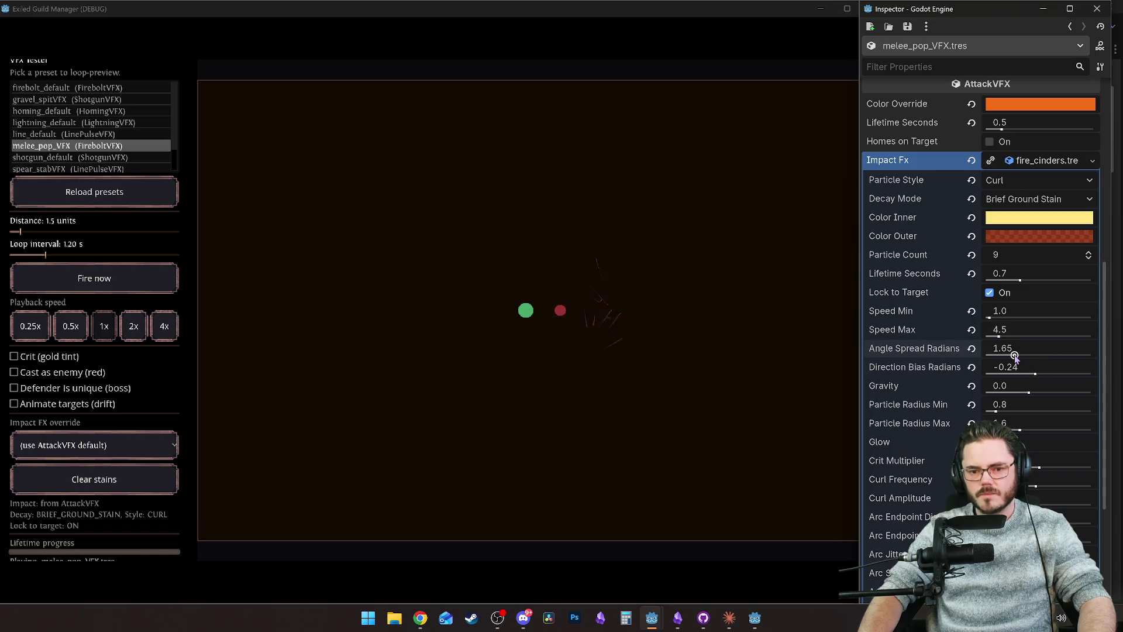
{"action": "left_click", "coordinate": [1033, 375]}
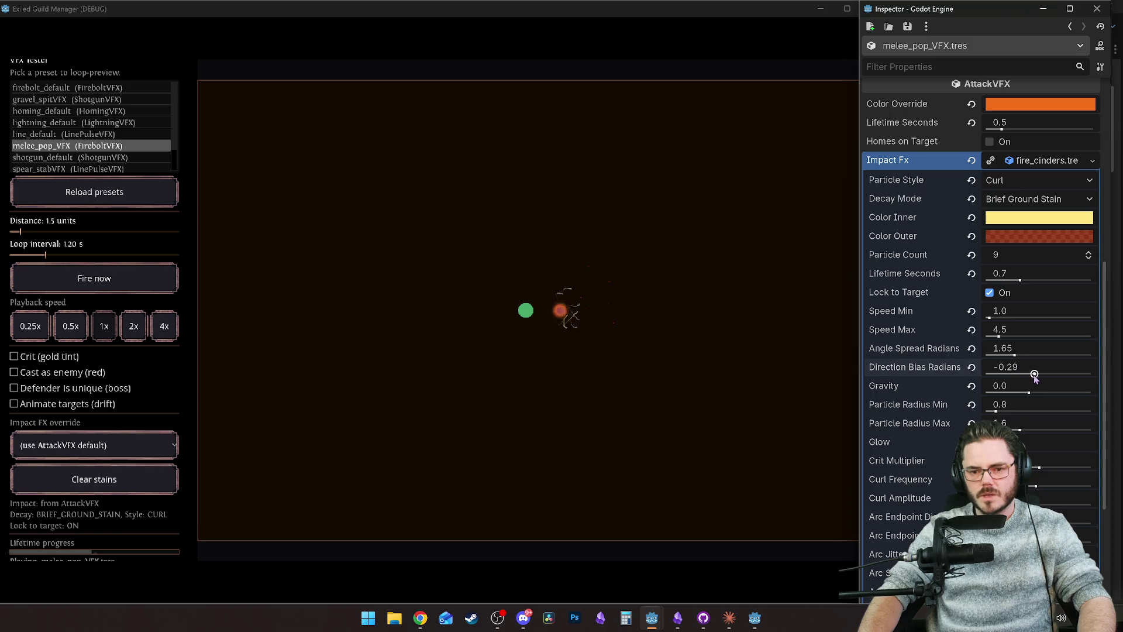
{"action": "left_click_drag", "start_coordinate": [1022, 376], "coordinate": [1028, 375]}
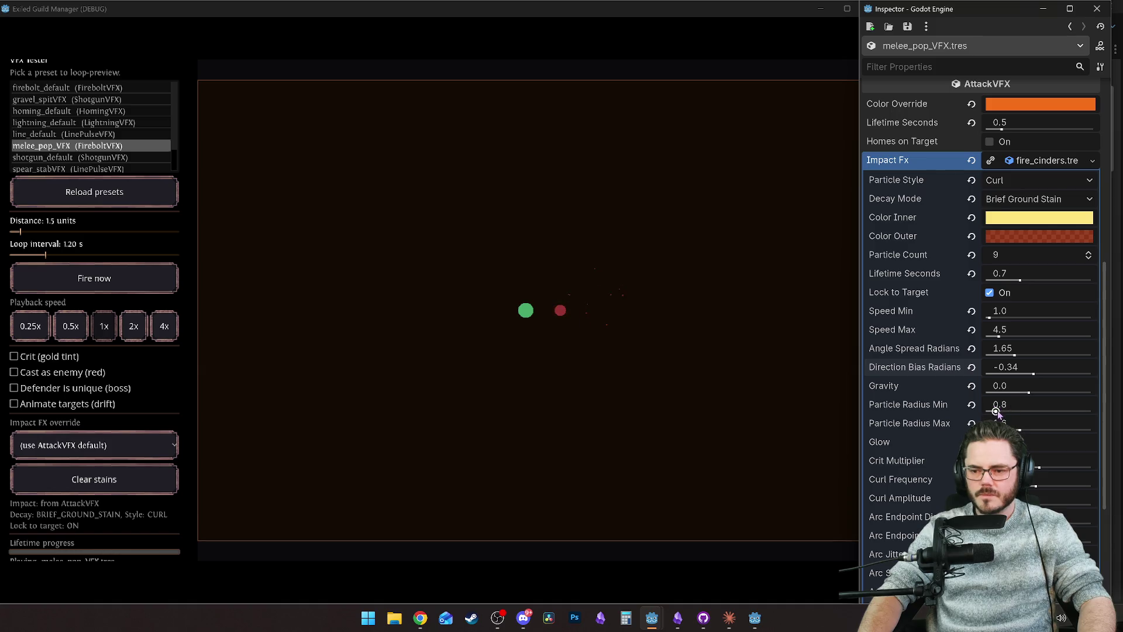
{"action": "mouse_move", "coordinate": [995, 411]}
{"action": "left_mouse_down"}
{"action": "mouse_move", "coordinate": [1080, 411]}
{"action": "mouse_move", "coordinate": [1002, 409]}
{"action": "left_mouse_up"}
{"action": "mouse_move", "coordinate": [1005, 407]}
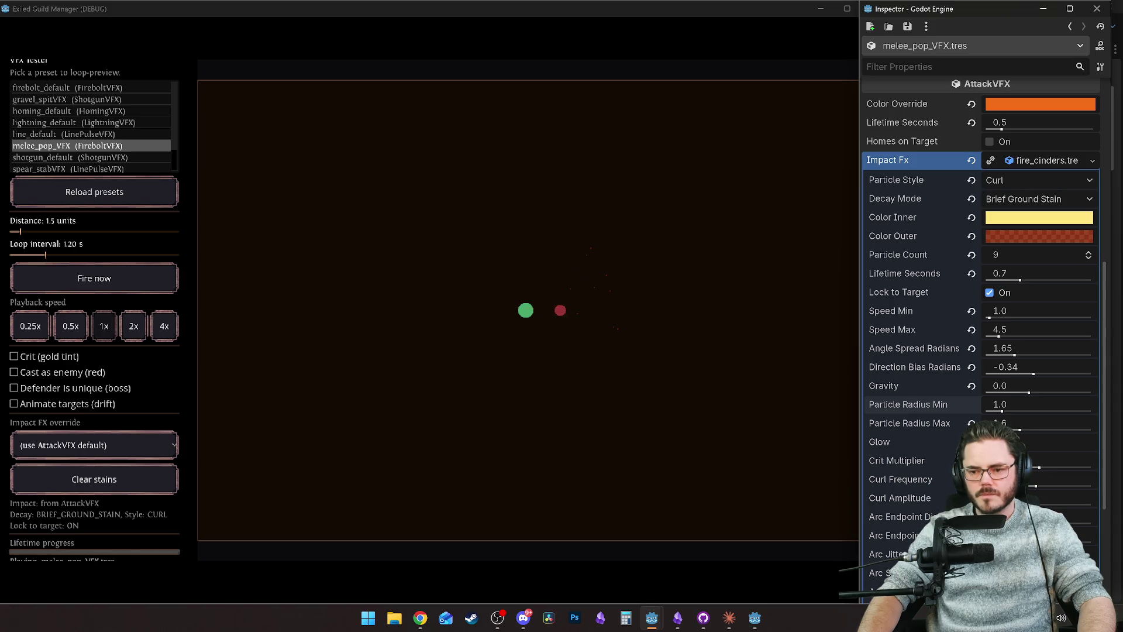
Step: Set the impact particles' Curl Frequency to exactly 5.0
{"action": "scroll", "coordinate": [982, 292], "scroll_direction": "down", "scroll_amount": 3}
{"action": "left_click_drag", "start_coordinate": [1036, 420], "coordinate": [1021, 421]}
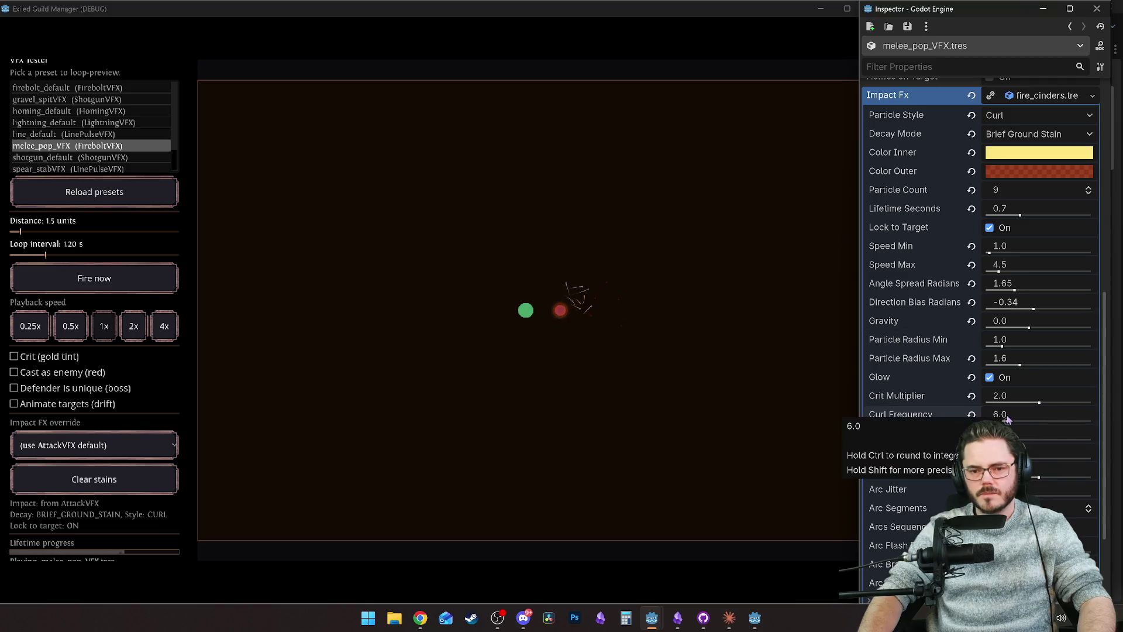
{"action": "mouse_move", "coordinate": [1009, 416]}
{"action": "left_mouse_down"}
{"action": "mouse_move", "coordinate": [1092, 422]}
{"action": "mouse_move", "coordinate": [987, 421]}
{"action": "mouse_move", "coordinate": [1092, 421]}
{"action": "left_mouse_up"}
{"action": "left_click_drag", "start_coordinate": [987, 420], "coordinate": [1054, 415]}
{"action": "left_click", "coordinate": [1053, 414]}
{"action": "type", "text": "5"}
{"action": "key", "text": "Return"}
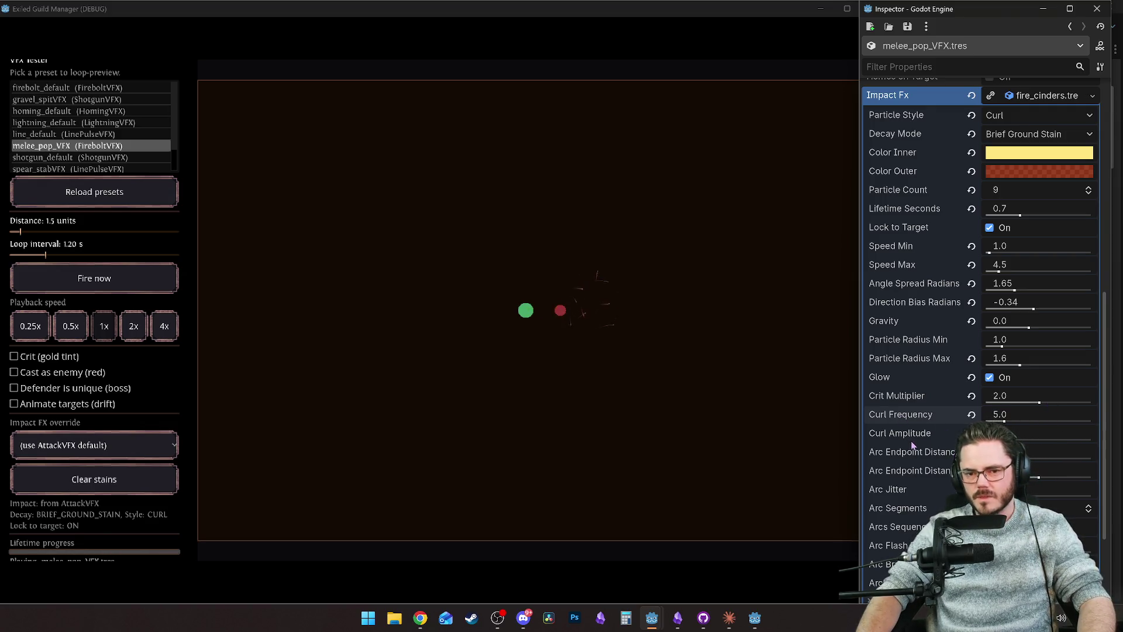
Step: Close the running VFX tester game window and return to the editor
{"action": "mouse_move", "coordinate": [880, 440]}
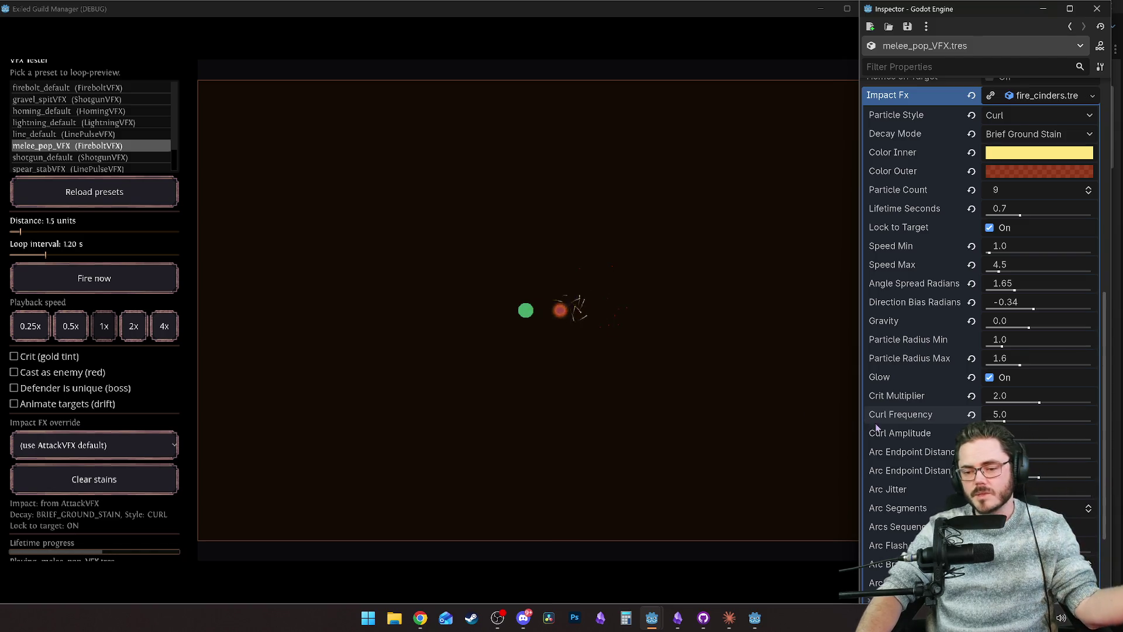
{"action": "scroll", "coordinate": [894, 441], "scroll_direction": "down", "scroll_amount": 2}
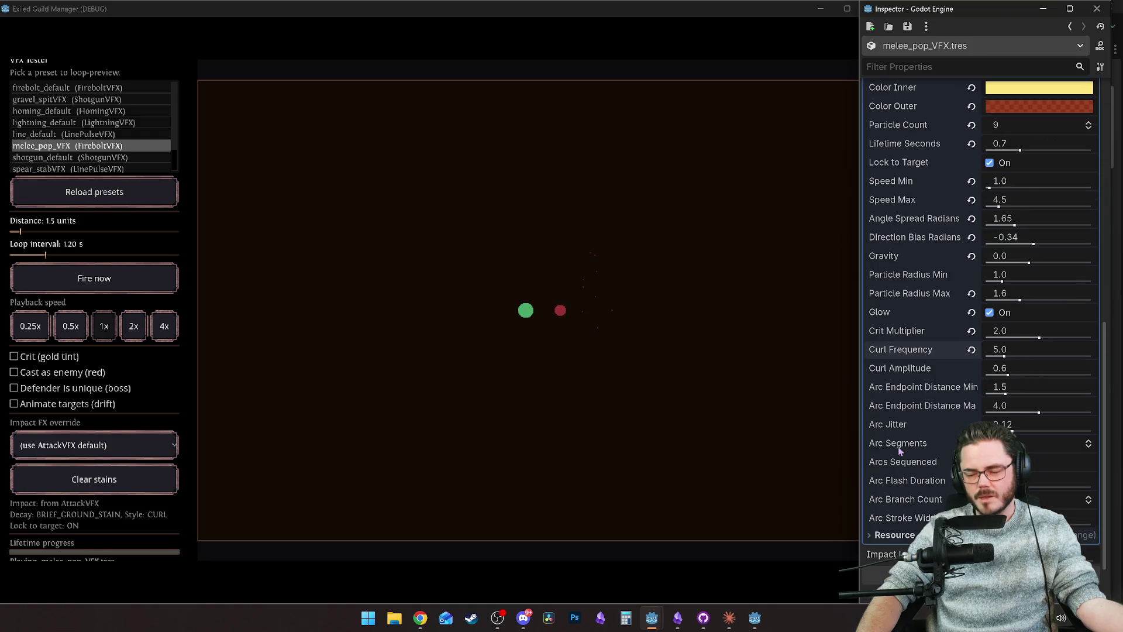
{"action": "scroll", "coordinate": [899, 448], "scroll_direction": "down", "scroll_amount": 2}
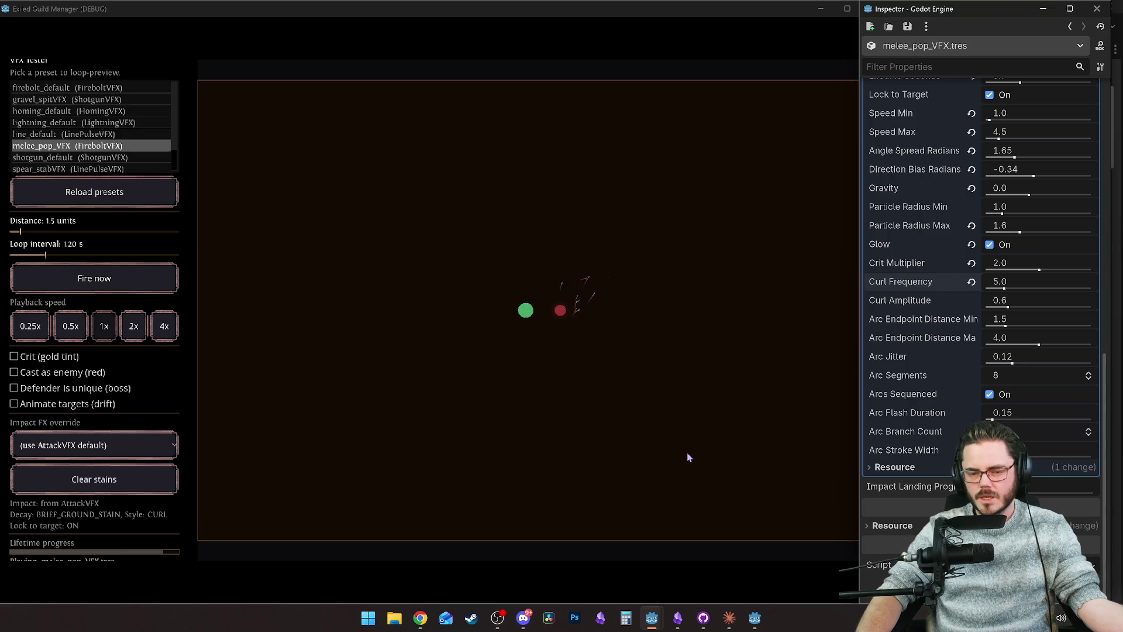
{"action": "scroll", "coordinate": [922, 304], "scroll_direction": "up", "scroll_amount": 5}
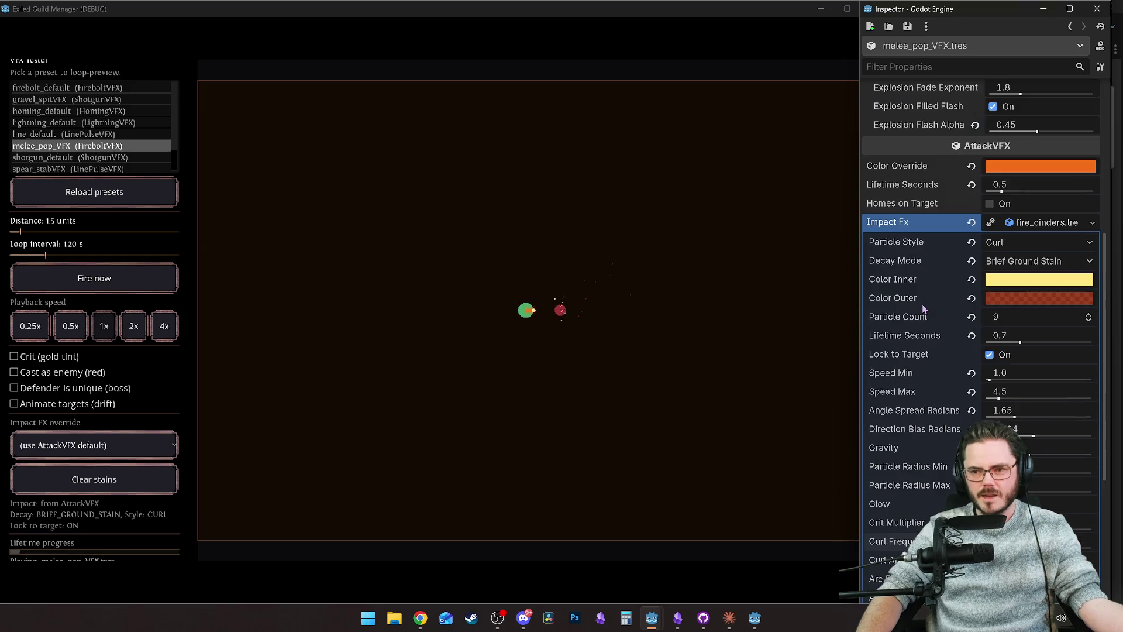
{"action": "left_click", "coordinate": [707, 438]}
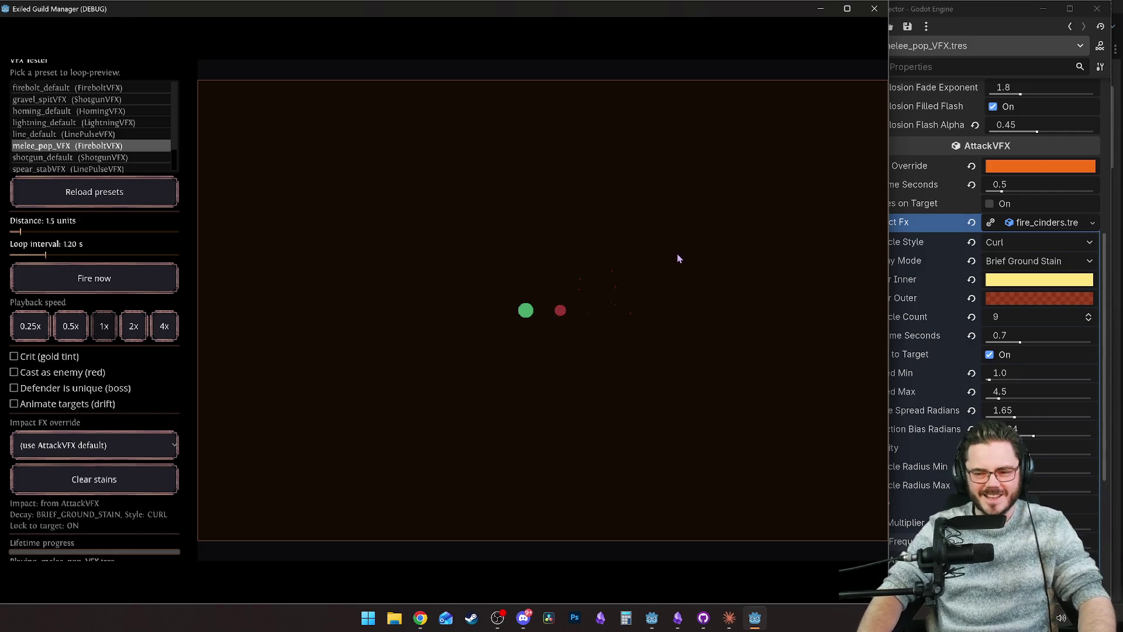
{"action": "left_click", "coordinate": [915, 230]}
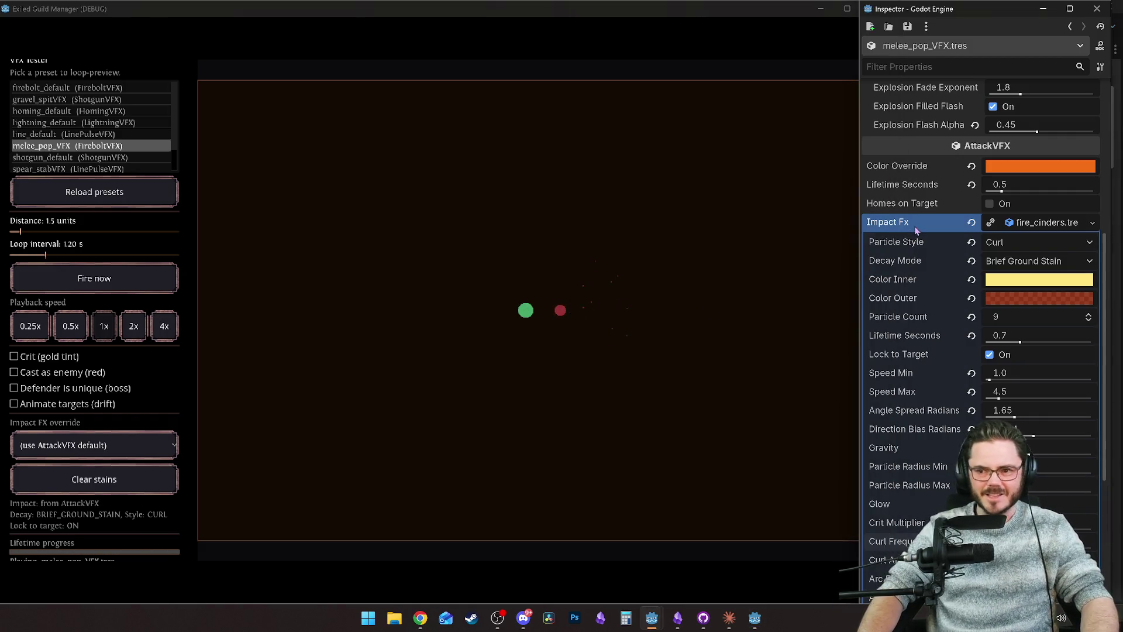
{"action": "left_click", "coordinate": [774, 28]}
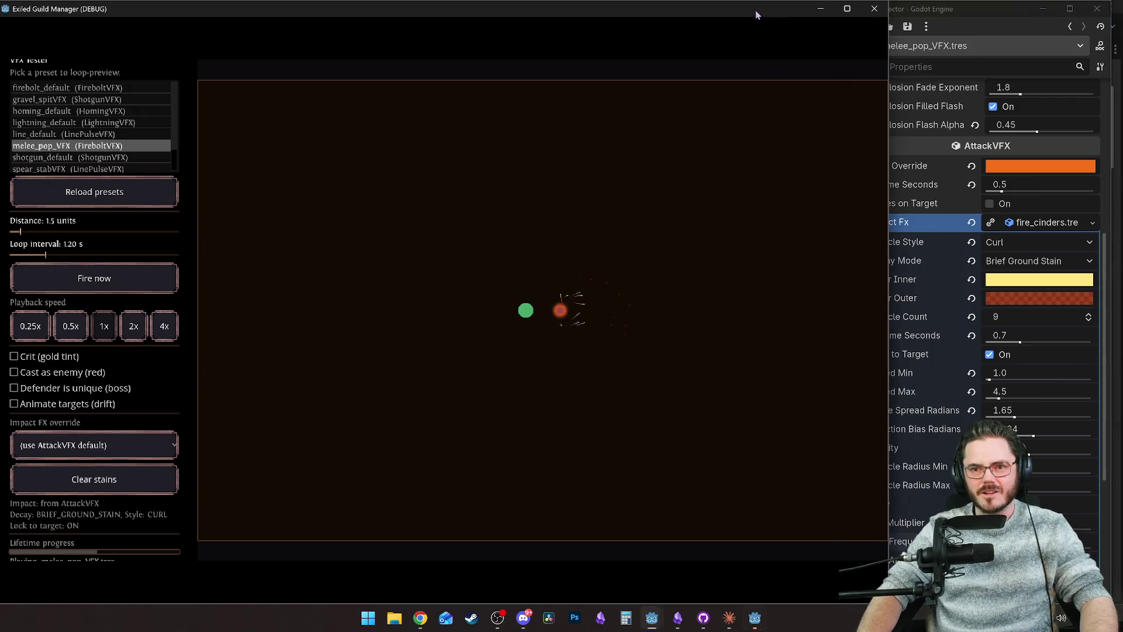
{"action": "left_click", "coordinate": [874, 9]}
{"action": "left_click", "coordinate": [82, 95]}
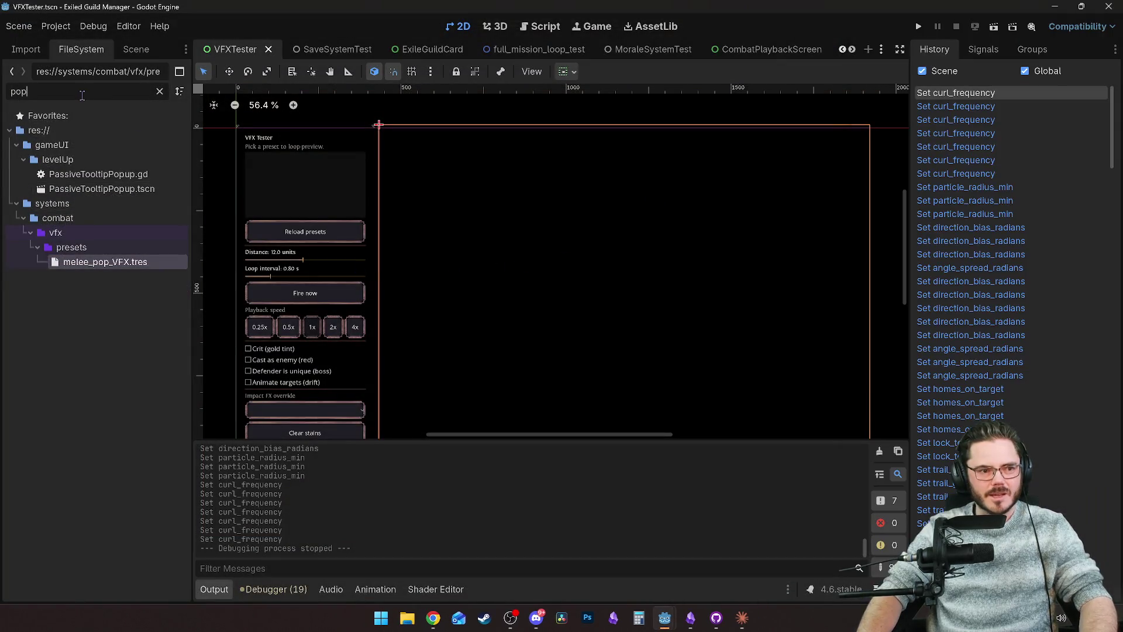
Step: Filter FileSystem for 'canni' and open the cannibal monster's resource
{"action": "type", "text": "canni"}
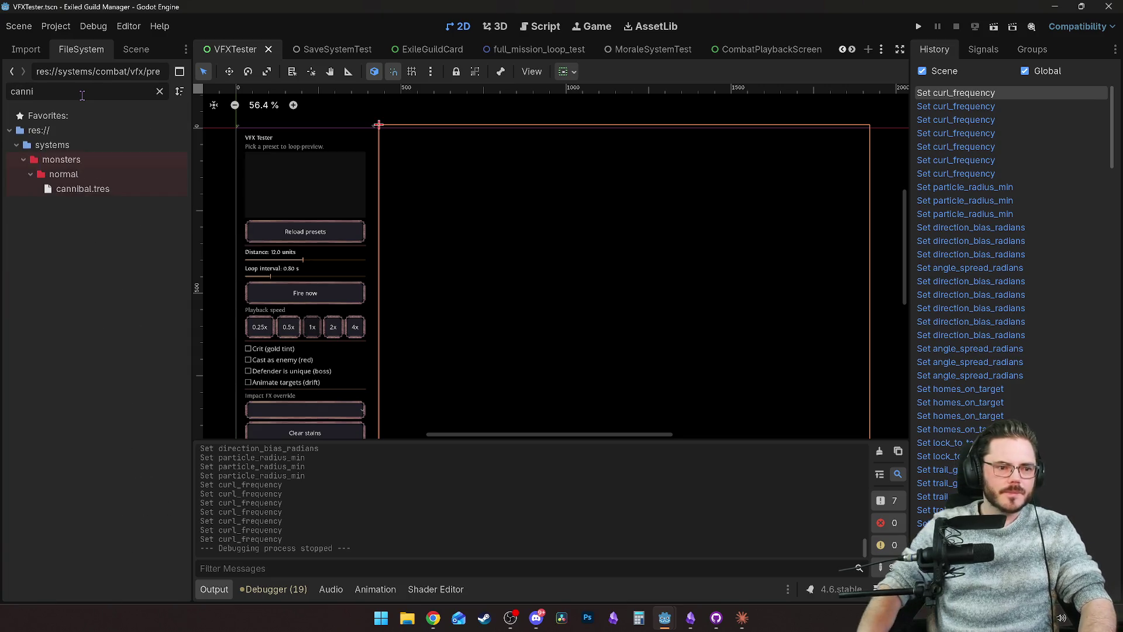
{"action": "left_click", "coordinate": [100, 192]}
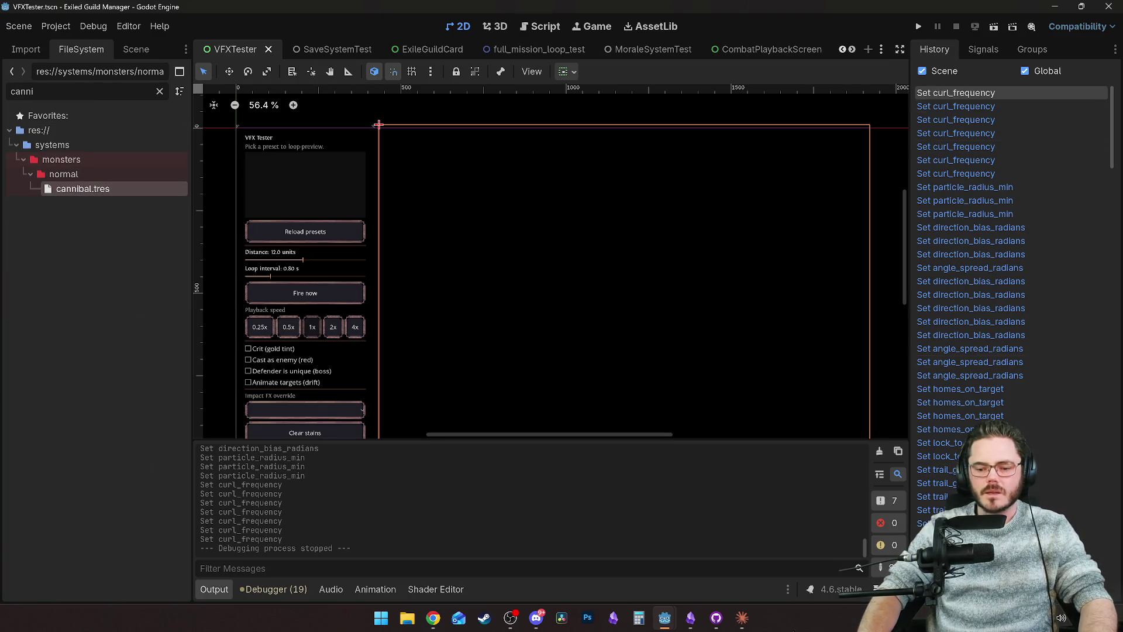
{"action": "mouse_move", "coordinate": [665, 621]}
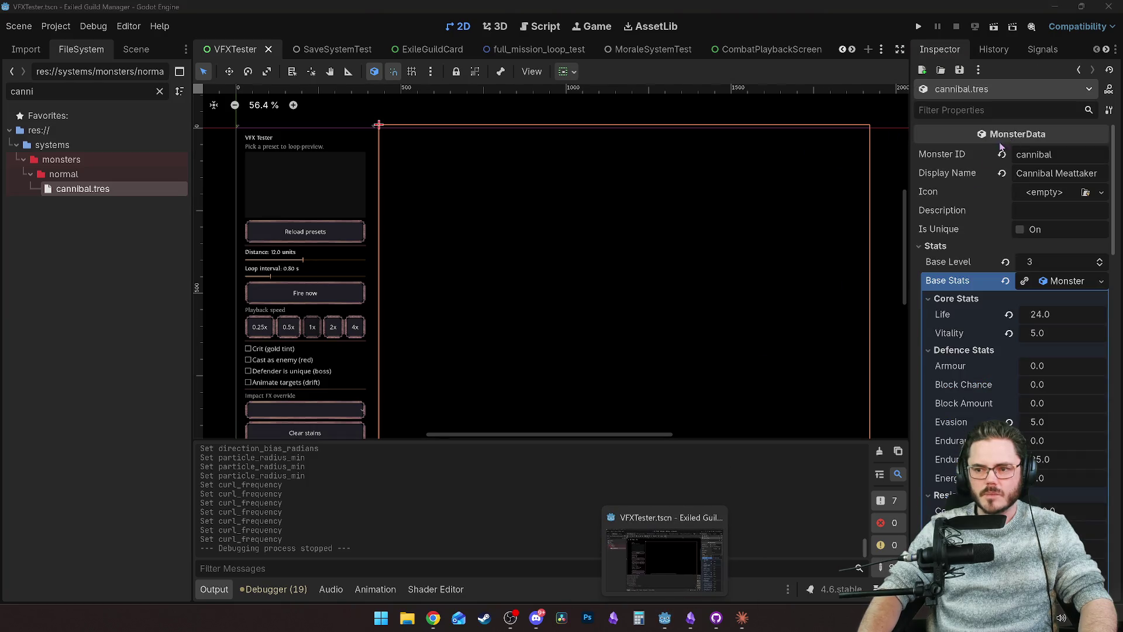
{"action": "left_click_drag", "start_coordinate": [914, 253], "coordinate": [782, 253]}
{"action": "scroll", "coordinate": [845, 389], "scroll_direction": "down", "scroll_amount": 2}
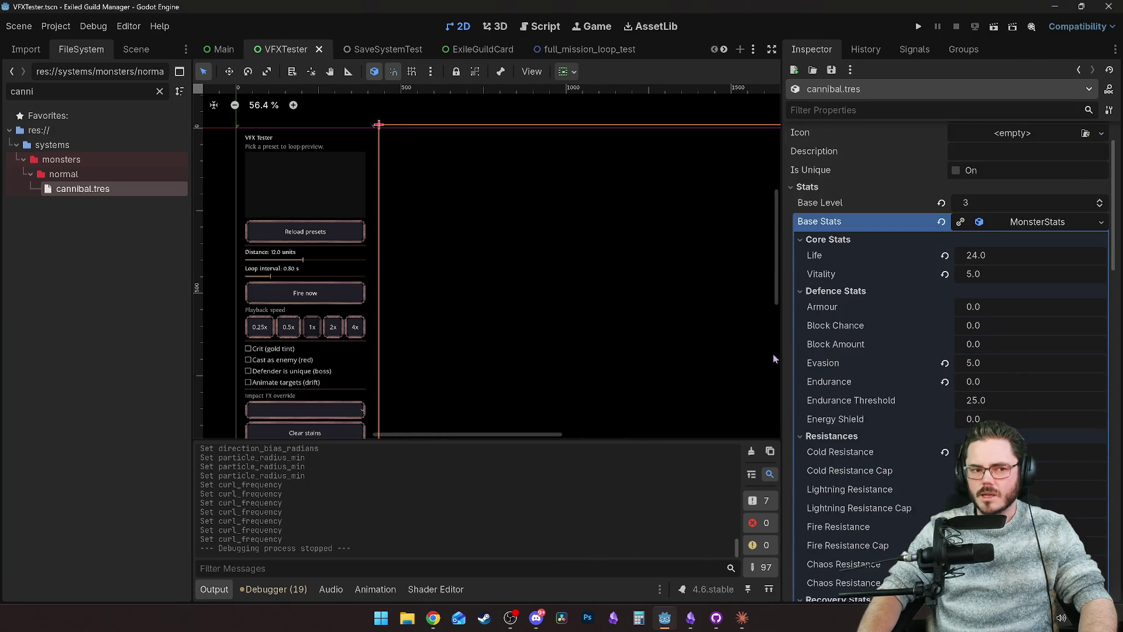
Step: Filter for 'pop' and drop melee_pop_VFX.tres onto Basic Attack Vfx Override
{"action": "left_click", "coordinate": [158, 92]}
{"action": "type", "text": "pop"}
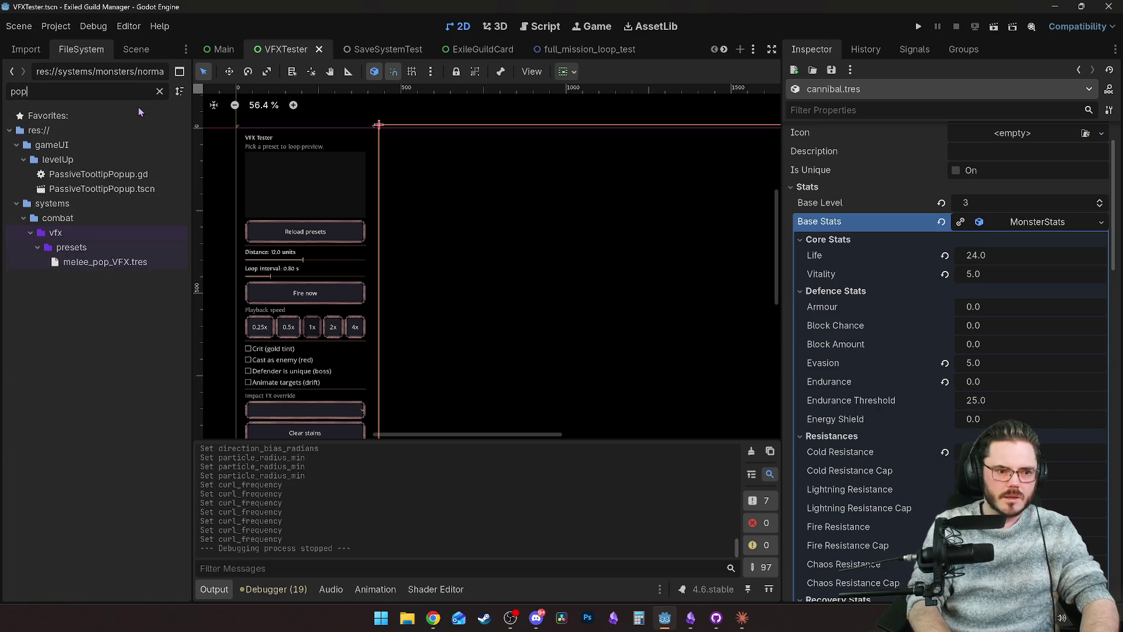
{"action": "scroll", "coordinate": [879, 290], "scroll_direction": "down", "scroll_amount": 5}
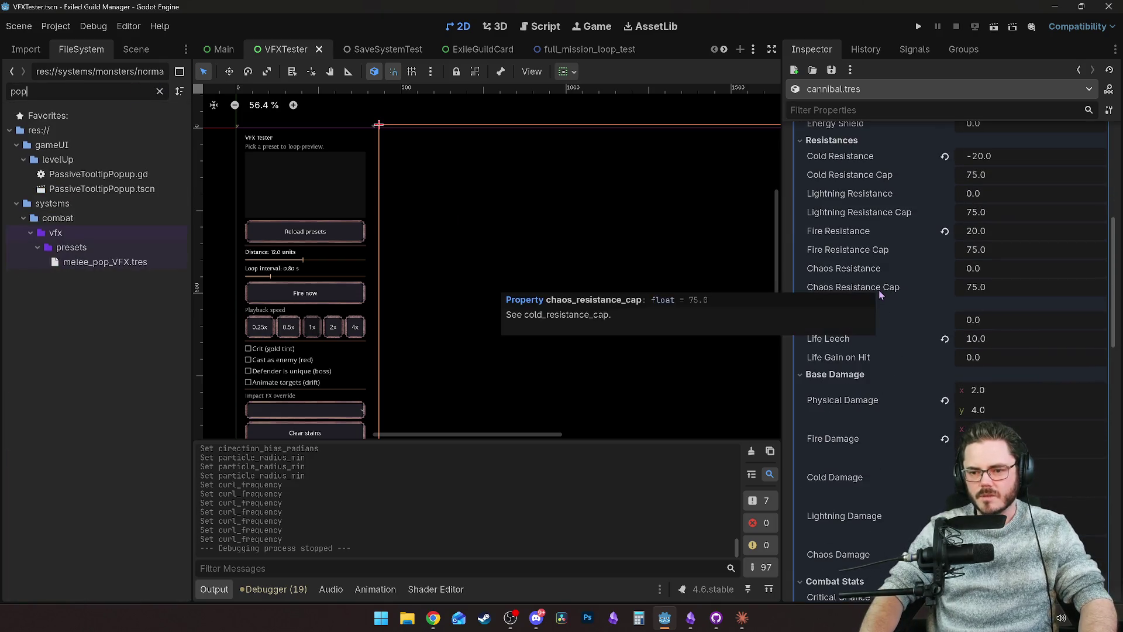
{"action": "scroll", "coordinate": [879, 289], "scroll_direction": "down", "scroll_amount": 5}
{"action": "scroll", "coordinate": [880, 289], "scroll_direction": "down", "scroll_amount": 10}
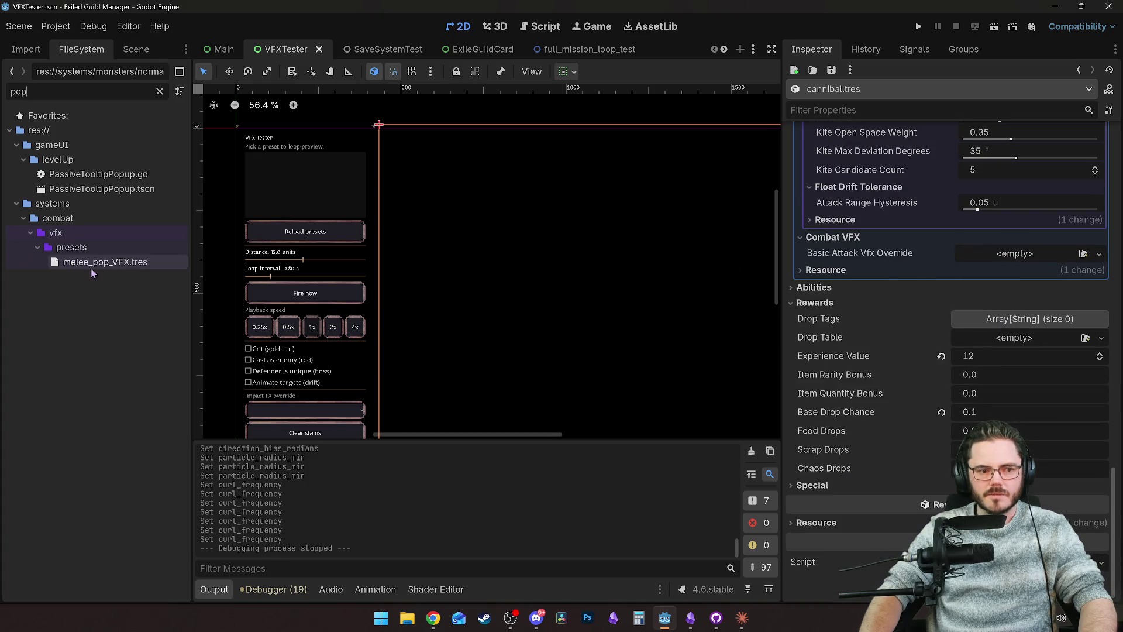
{"action": "mouse_move", "coordinate": [96, 261]}
{"action": "left_mouse_down"}
{"action": "mouse_move", "coordinate": [468, 280]}
{"action": "mouse_move", "coordinate": [1011, 255]}
{"action": "left_mouse_up"}
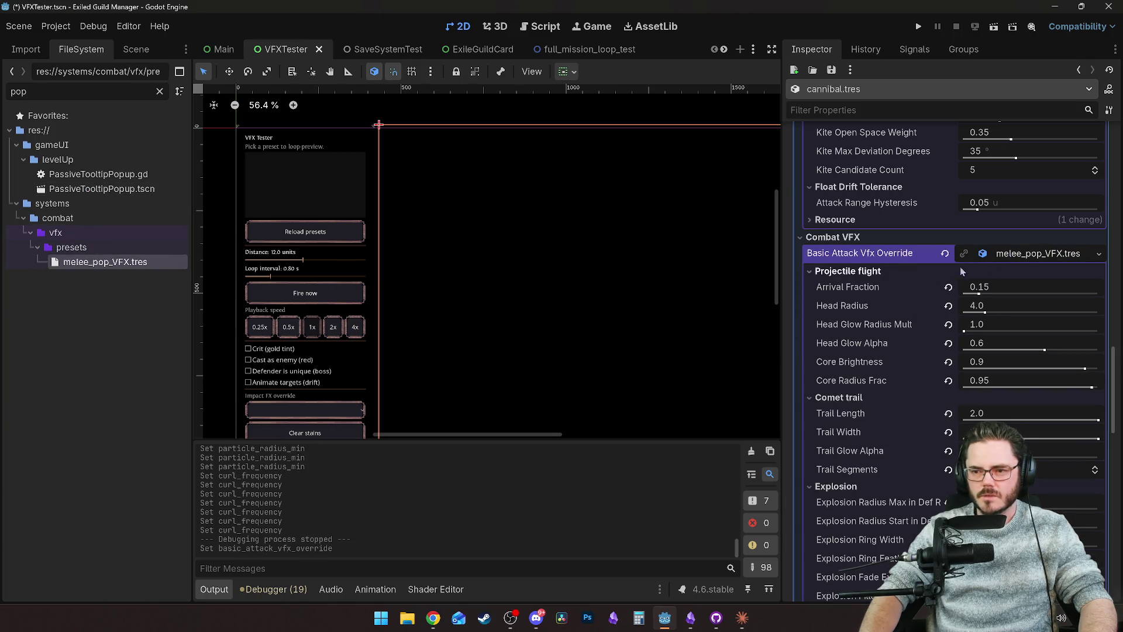
{"action": "left_click", "coordinate": [1034, 260]}
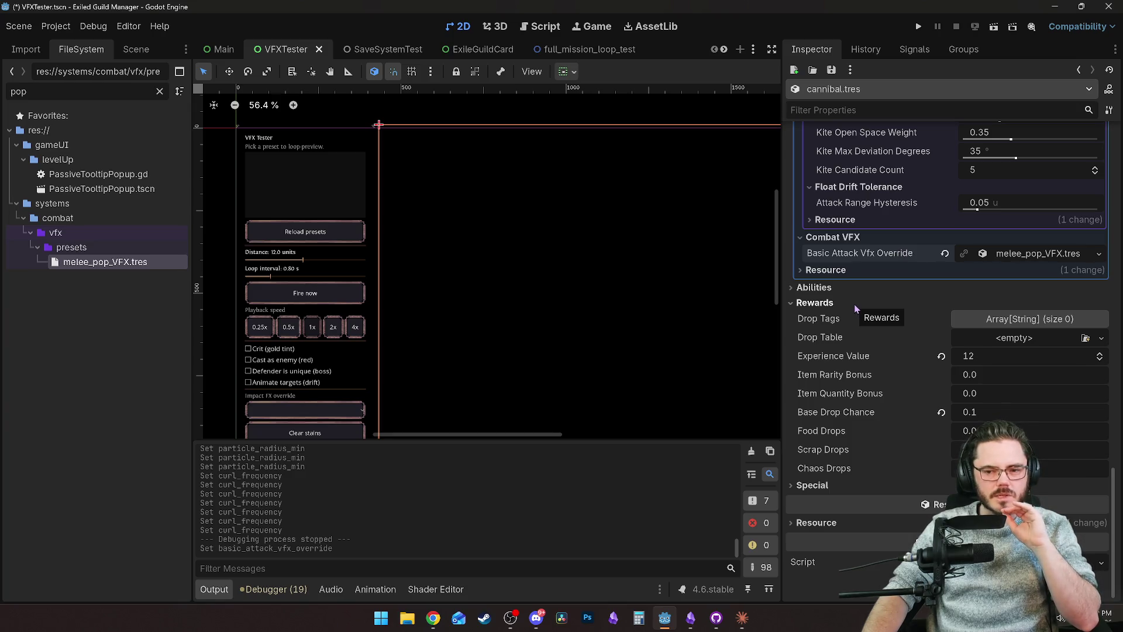
Step: Revert Base Drop Chance to its default 0.25 and clear the file filter
{"action": "left_click", "coordinate": [941, 412]}
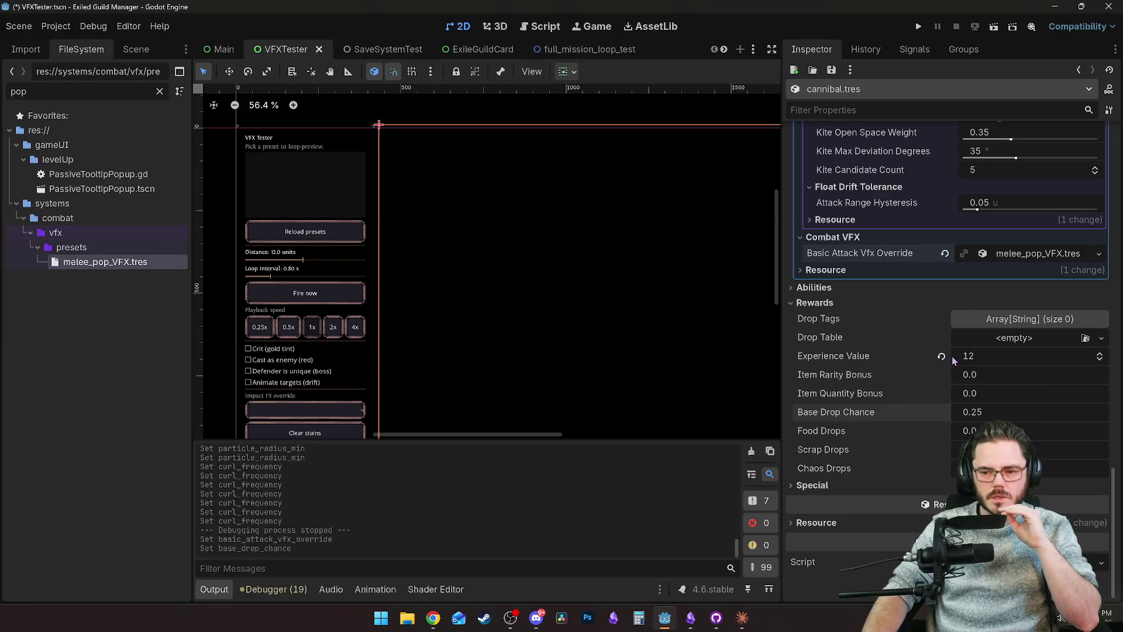
{"action": "left_click", "coordinate": [159, 91]}
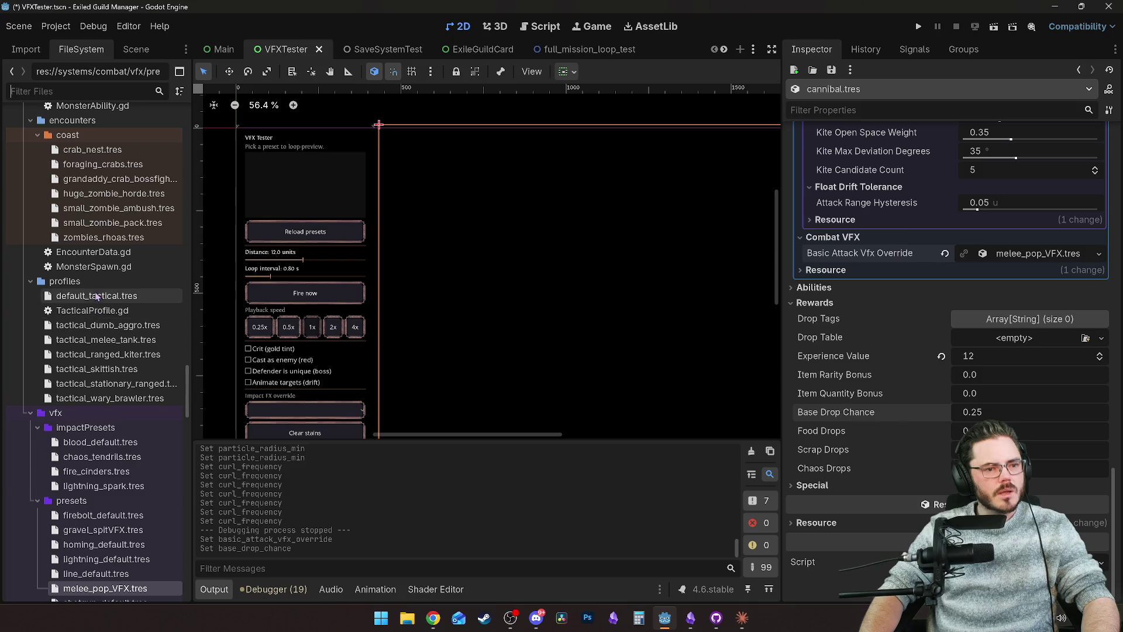
{"action": "scroll", "coordinate": [91, 496], "scroll_direction": "down", "scroll_amount": 2}
{"action": "scroll", "coordinate": [91, 496], "scroll_direction": "down", "scroll_amount": 10}
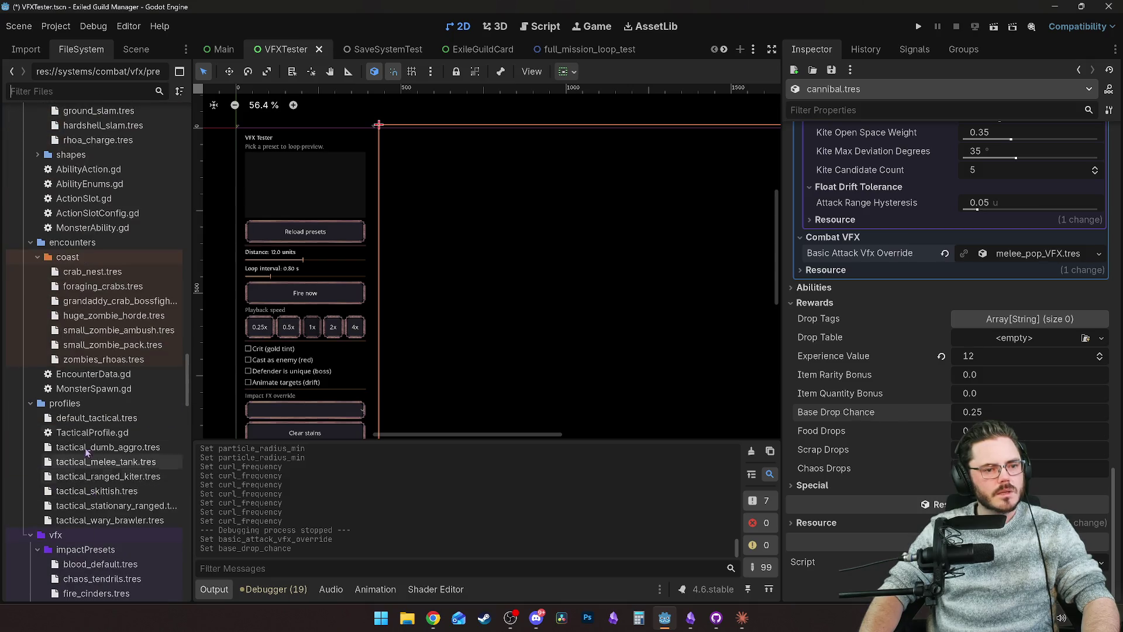
{"action": "scroll", "coordinate": [91, 409], "scroll_direction": "down", "scroll_amount": 20}
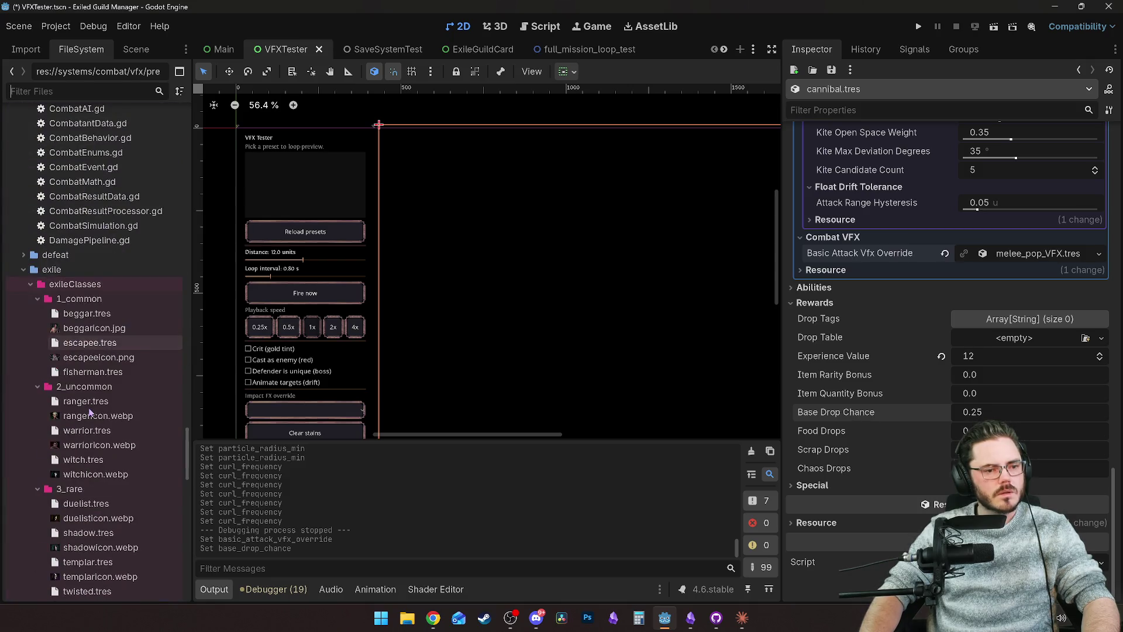
{"action": "scroll", "coordinate": [94, 375], "scroll_direction": "up", "scroll_amount": 20}
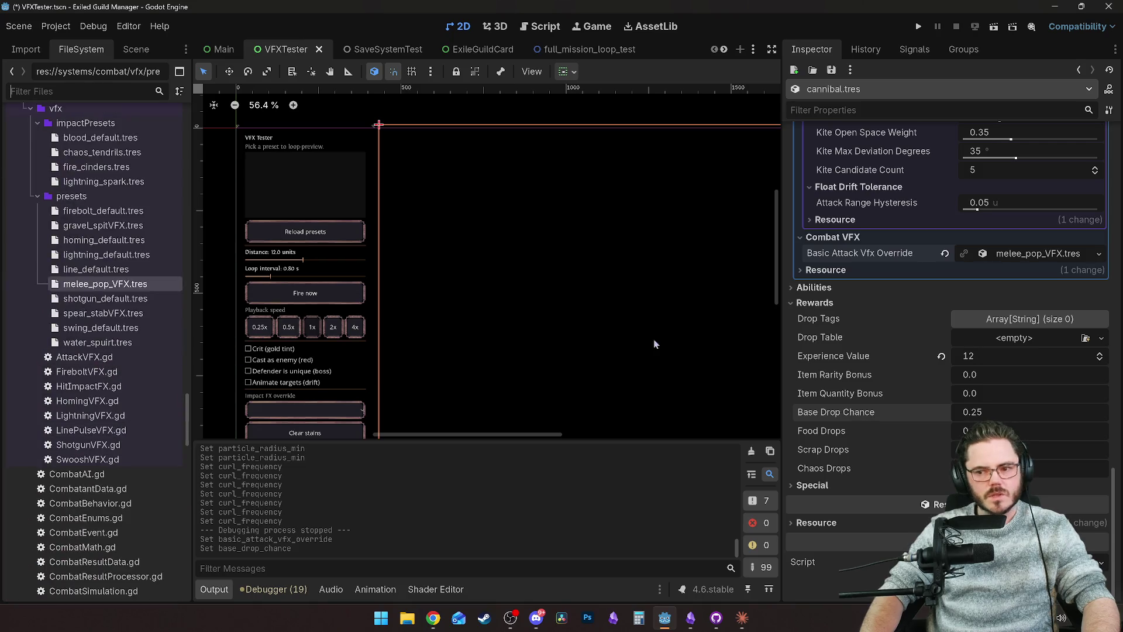
Step: Set Experience Value to 24 and change the Scrap Drops amount
{"action": "left_click", "coordinate": [974, 355]}
{"action": "type", "text": "24"}
{"action": "key", "text": "Return"}
{"action": "left_click", "coordinate": [982, 355]}
{"action": "type", "text": "20"}
{"action": "key", "text": "Return"}
{"action": "left_click", "coordinate": [988, 355]}
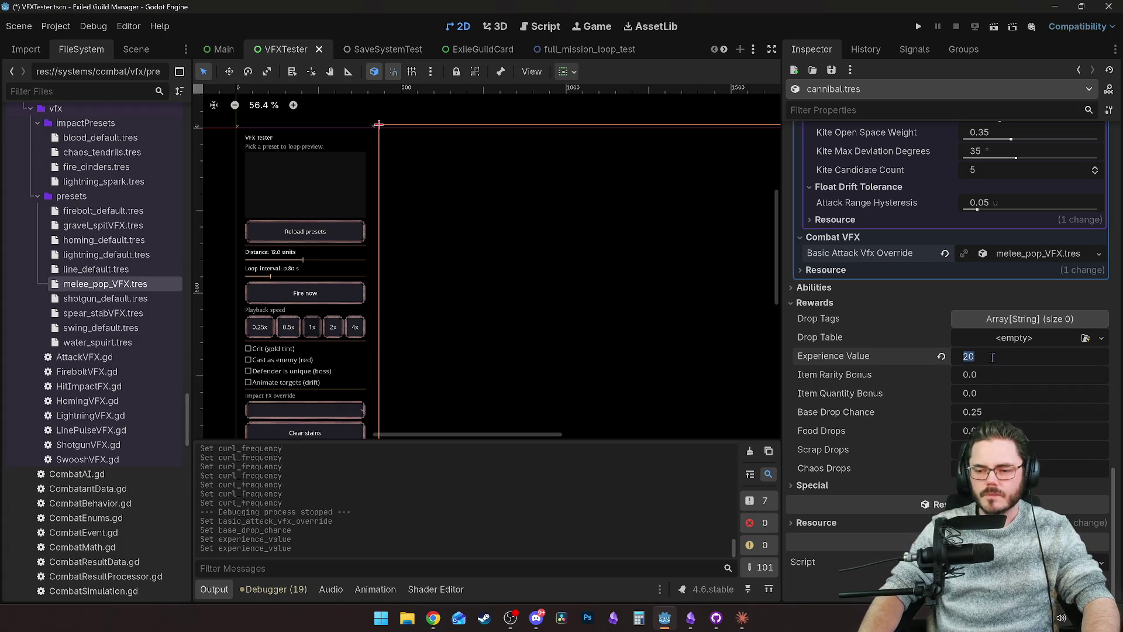
{"action": "type", "text": "24"}
{"action": "key", "text": "Return"}
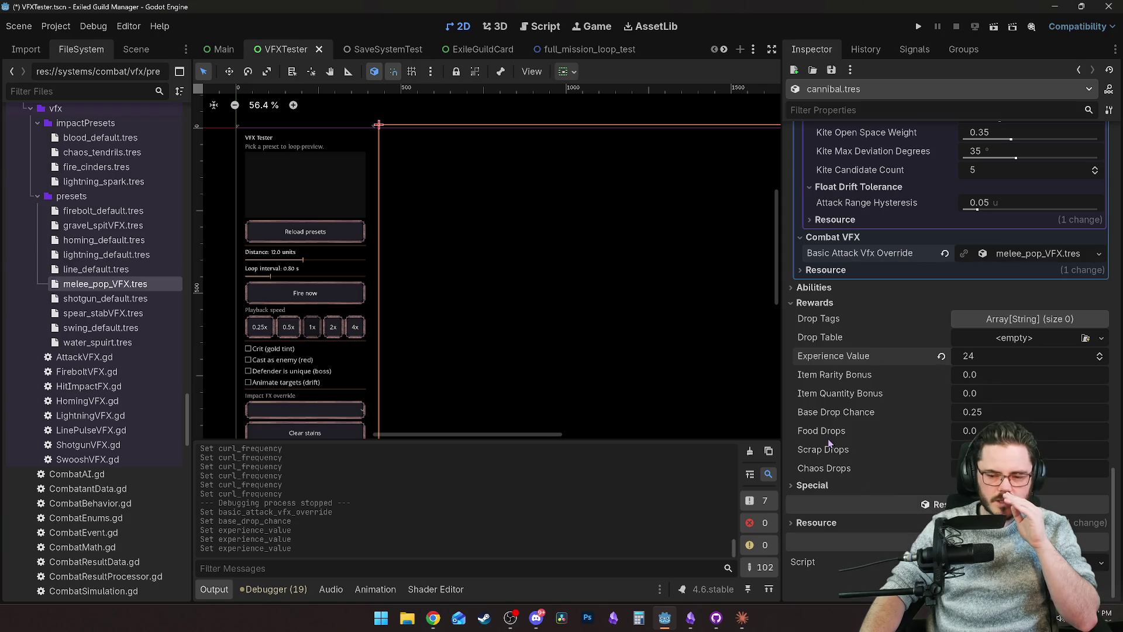
{"action": "left_click_drag", "start_coordinate": [995, 449], "coordinate": [1006, 449]}
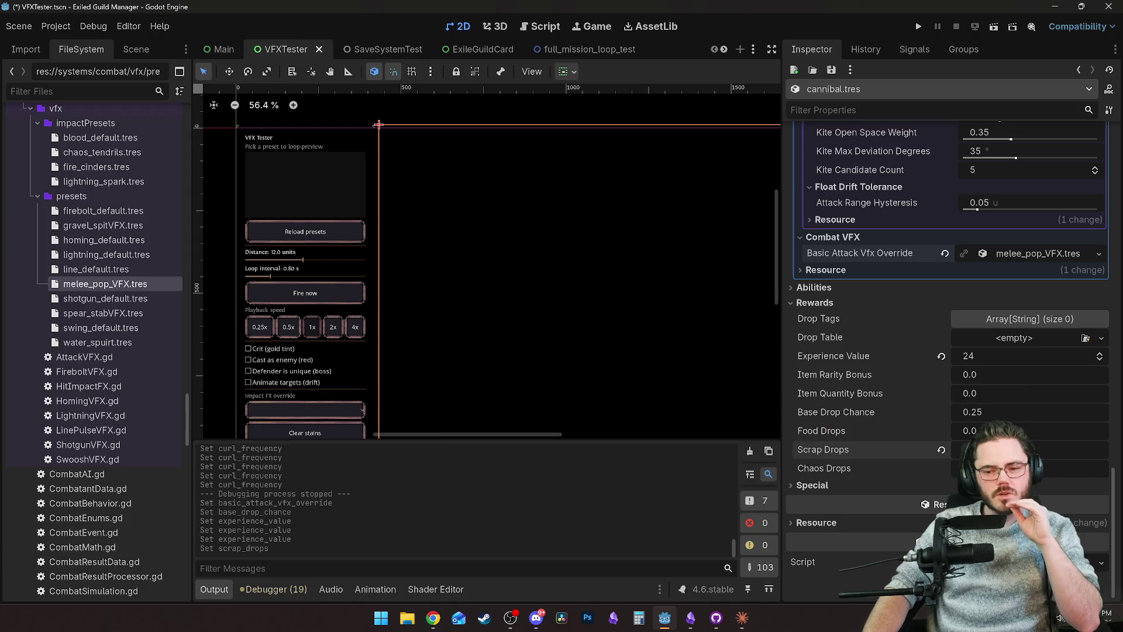
{"action": "key", "text": "Return"}
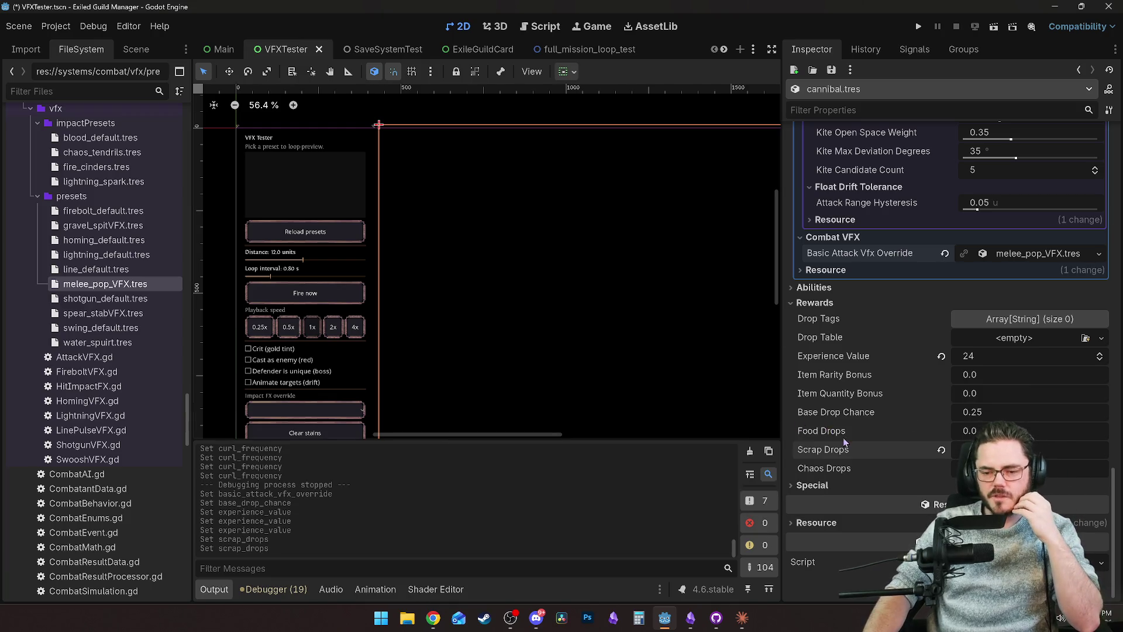
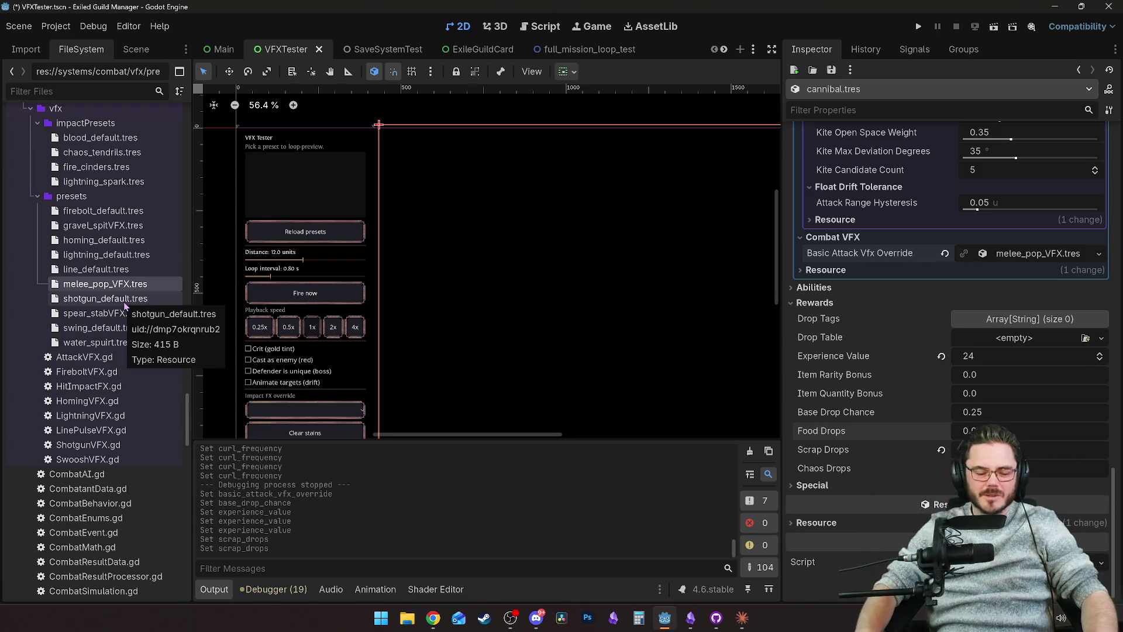
Step: Save cannibal.tres with its melee_pop_VFX override and experience value 24
{"action": "key", "text": "ctrl+s"}
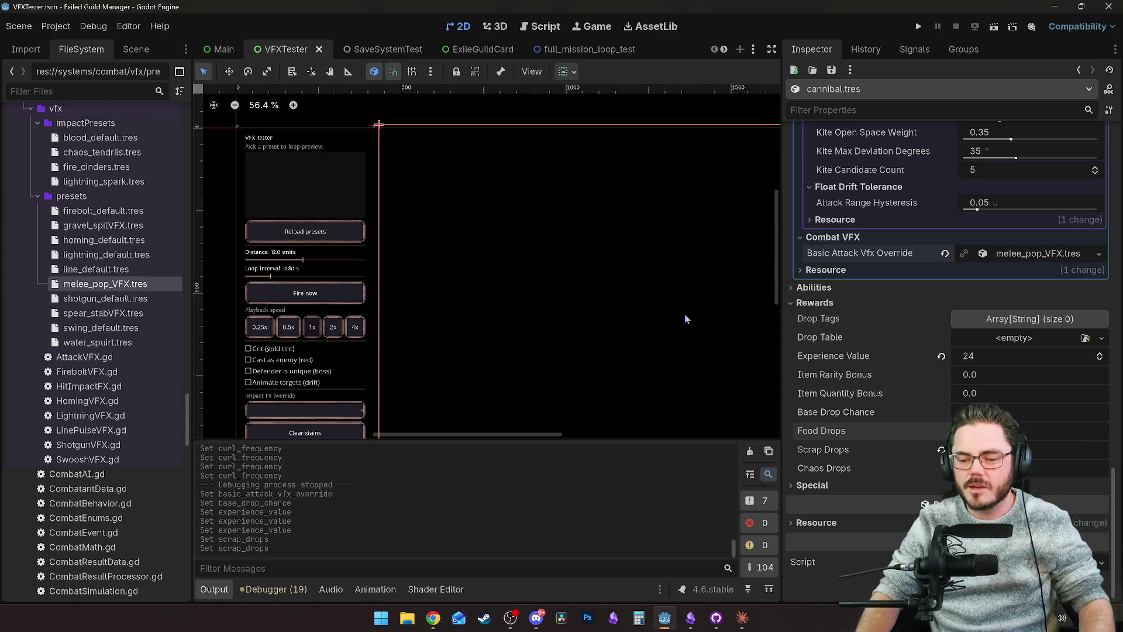
{"action": "left_click", "coordinate": [800, 484]}
{"action": "left_click", "coordinate": [799, 486]}
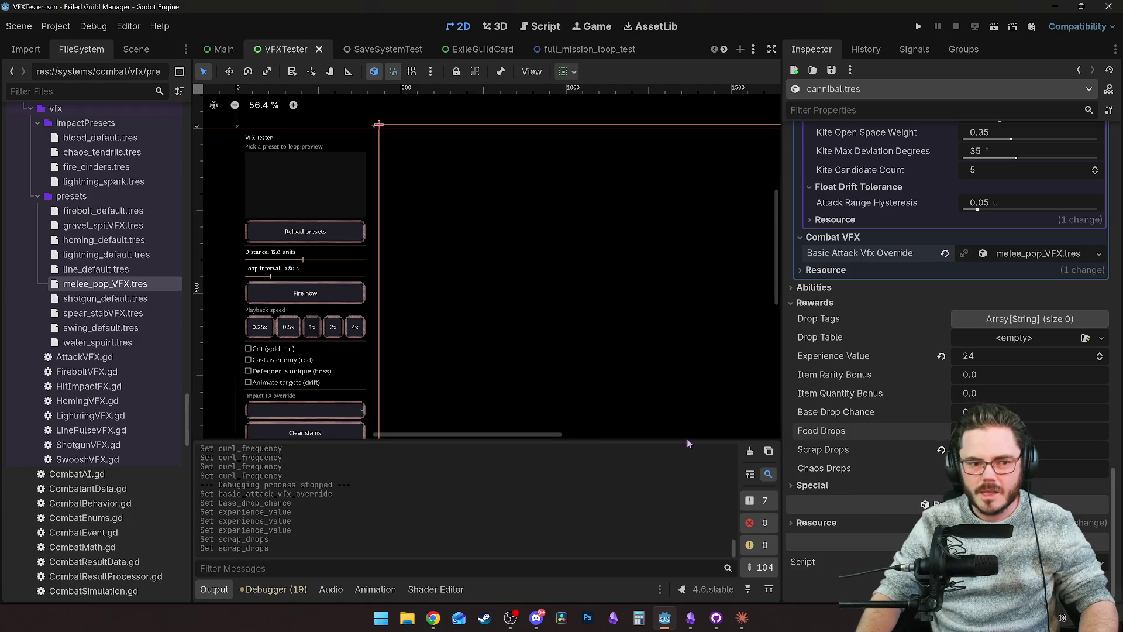
Step: Scroll through the cannibal monster's Inspector properties to review them
{"action": "scroll", "coordinate": [140, 369], "scroll_direction": "down", "scroll_amount": 10}
{"action": "scroll", "coordinate": [146, 367], "scroll_direction": "up", "scroll_amount": 12}
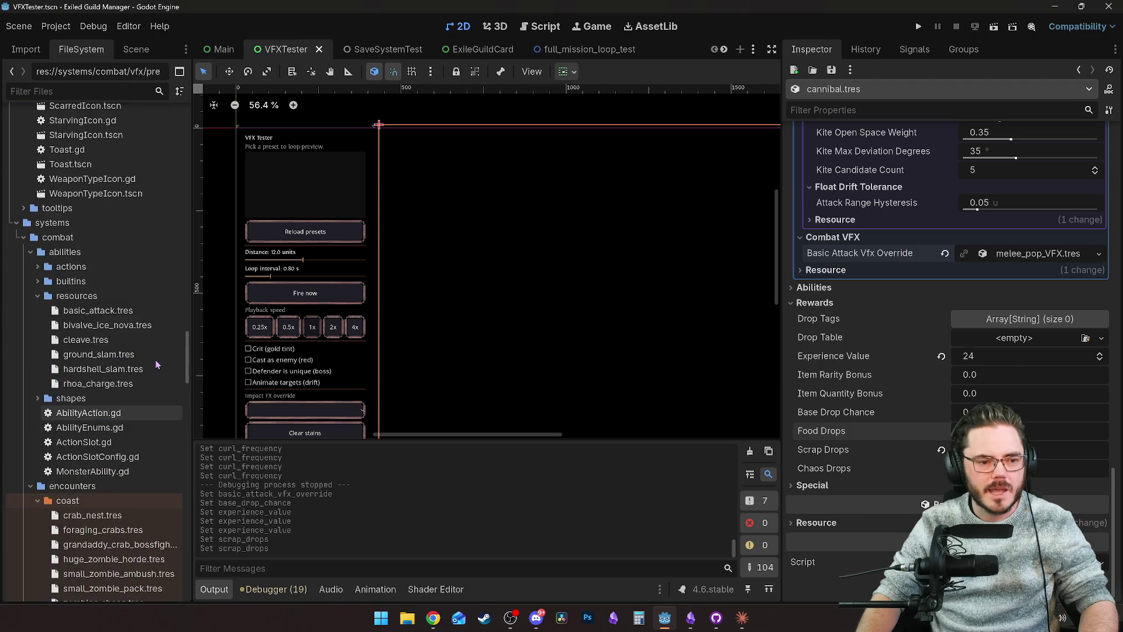
{"action": "scroll", "coordinate": [152, 365], "scroll_direction": "down", "scroll_amount": 4}
{"action": "scroll", "coordinate": [157, 365], "scroll_direction": "down", "scroll_amount": 3}
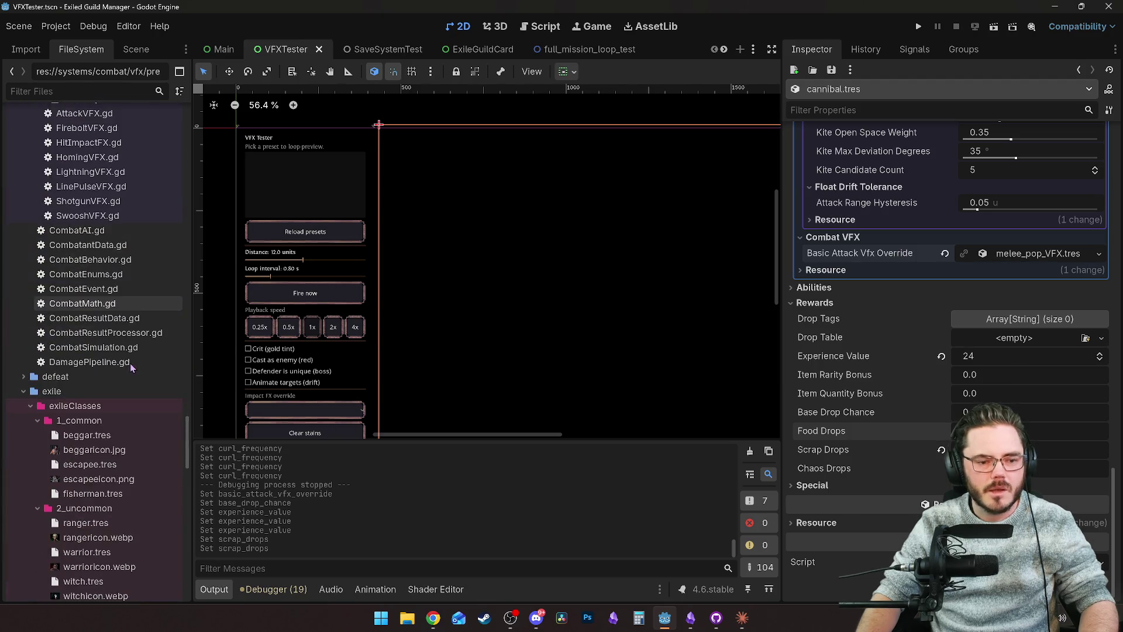
{"action": "scroll", "coordinate": [875, 374], "scroll_direction": "up", "scroll_amount": 5}
{"action": "scroll", "coordinate": [875, 373], "scroll_direction": "up", "scroll_amount": 10}
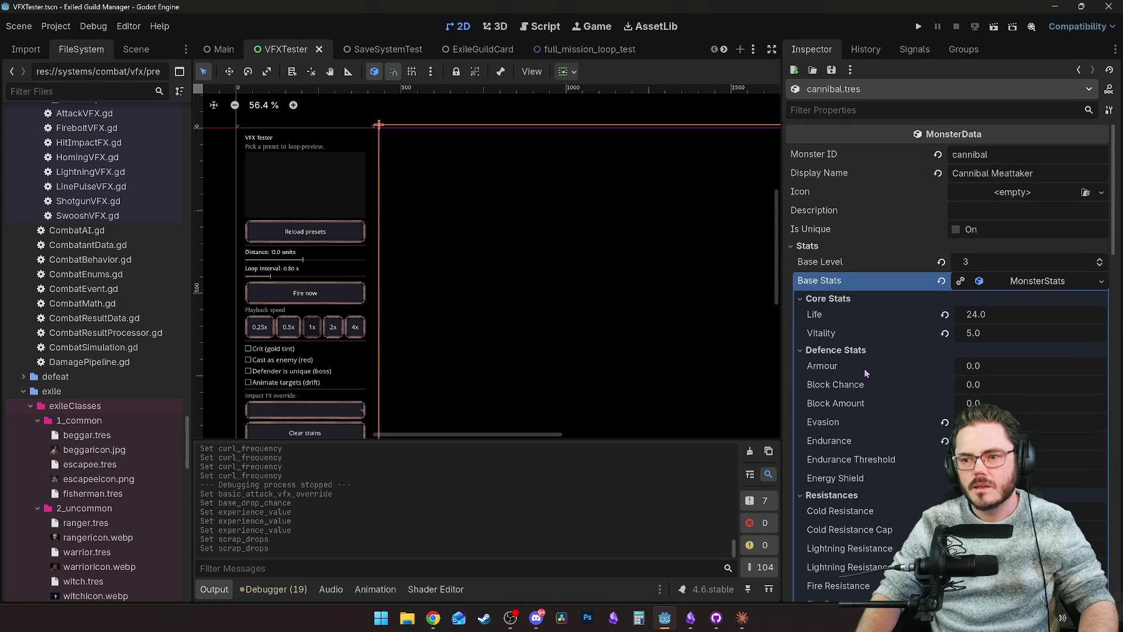
{"action": "scroll", "coordinate": [114, 388], "scroll_direction": "down", "scroll_amount": 15}
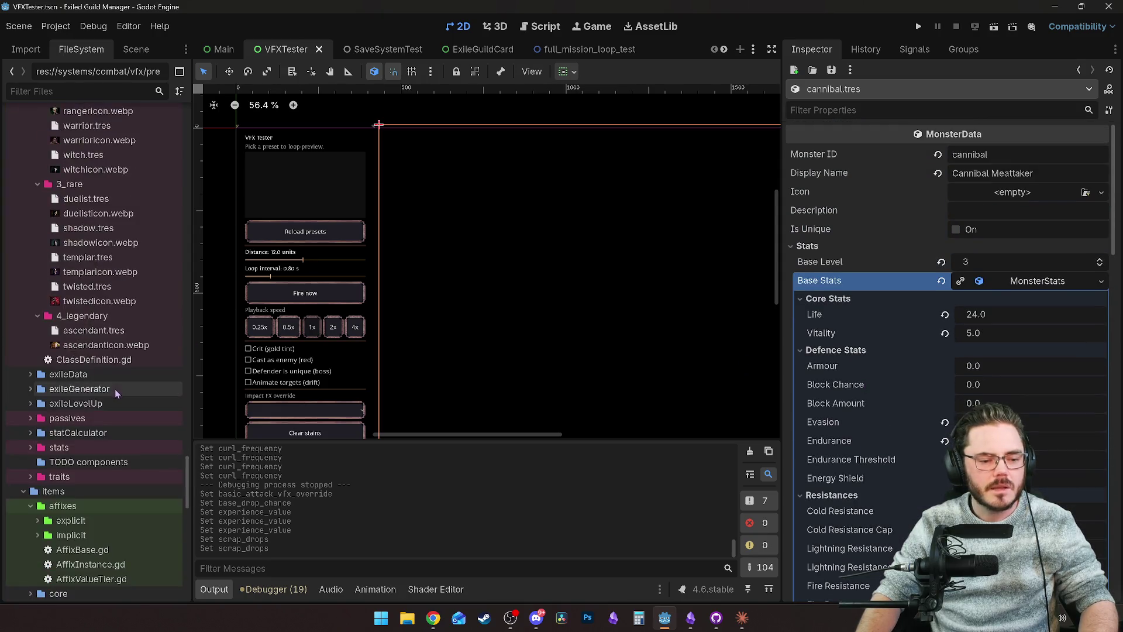
{"action": "scroll", "coordinate": [115, 392], "scroll_direction": "down", "scroll_amount": 4}
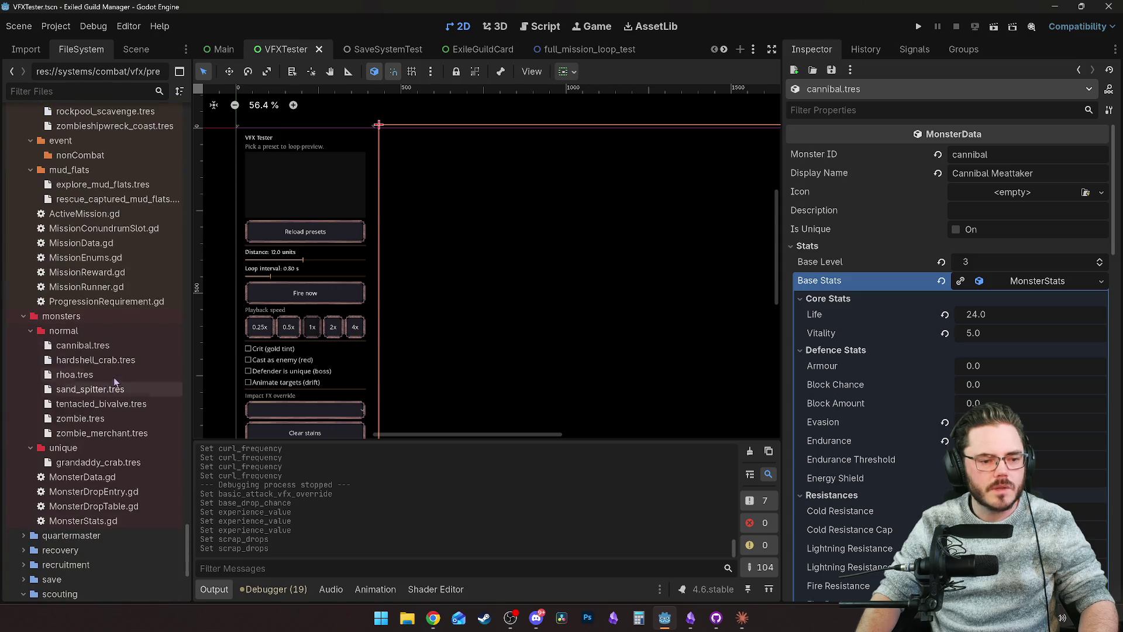
{"action": "scroll", "coordinate": [108, 234], "scroll_direction": "up", "scroll_amount": 4}
{"action": "left_click", "coordinate": [96, 92]}
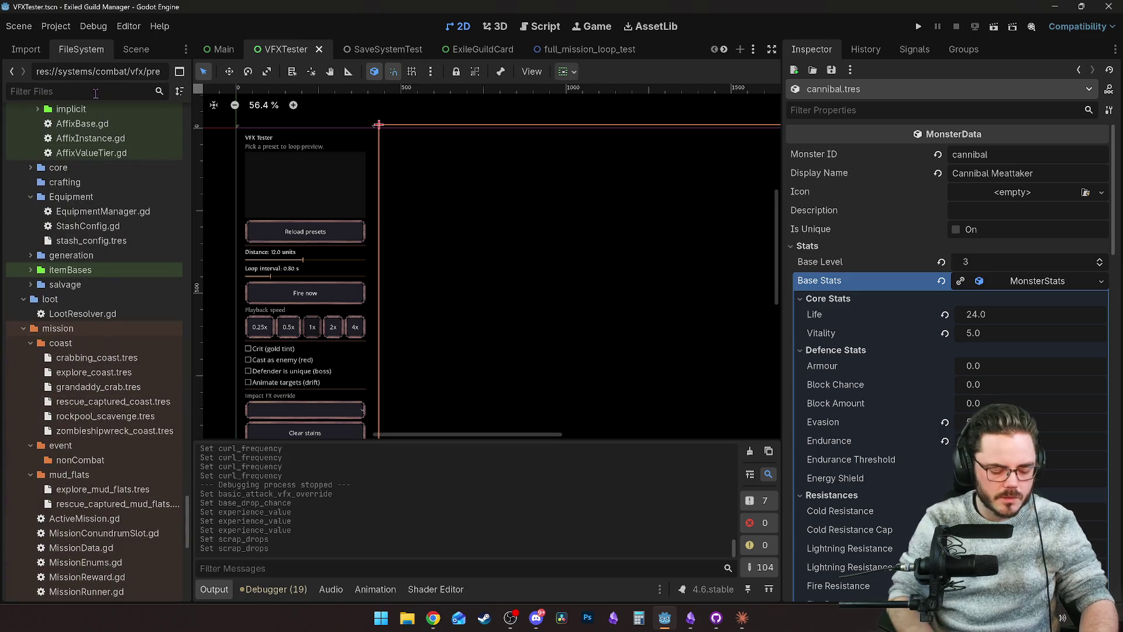
Step: Duplicate cannibal.tres as cannibal_firebreather.tres and select the new copy for editing
{"action": "type", "text": "canni"}
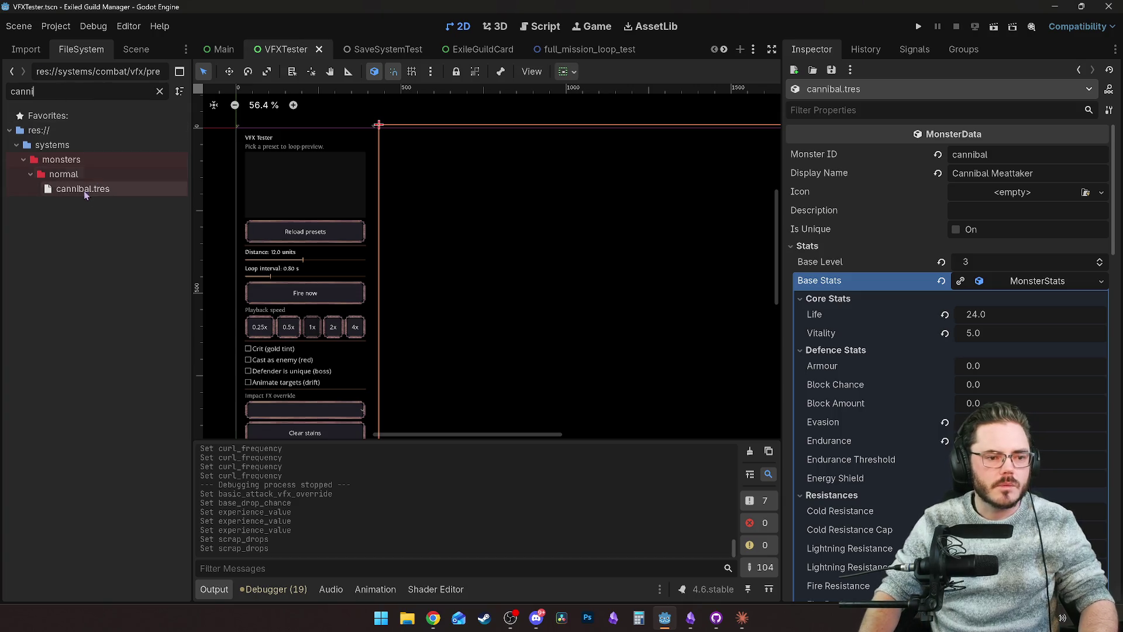
{"action": "right_click", "coordinate": [82, 190]}
{"action": "left_click", "coordinate": [141, 335]}
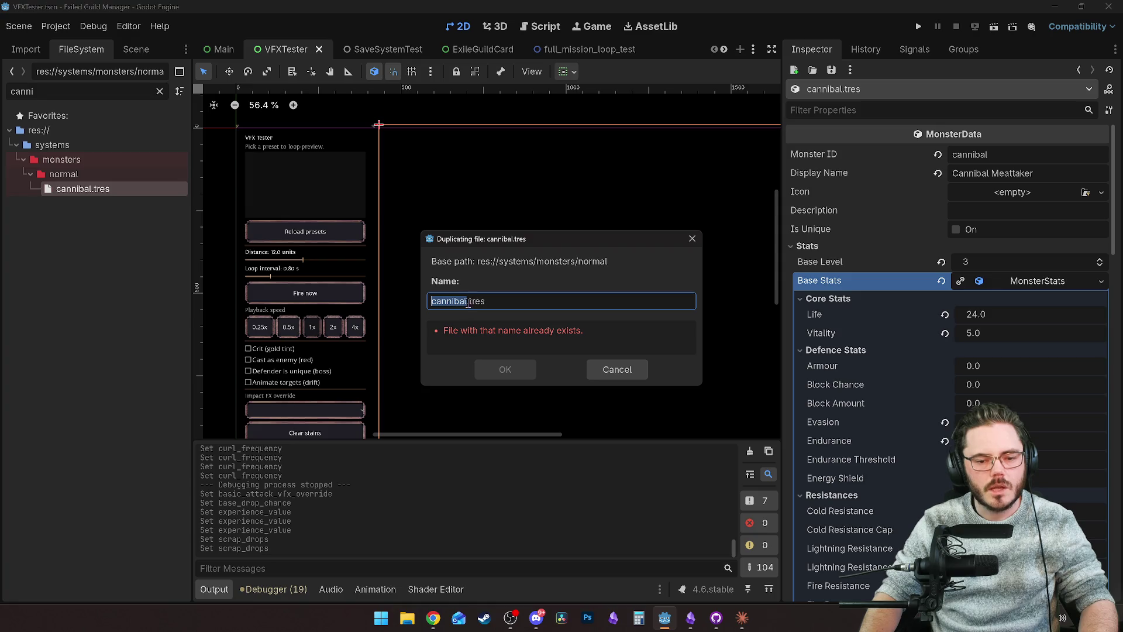
{"action": "left_click", "coordinate": [478, 324]}
{"action": "type", "text": "_firebreat"}
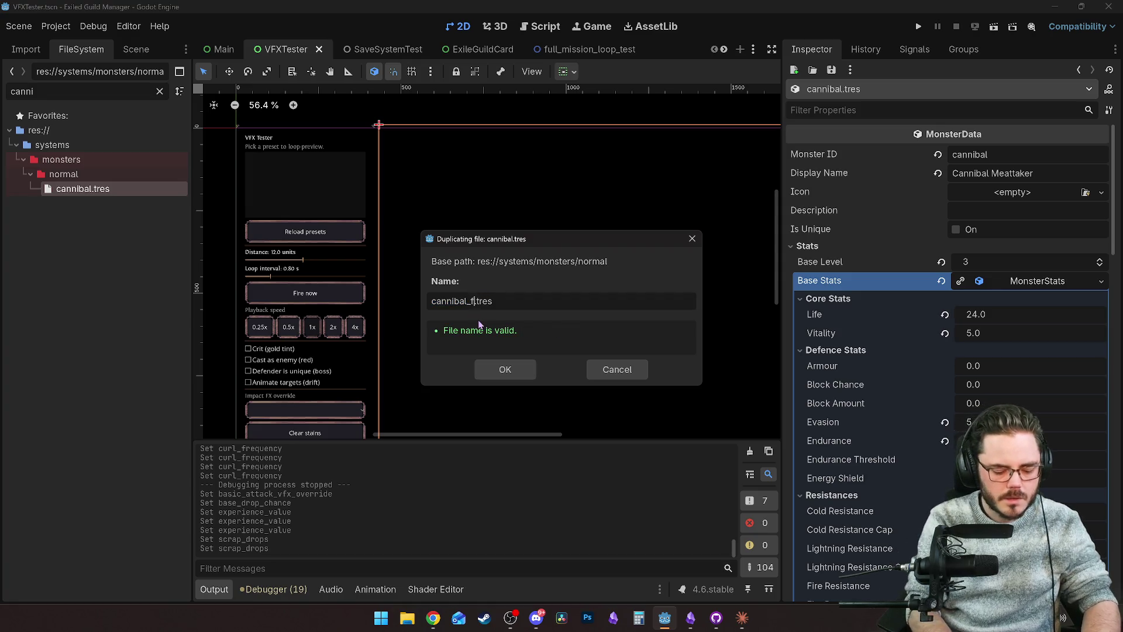
{"action": "type", "text": "her"}
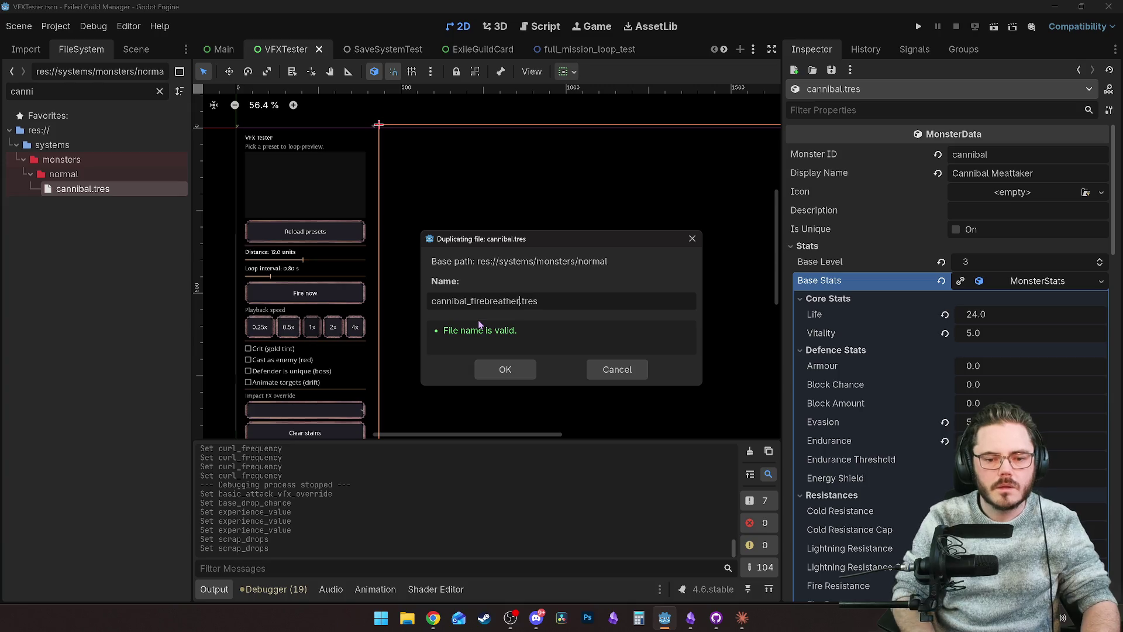
{"action": "key", "text": "Return"}
{"action": "left_click", "coordinate": [66, 208]}
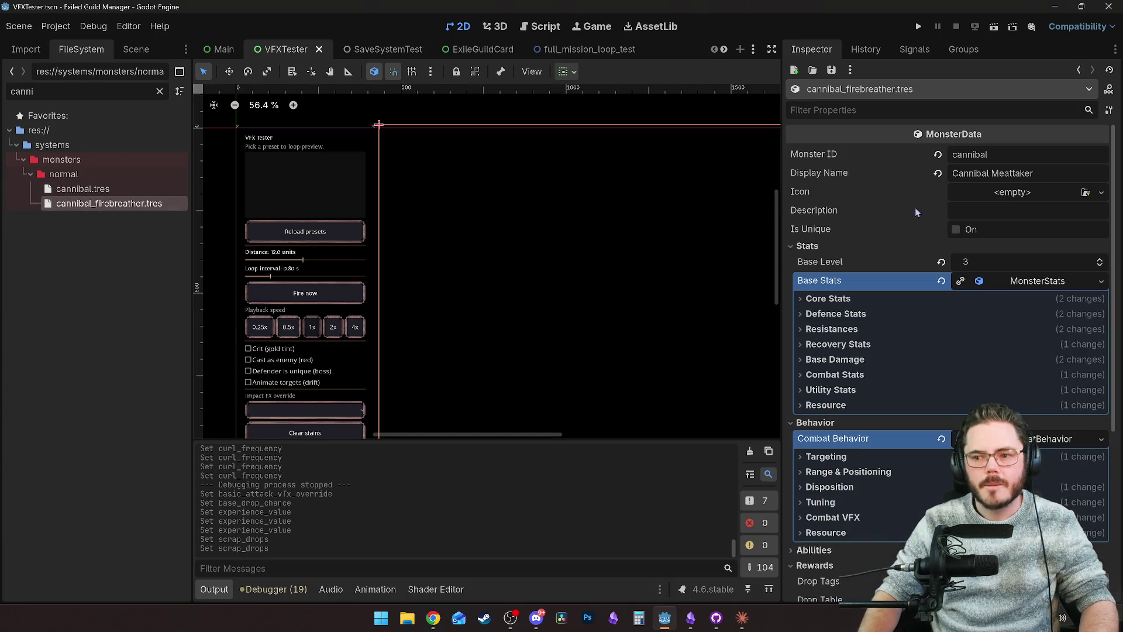
{"action": "left_click", "coordinate": [1010, 155]}
Step: Set Monster ID to cannibal_firebreather and change Display Name from Meattaker to Cannibal Firebreather
{"action": "type", "text": "_fire"}
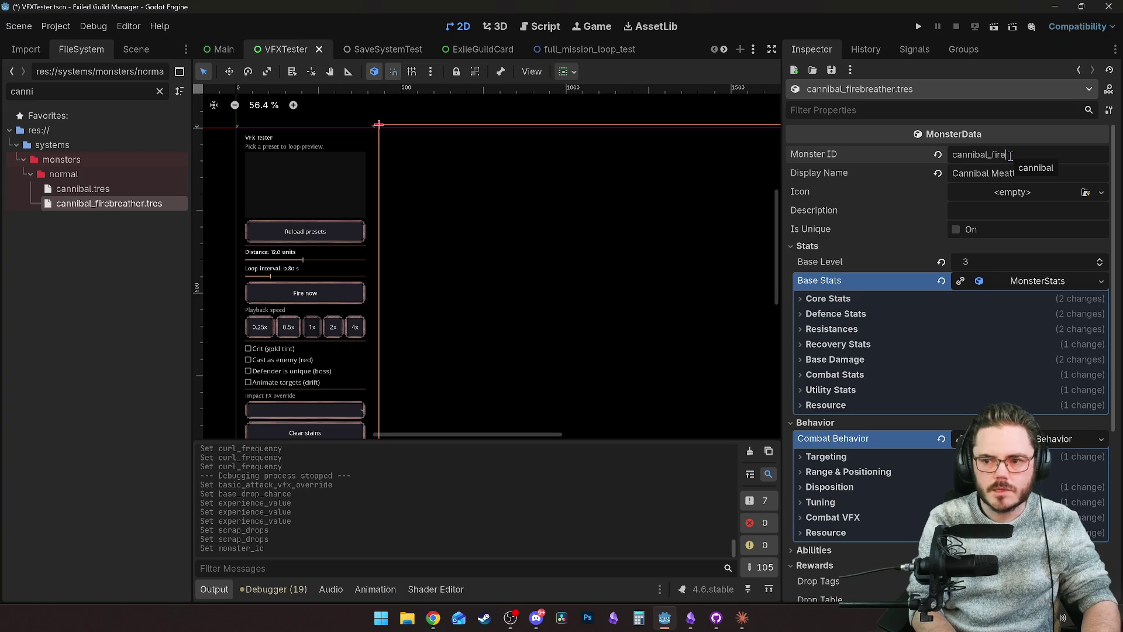
{"action": "type", "text": "breate"}
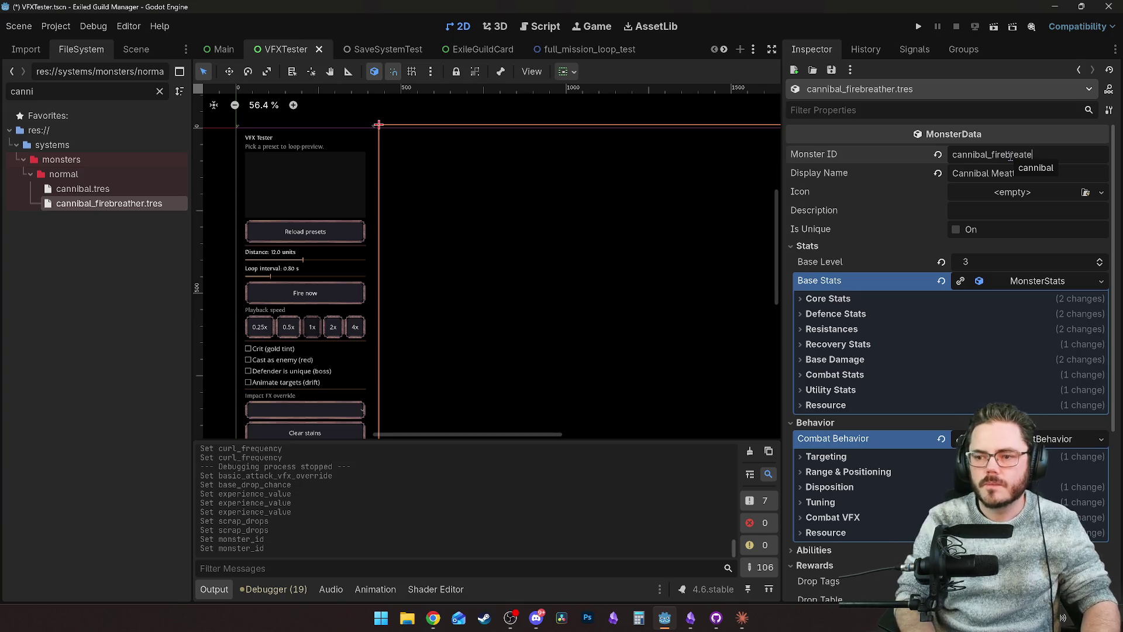
{"action": "key", "text": "BackSpace"}
{"action": "type", "text": "her"}
{"action": "left_click", "coordinate": [1007, 174]}
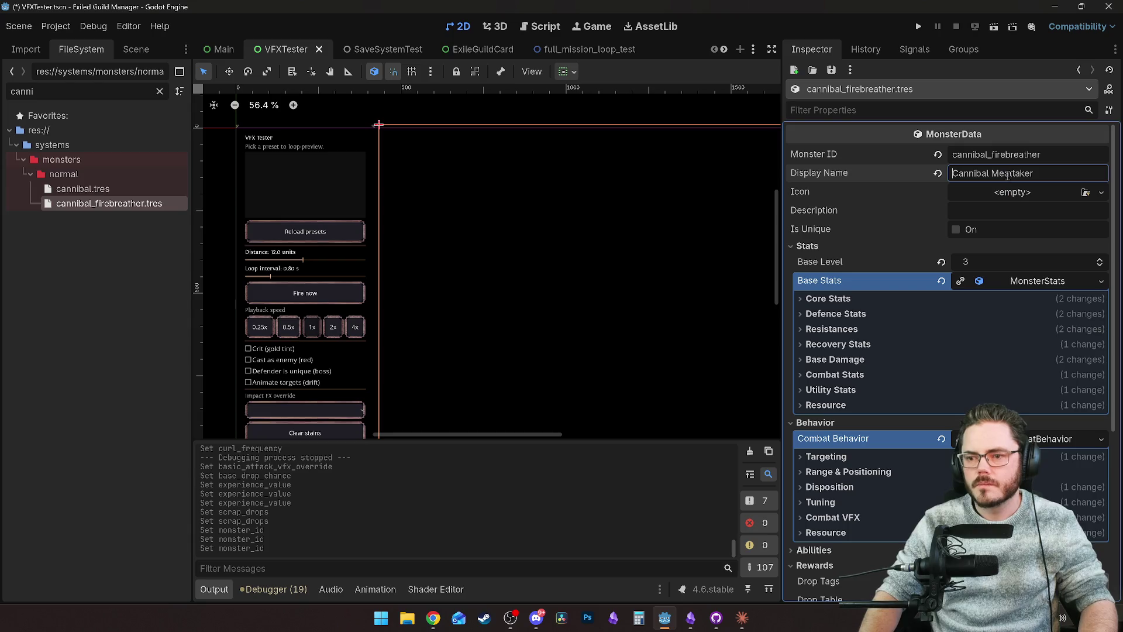
{"action": "double_click", "coordinate": [1011, 173]}
{"action": "type", "text": "F"}
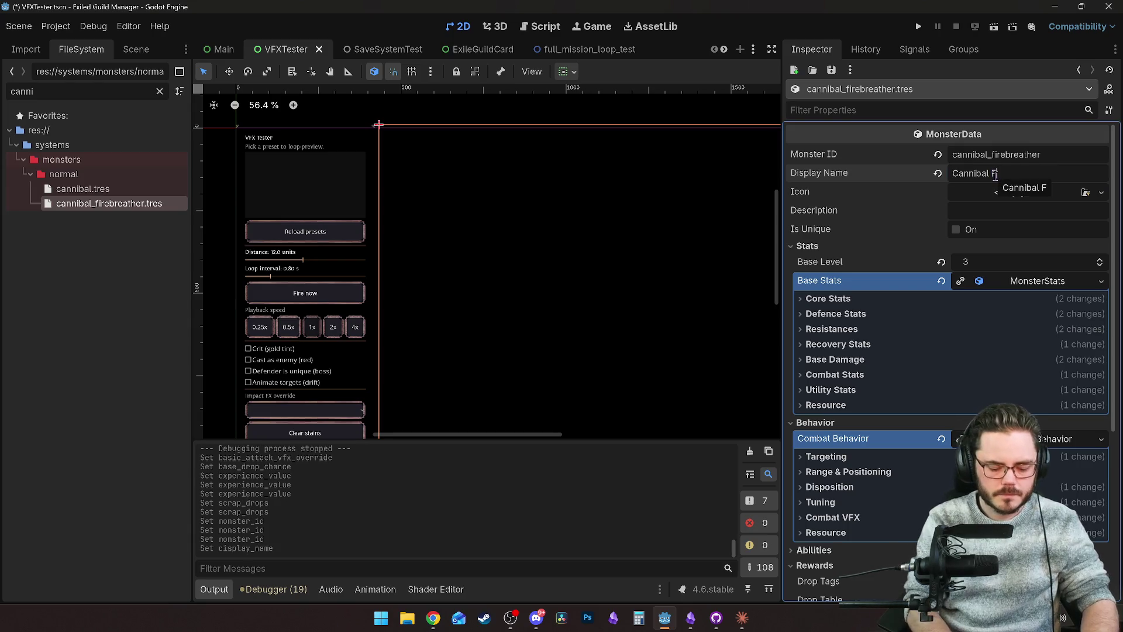
{"action": "type", "text": "irebreather"}
{"action": "key", "text": "Return"}
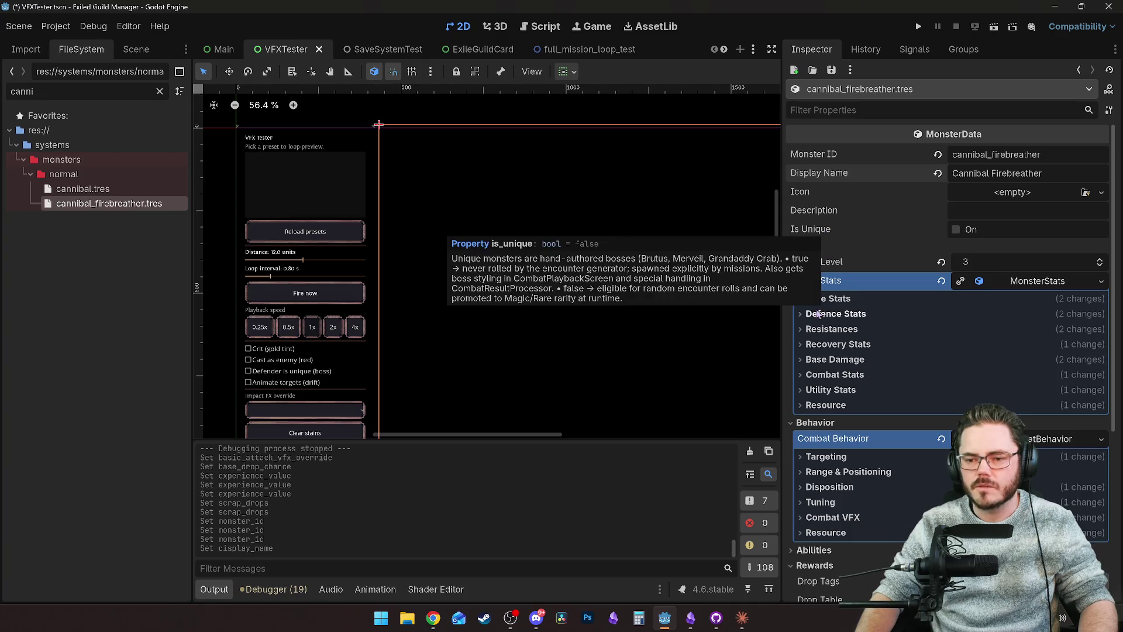
{"action": "left_click", "coordinate": [835, 299]}
Step: Set the firebreather's Life to 20
{"action": "left_click", "coordinate": [983, 315]}
{"action": "type", "text": "20"}
{"action": "key", "text": "Return"}
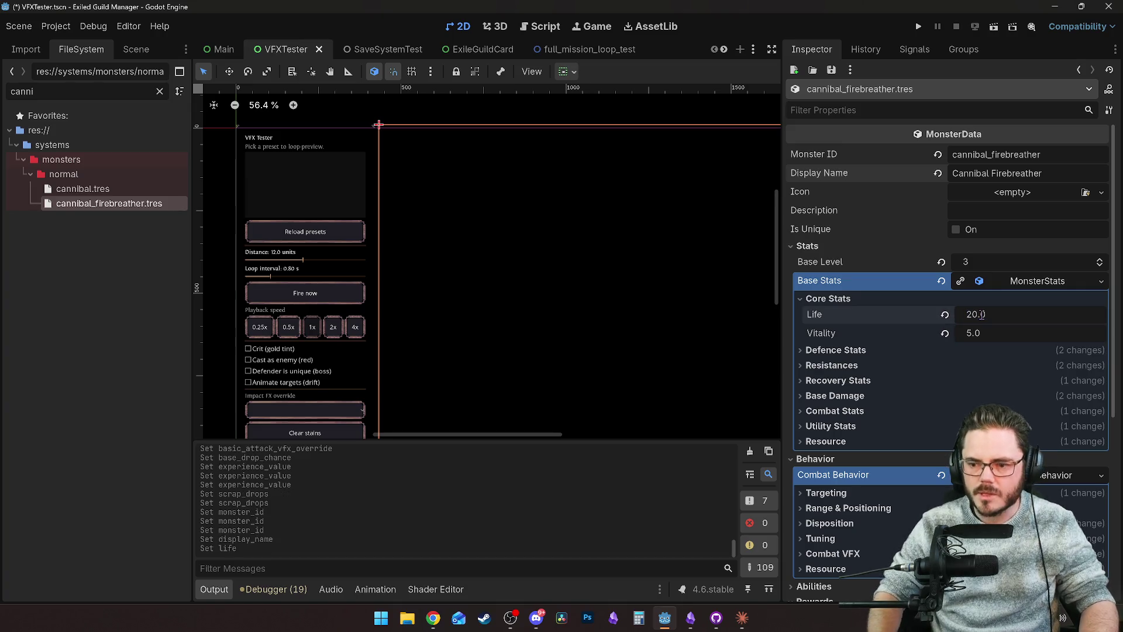
{"action": "left_click", "coordinate": [851, 350]}
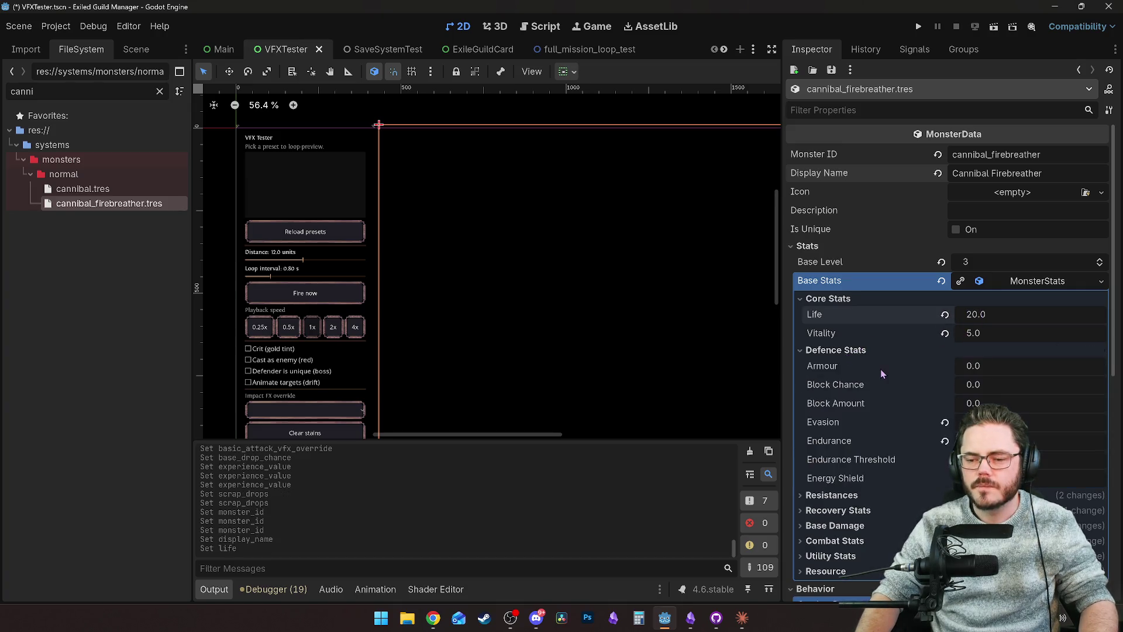
{"action": "scroll", "coordinate": [957, 389], "scroll_direction": "down", "scroll_amount": 2}
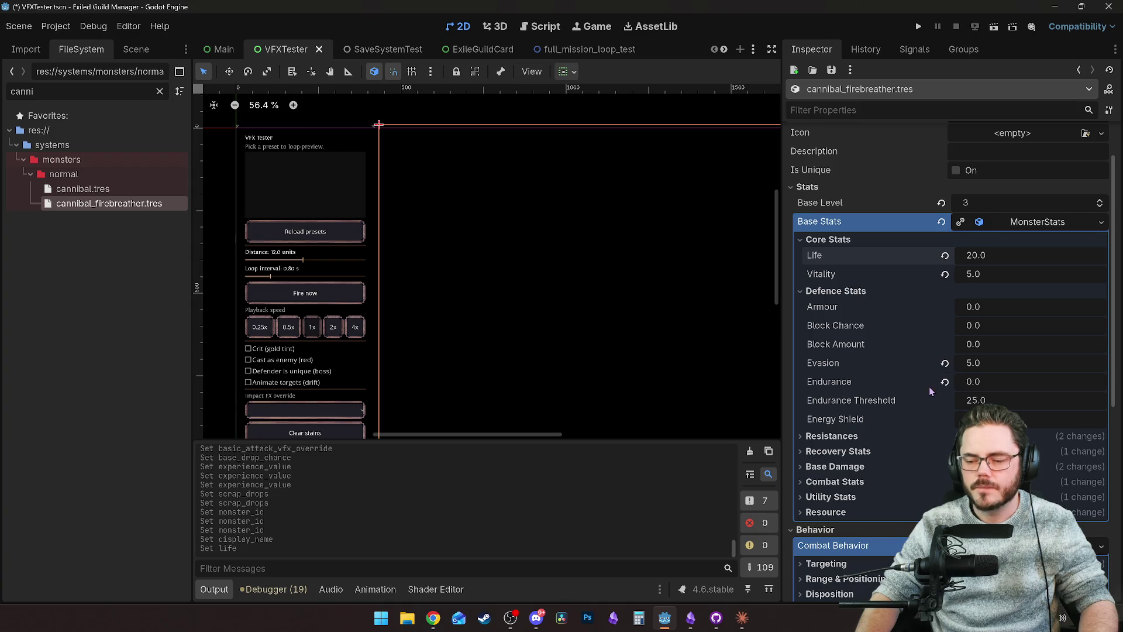
{"action": "scroll", "coordinate": [901, 422], "scroll_direction": "down", "scroll_amount": 4}
Step: Set Fire Resistance to 40 and Cold Resistance to -40
{"action": "left_click", "coordinate": [838, 319]}
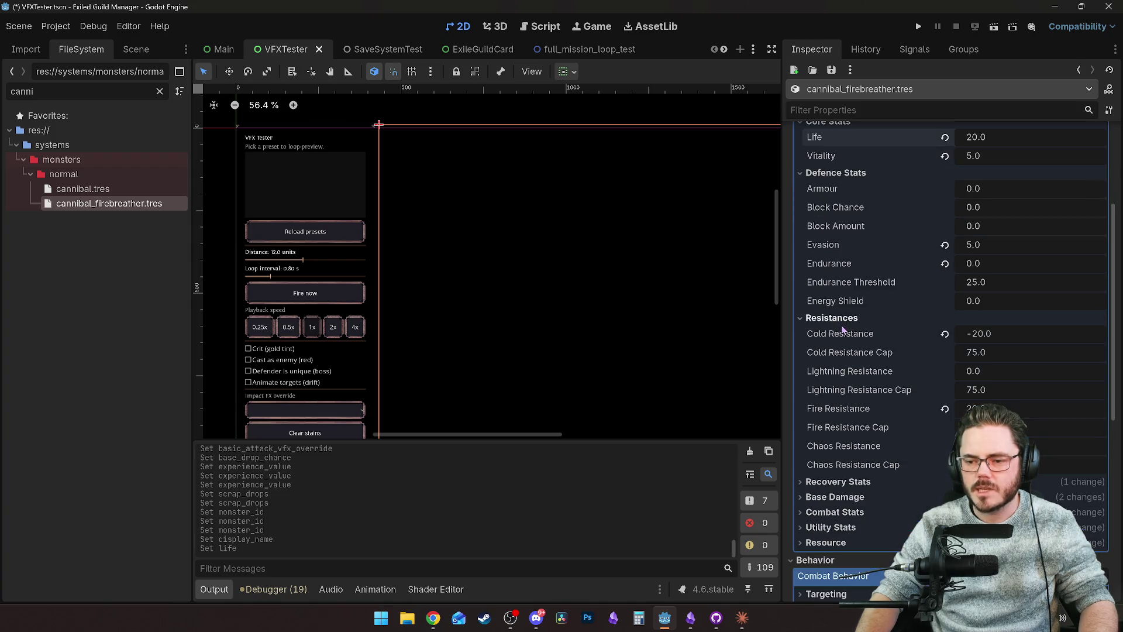
{"action": "left_click", "coordinate": [974, 408]}
{"action": "type", "text": "40"}
{"action": "key", "text": "Return"}
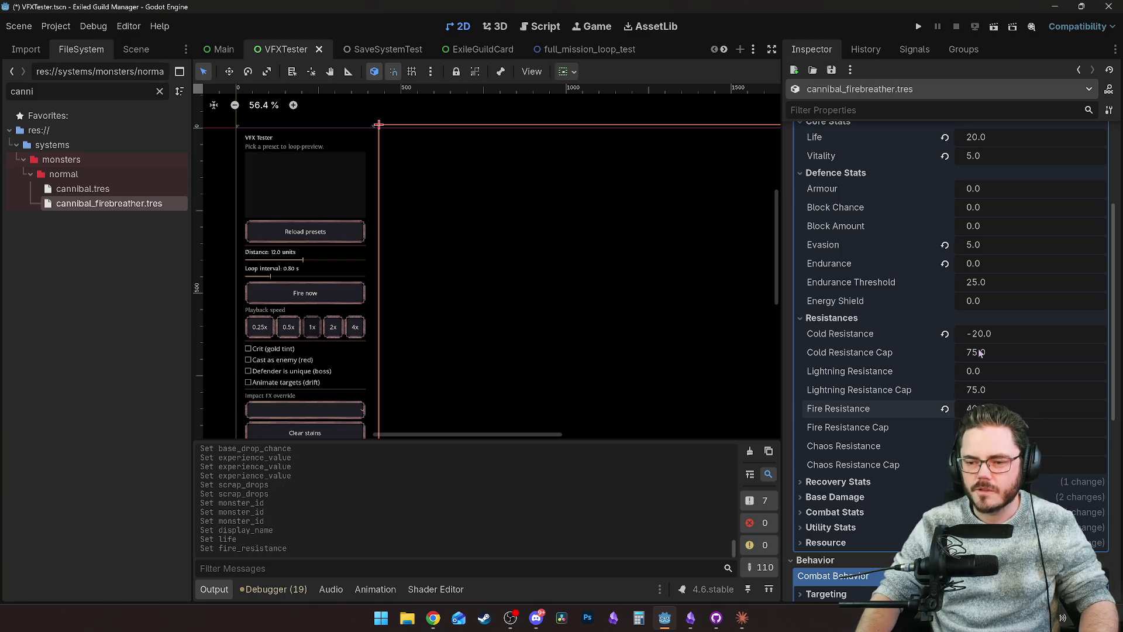
{"action": "left_click", "coordinate": [978, 334]}
{"action": "type", "text": "-40"}
{"action": "key", "text": "Return"}
Step: Reset Life Leech under Recovery Stats back to 0
{"action": "scroll", "coordinate": [827, 367], "scroll_direction": "down", "scroll_amount": 3}
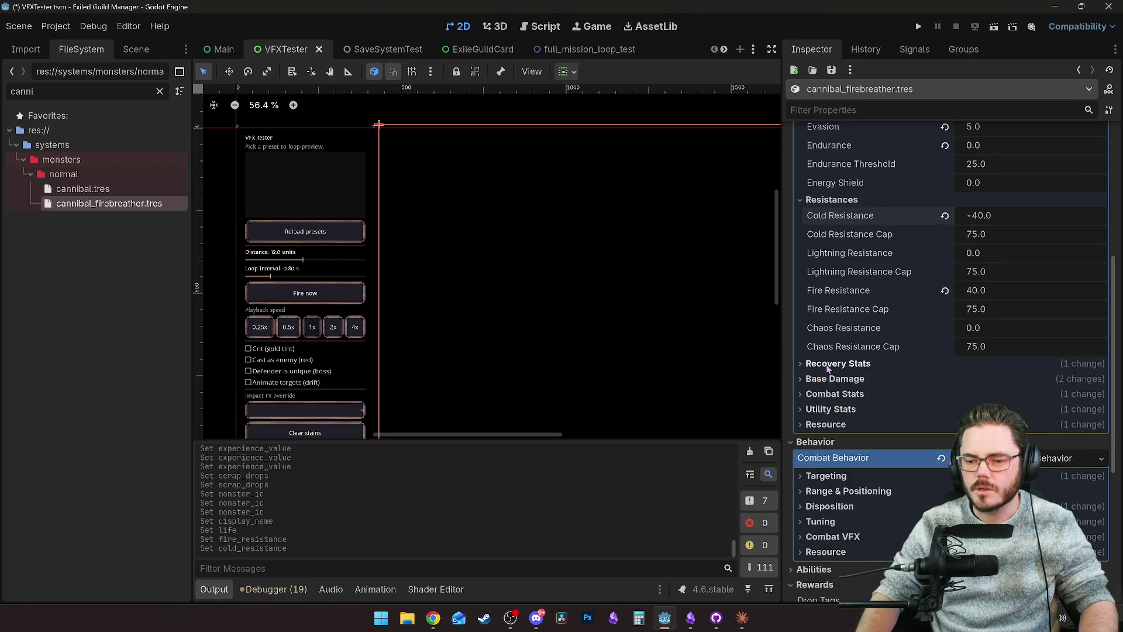
{"action": "left_click", "coordinate": [828, 364]}
{"action": "scroll", "coordinate": [942, 369], "scroll_direction": "down", "scroll_amount": 2}
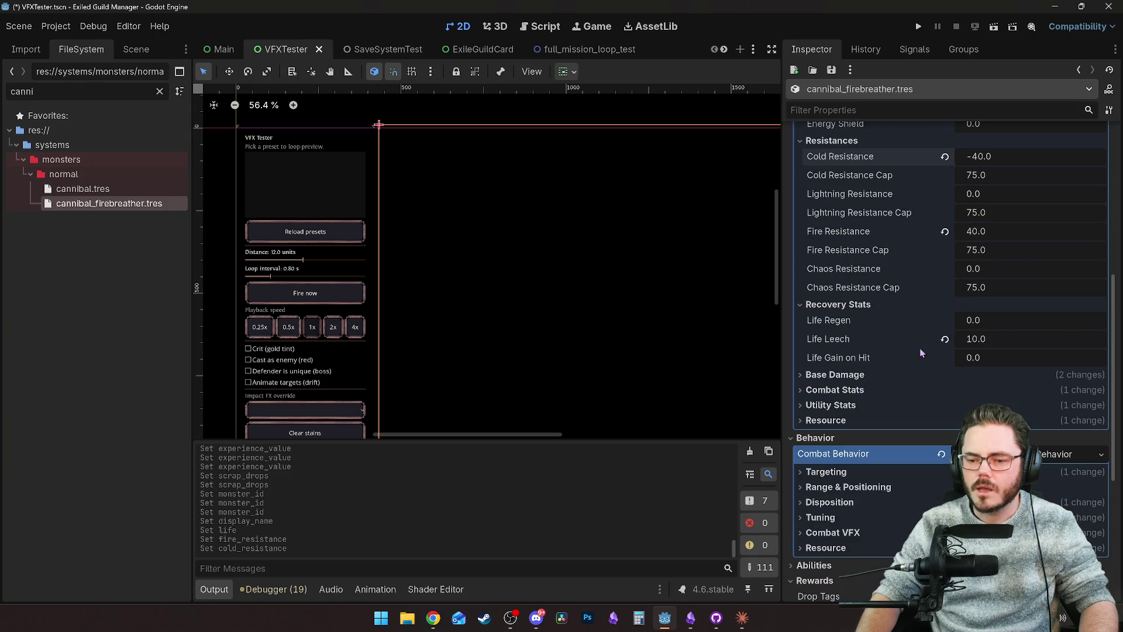
{"action": "mouse_move", "coordinate": [890, 360]}
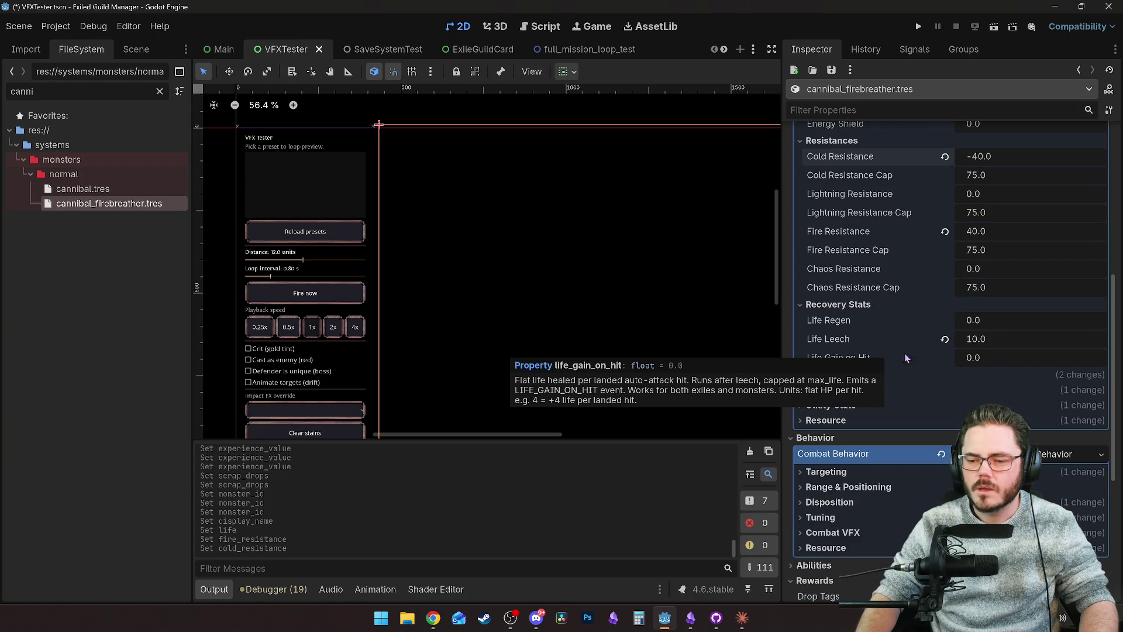
{"action": "left_click", "coordinate": [945, 339]}
{"action": "scroll", "coordinate": [883, 347], "scroll_direction": "down", "scroll_amount": 3}
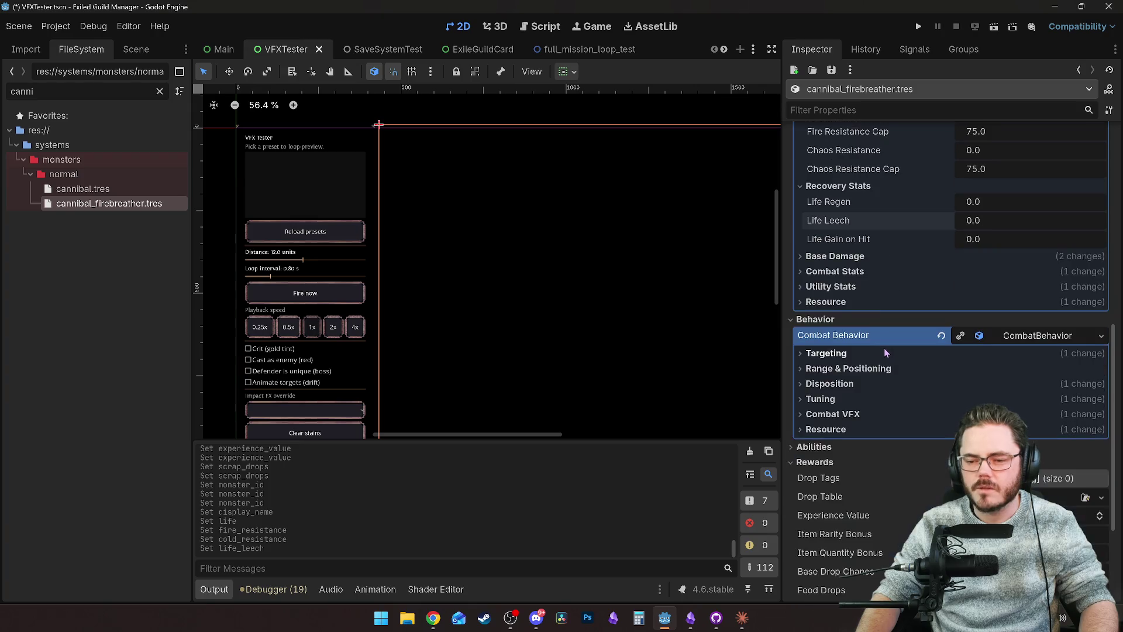
Step: Set Base Physical Damage to a 2–4 range
{"action": "left_click", "coordinate": [855, 258]}
{"action": "left_click", "coordinate": [944, 282]}
{"action": "left_click", "coordinate": [993, 311]}
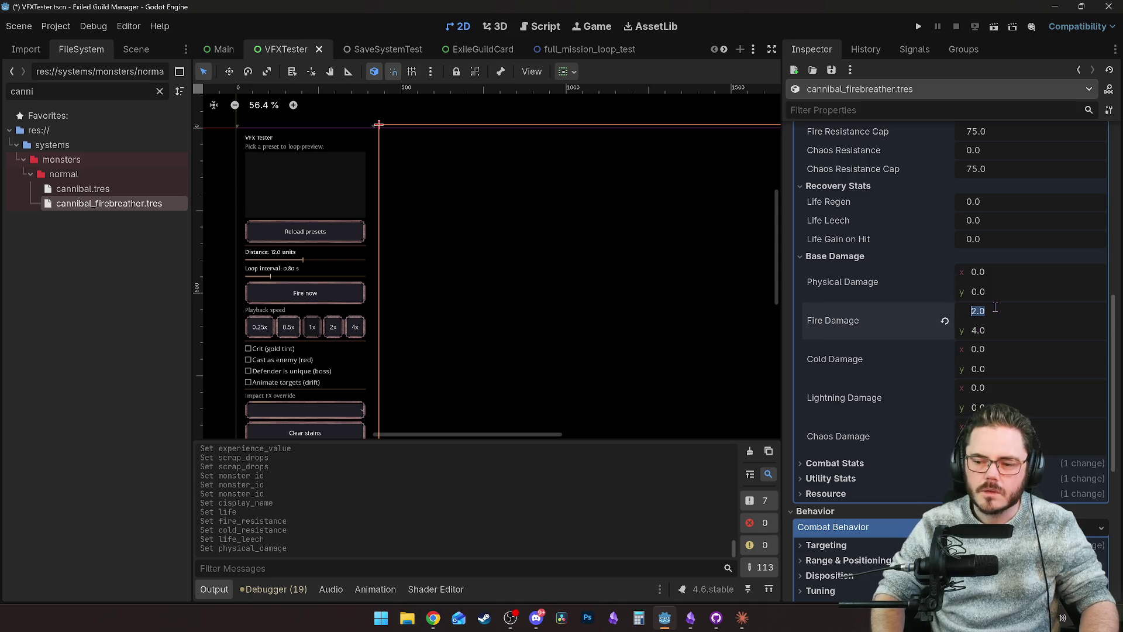
{"action": "left_click", "coordinate": [978, 271]}
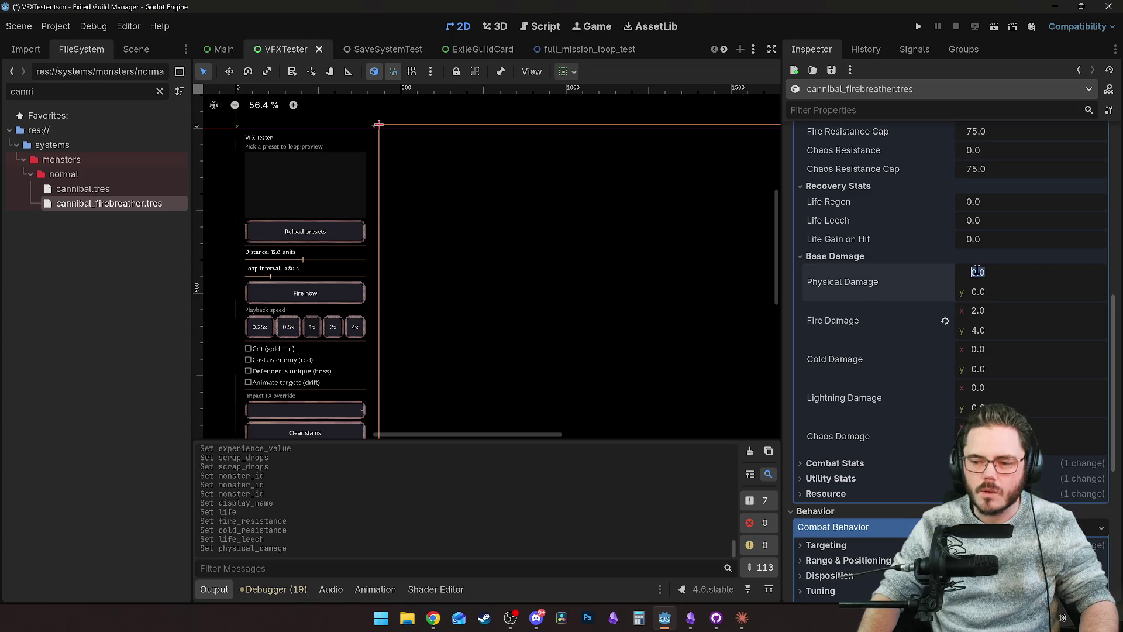
{"action": "type", "text": "2"}
{"action": "left_click", "coordinate": [986, 290]}
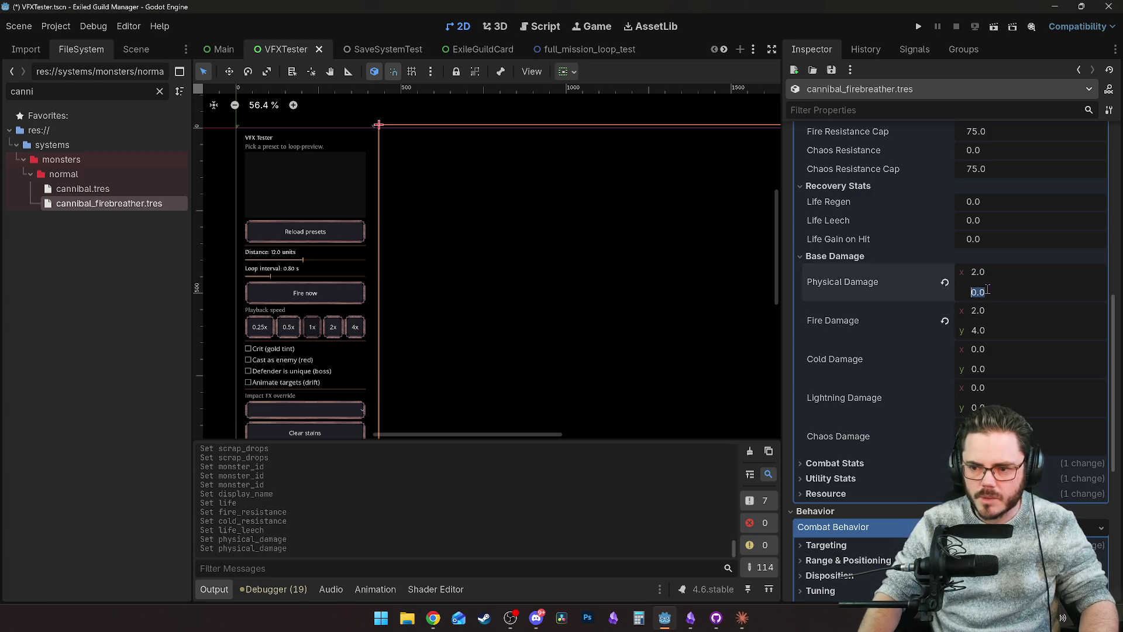
{"action": "type", "text": "4"}
{"action": "key", "text": "Return"}
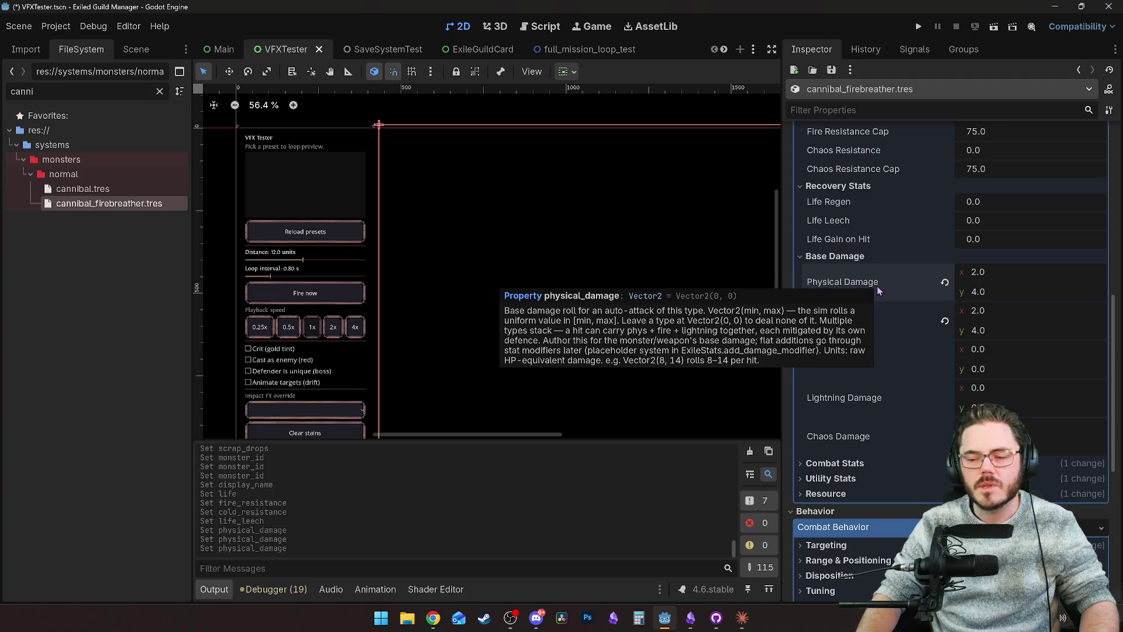
Step: Set the Experience Value under Utility Stats to 28
{"action": "scroll", "coordinate": [876, 299], "scroll_direction": "down", "scroll_amount": 2}
{"action": "scroll", "coordinate": [876, 301], "scroll_direction": "down", "scroll_amount": 2}
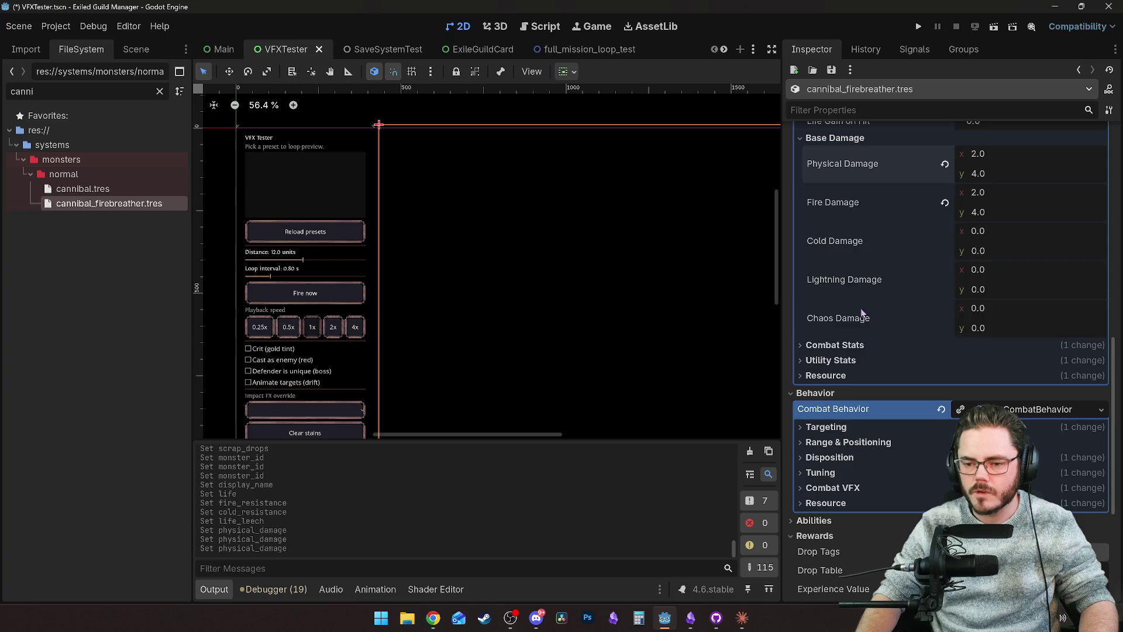
{"action": "scroll", "coordinate": [861, 313], "scroll_direction": "down", "scroll_amount": 2}
{"action": "left_click", "coordinate": [842, 286]}
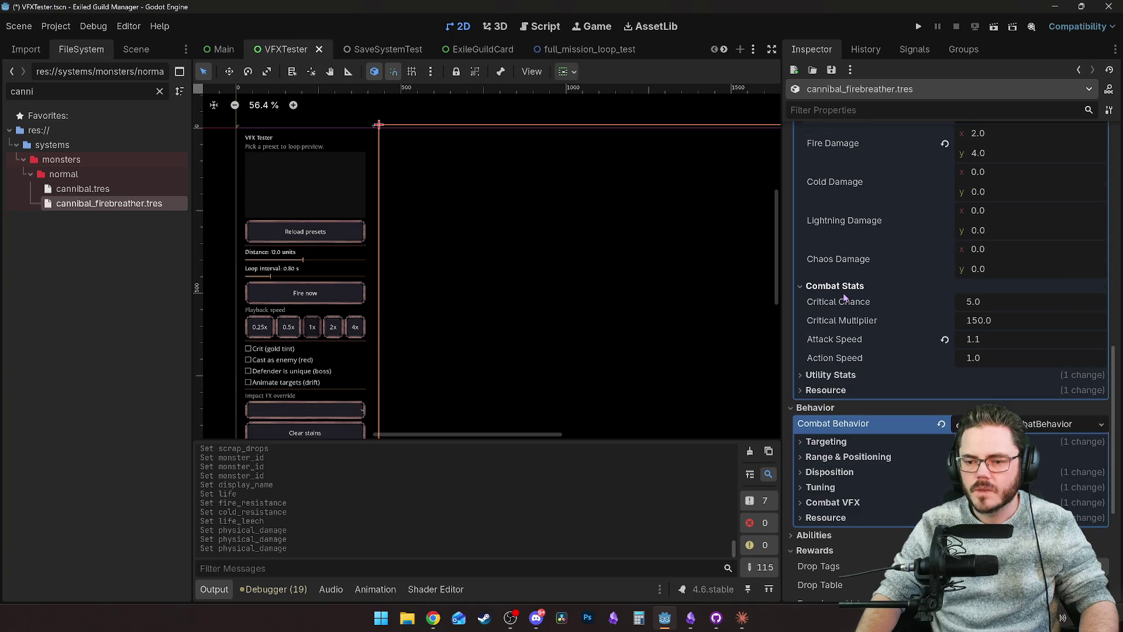
{"action": "left_click", "coordinate": [860, 375]}
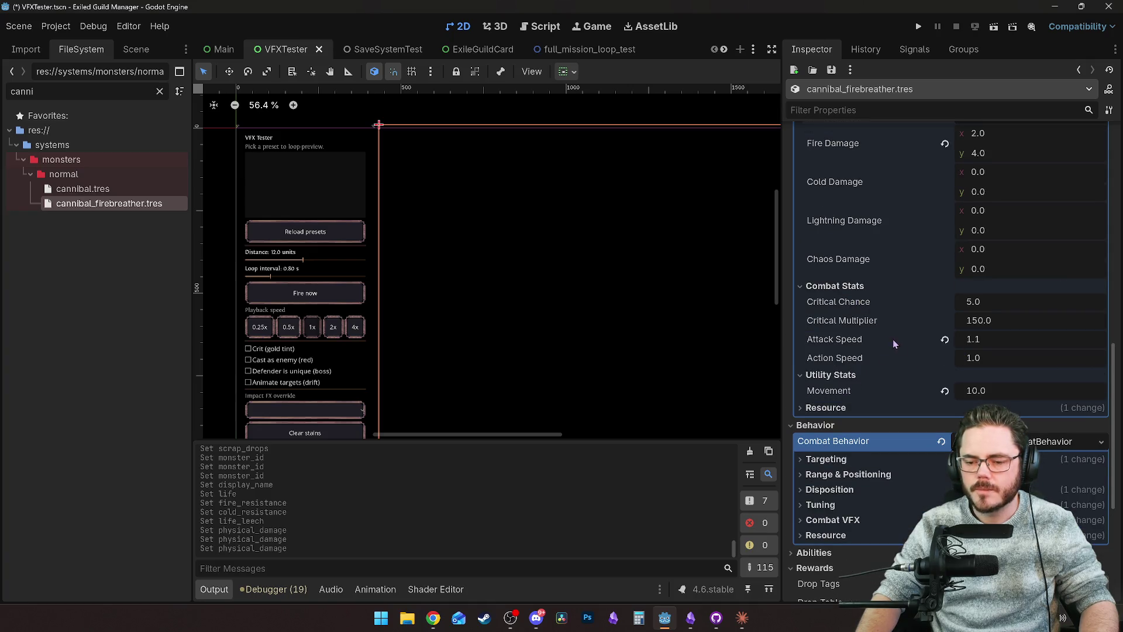
{"action": "scroll", "coordinate": [842, 407], "scroll_direction": "down", "scroll_amount": 2}
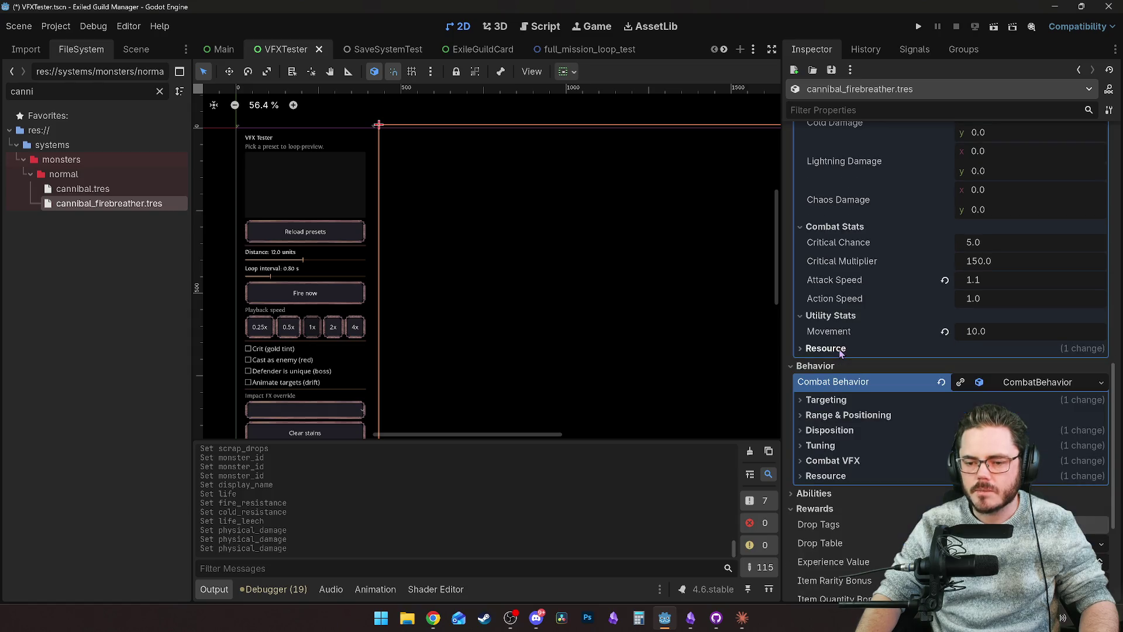
{"action": "scroll", "coordinate": [860, 425], "scroll_direction": "down", "scroll_amount": 5}
{"action": "left_click", "coordinate": [982, 384]}
{"action": "type", "text": "28"}
{"action": "key", "text": "Return"}
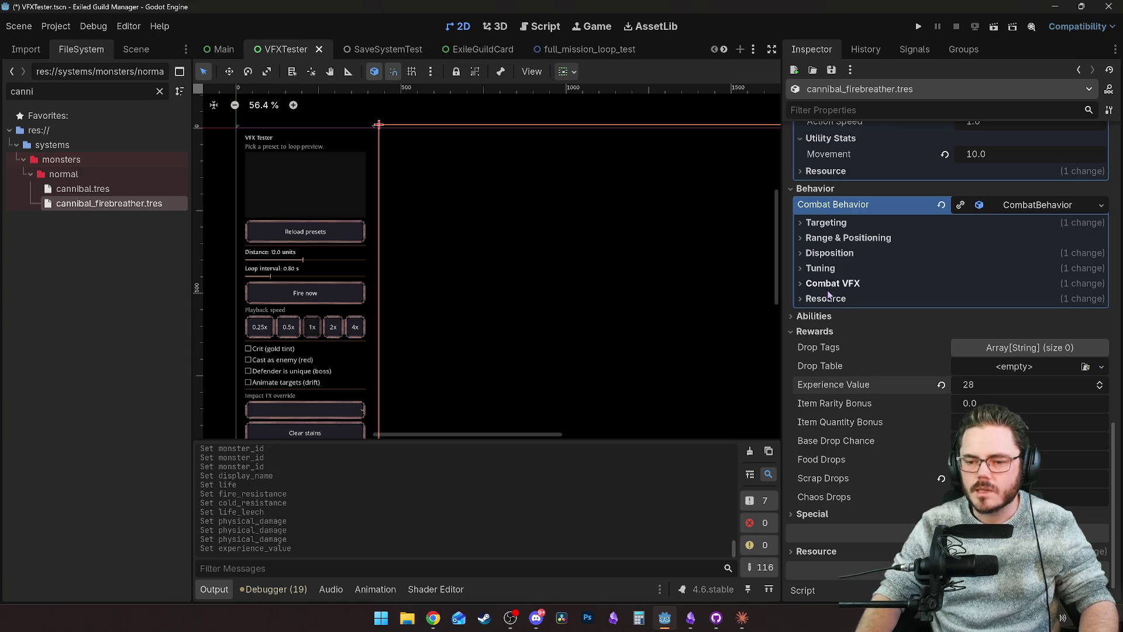
Step: Reset the Aggro Type targeting setting back to Nearest
{"action": "left_click", "coordinate": [827, 238]}
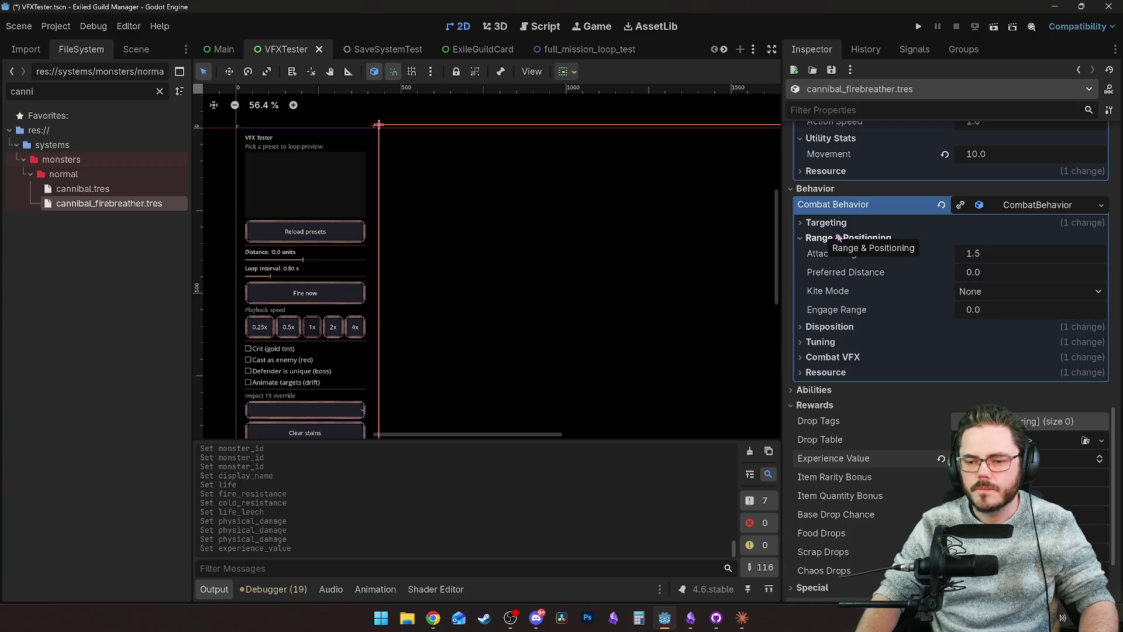
{"action": "left_click", "coordinate": [841, 224]}
{"action": "left_click", "coordinate": [945, 239]}
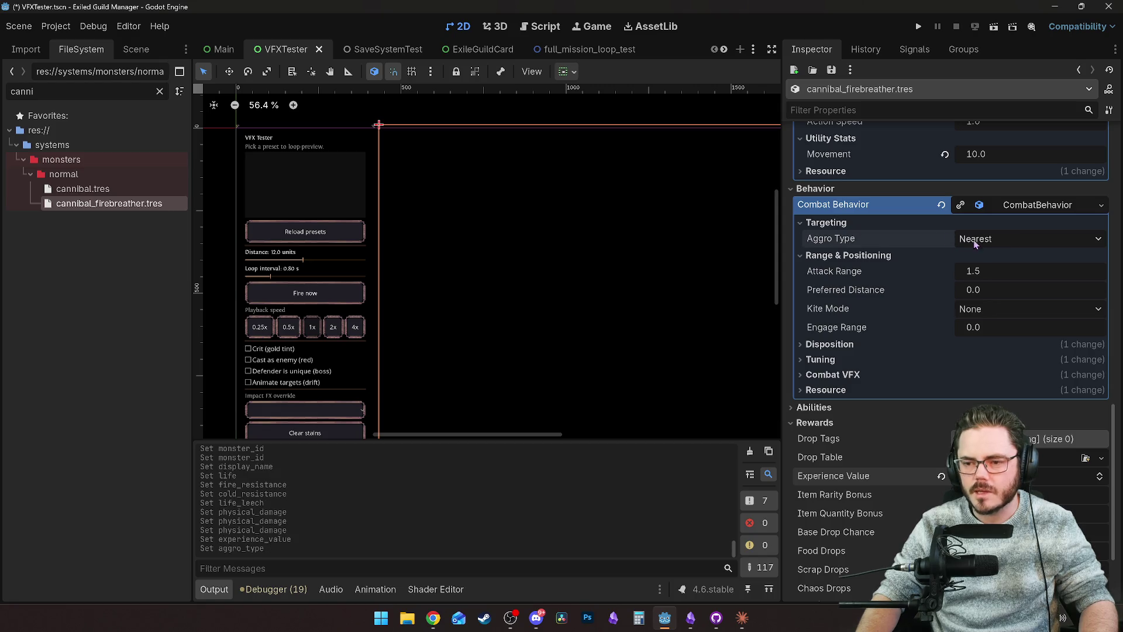
{"action": "left_click", "coordinate": [829, 345]}
{"action": "left_click", "coordinate": [821, 376]}
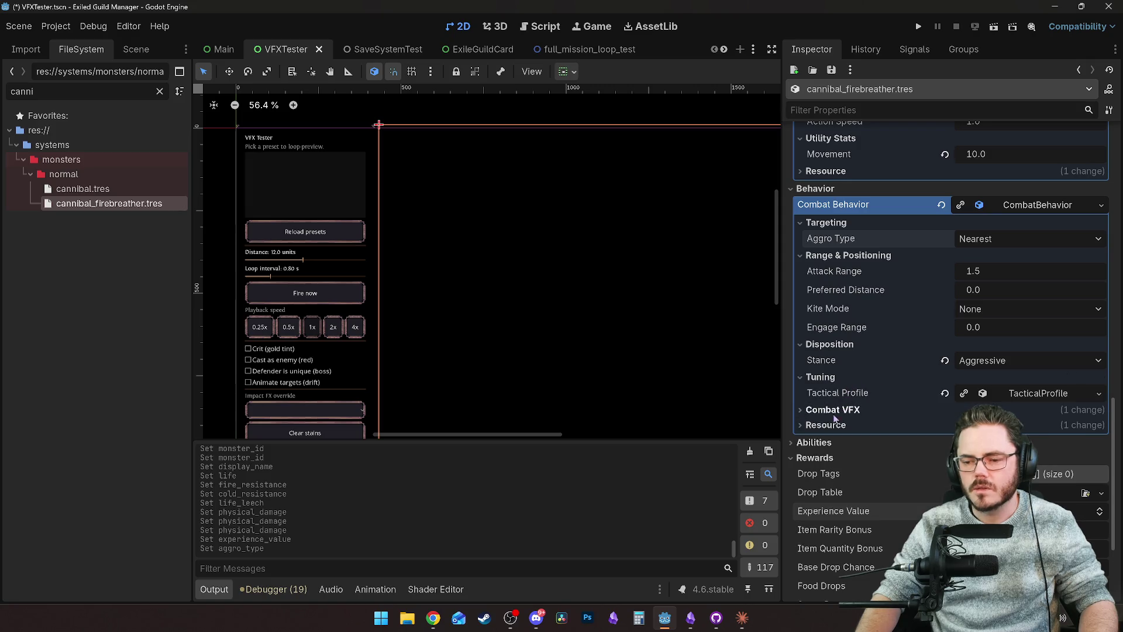
{"action": "left_click", "coordinate": [887, 411]}
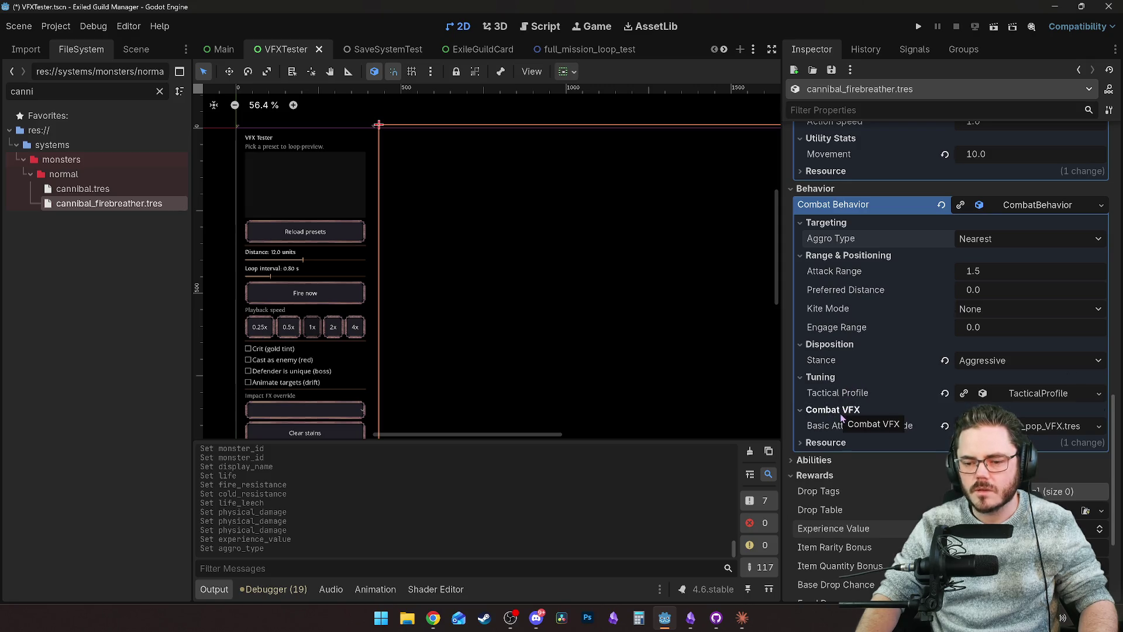
{"action": "scroll", "coordinate": [840, 430], "scroll_direction": "down", "scroll_amount": 3}
Step: Add one empty slot to Action Slot Configs and clear the file filter
{"action": "left_click", "coordinate": [833, 325]}
{"action": "left_click", "coordinate": [833, 325]}
{"action": "scroll", "coordinate": [847, 380], "scroll_direction": "down", "scroll_amount": 1}
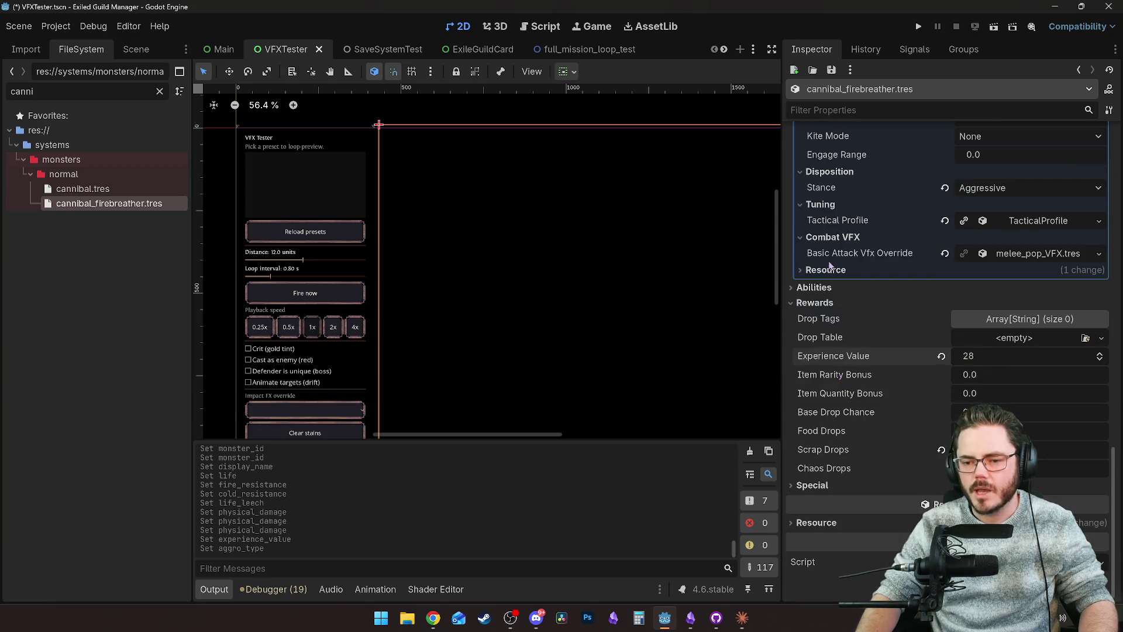
{"action": "left_click", "coordinate": [813, 288]}
{"action": "left_click", "coordinate": [1030, 304]}
{"action": "left_click", "coordinate": [959, 342]}
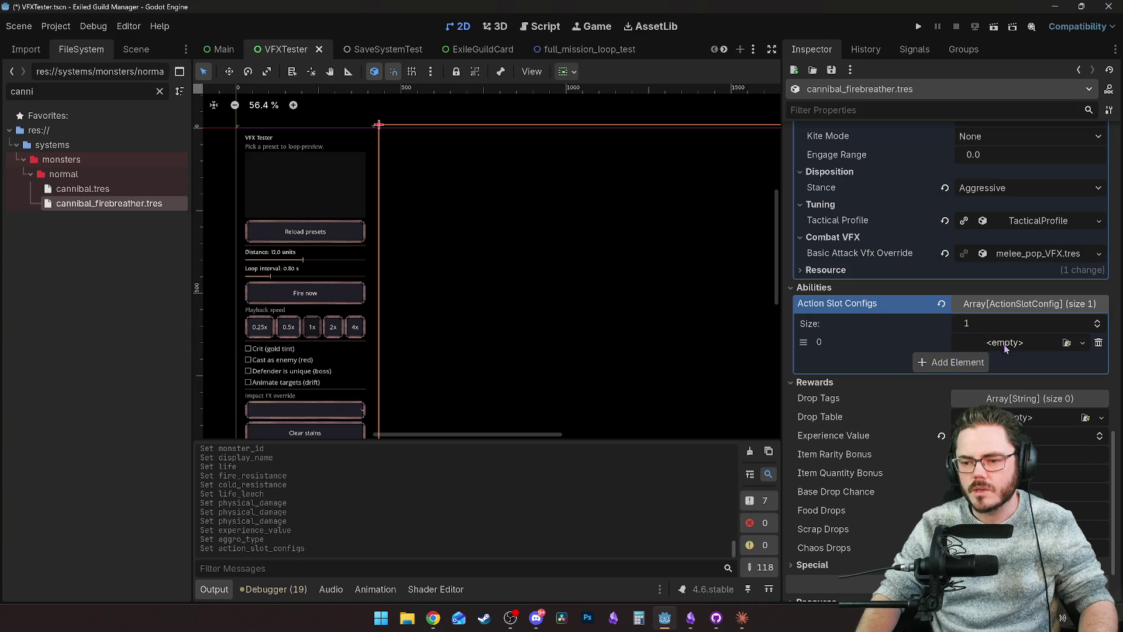
{"action": "double_click", "coordinate": [105, 92]}
{"action": "key", "text": "BackSpace"}
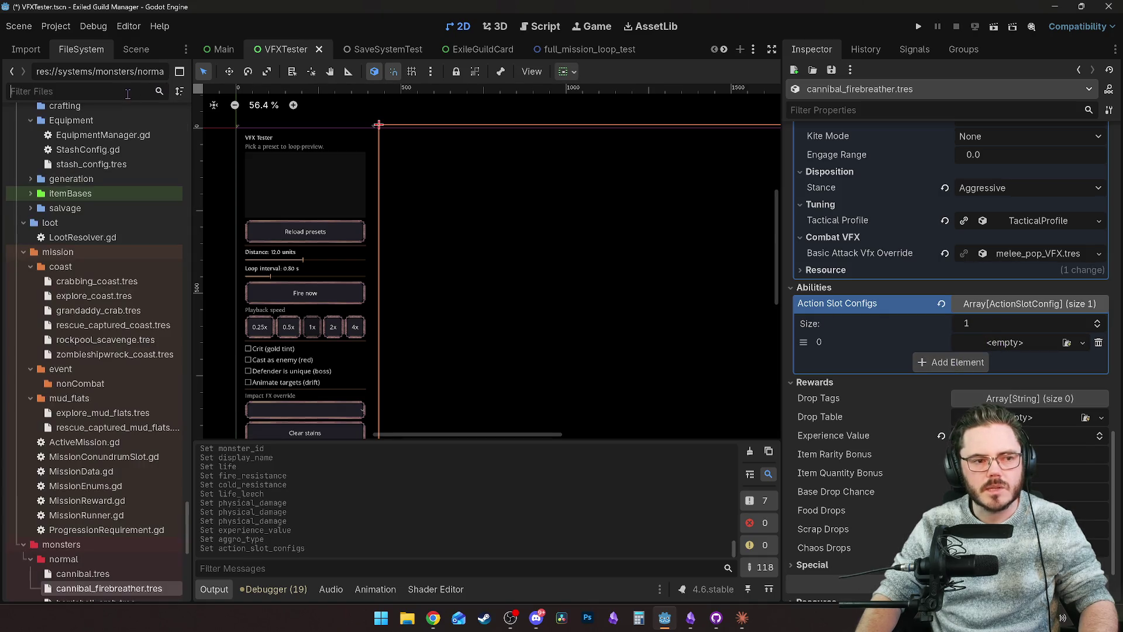
Step: Open MonsterAbility.gd and view the bivalve_ice_nova.tres ability's properties for reference
{"action": "type", "text": "ability"}
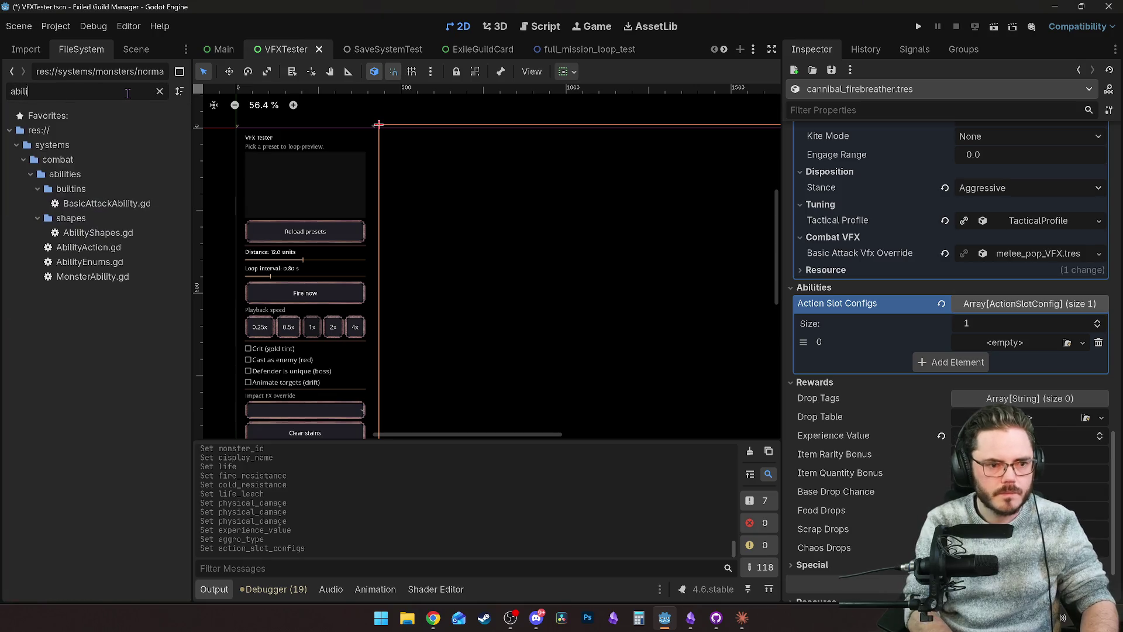
{"action": "double_click", "coordinate": [92, 276]}
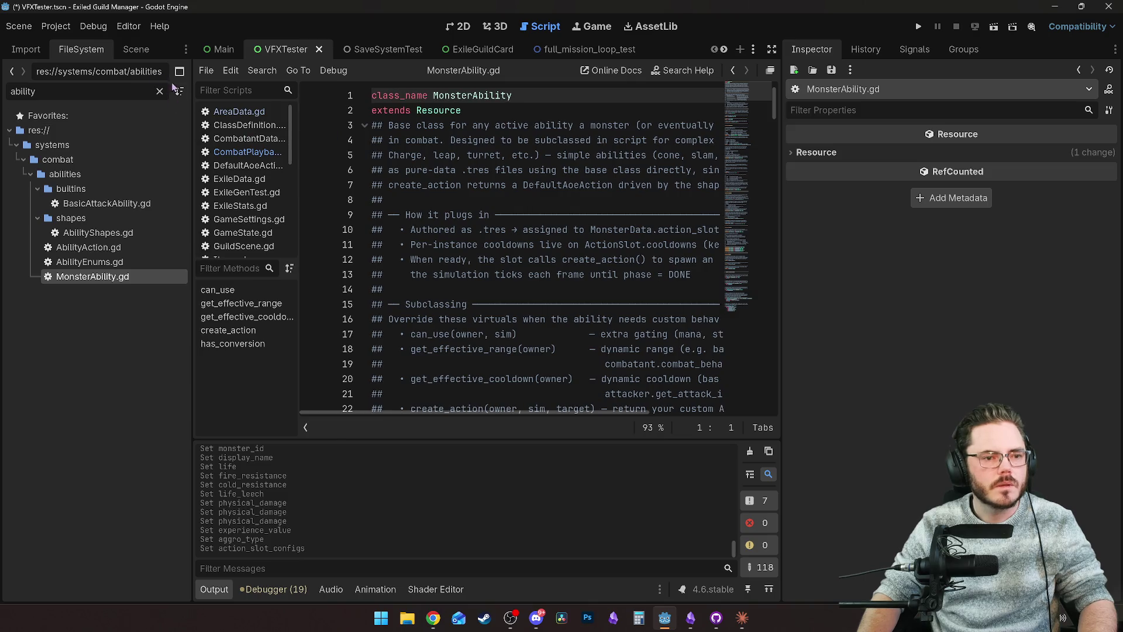
{"action": "left_click", "coordinate": [159, 92]}
{"action": "scroll", "coordinate": [88, 269], "scroll_direction": "down", "scroll_amount": 5}
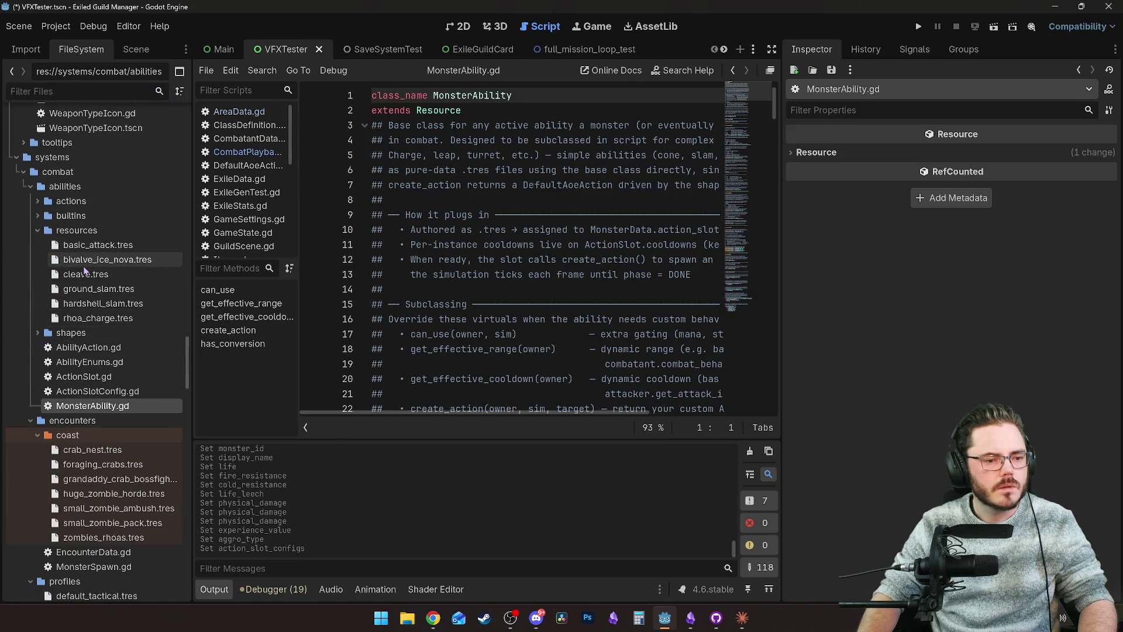
{"action": "left_click", "coordinate": [94, 259]}
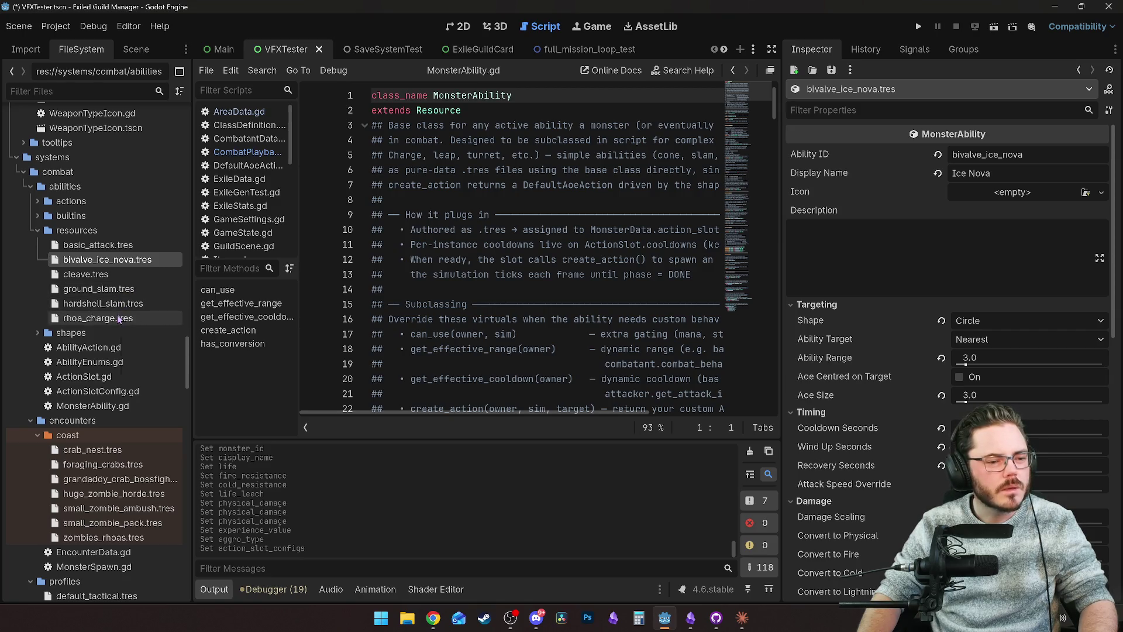
{"action": "left_click", "coordinate": [94, 274]}
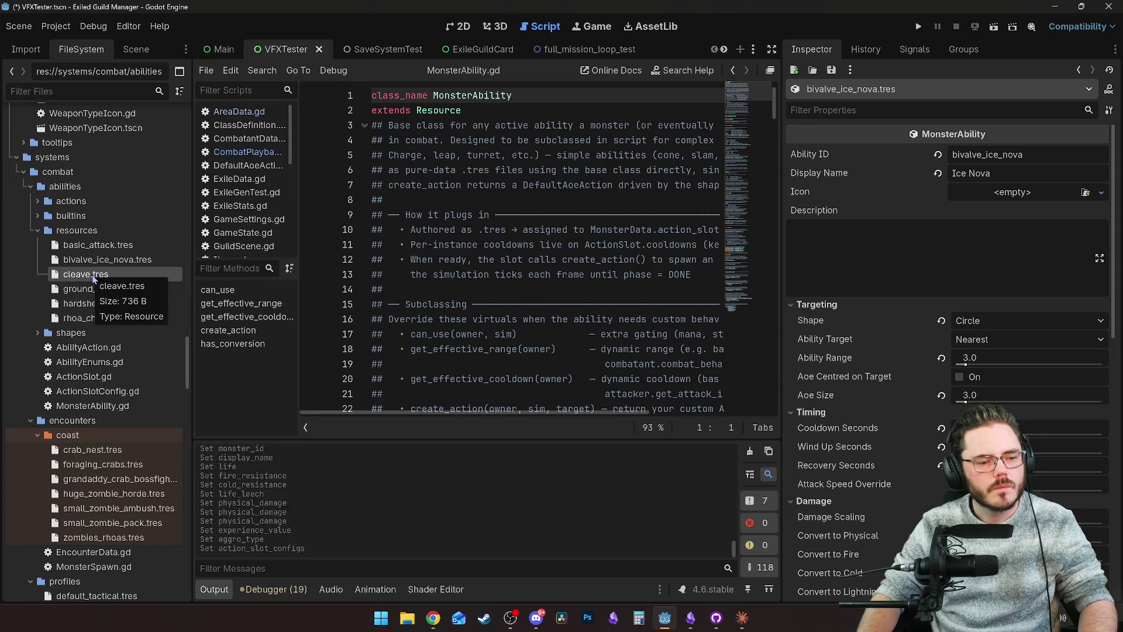
Step: Duplicate cleave.tres as firebreath.tres and clear its copied description
{"action": "right_click", "coordinate": [94, 279]}
{"action": "left_click", "coordinate": [134, 388]}
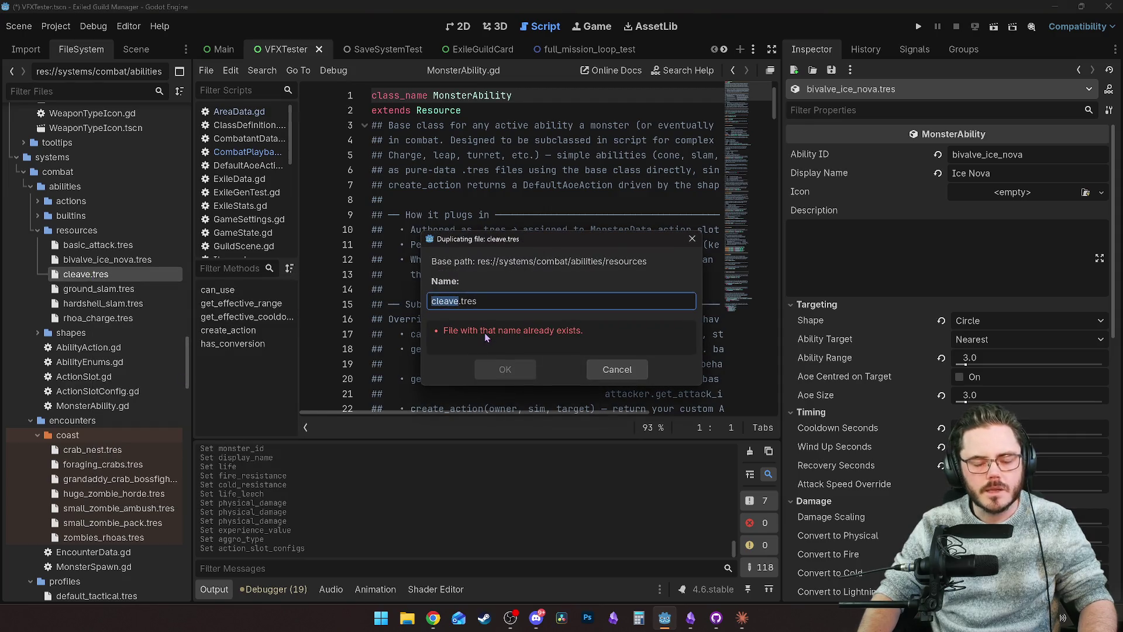
{"action": "type", "text": "firebreath"}
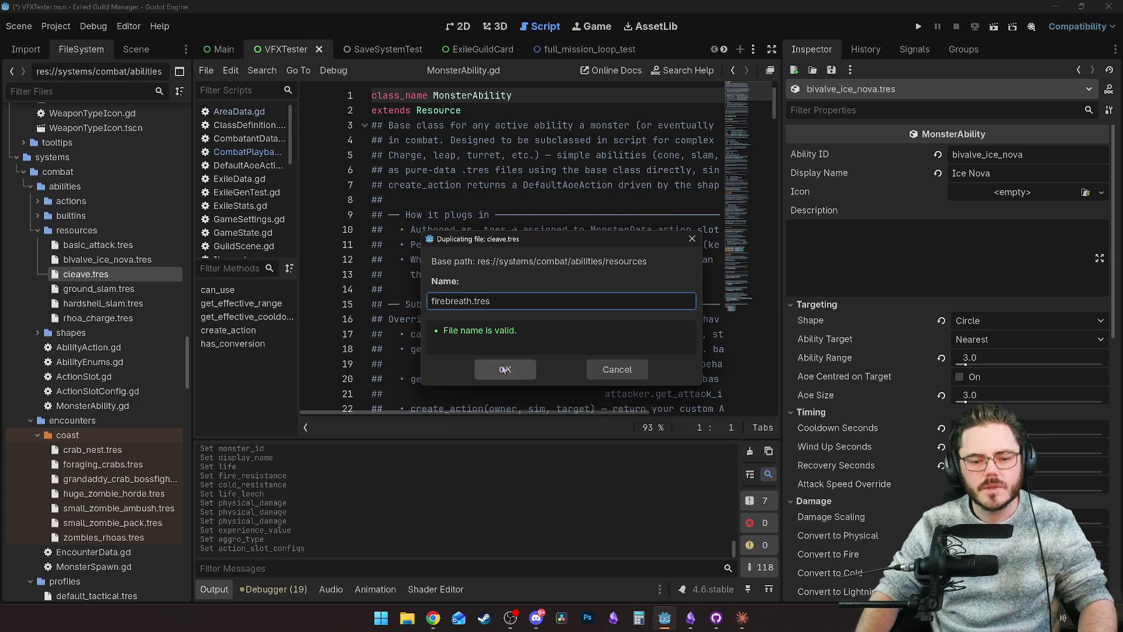
{"action": "left_click", "coordinate": [504, 370]}
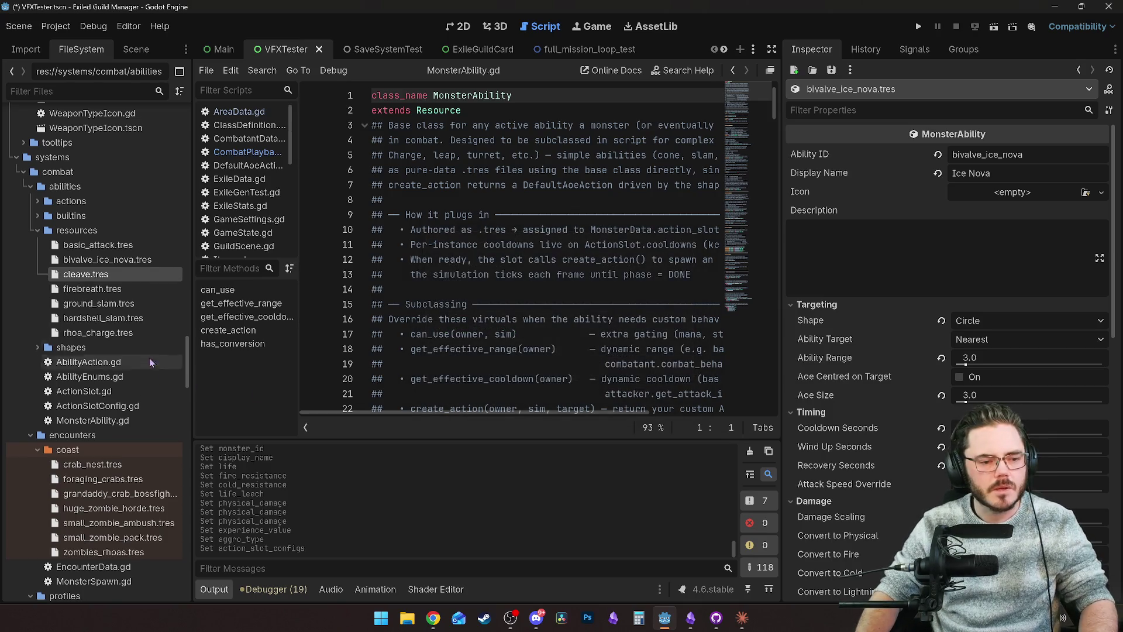
{"action": "left_click", "coordinate": [855, 289]}
{"action": "key", "text": "ctrl+a"}
{"action": "key", "text": "BackSpace"}
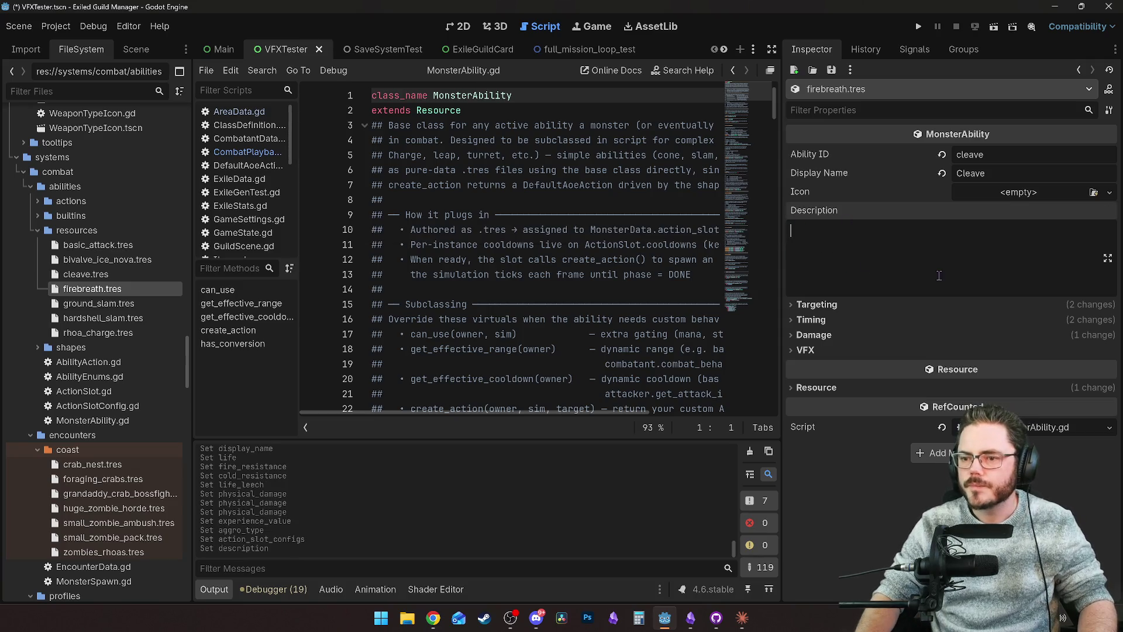
Step: Set the Ability ID to firebreath and the Display Name to Breathe Fire
{"action": "double_click", "coordinate": [993, 156]}
{"action": "type", "text": "fire"}
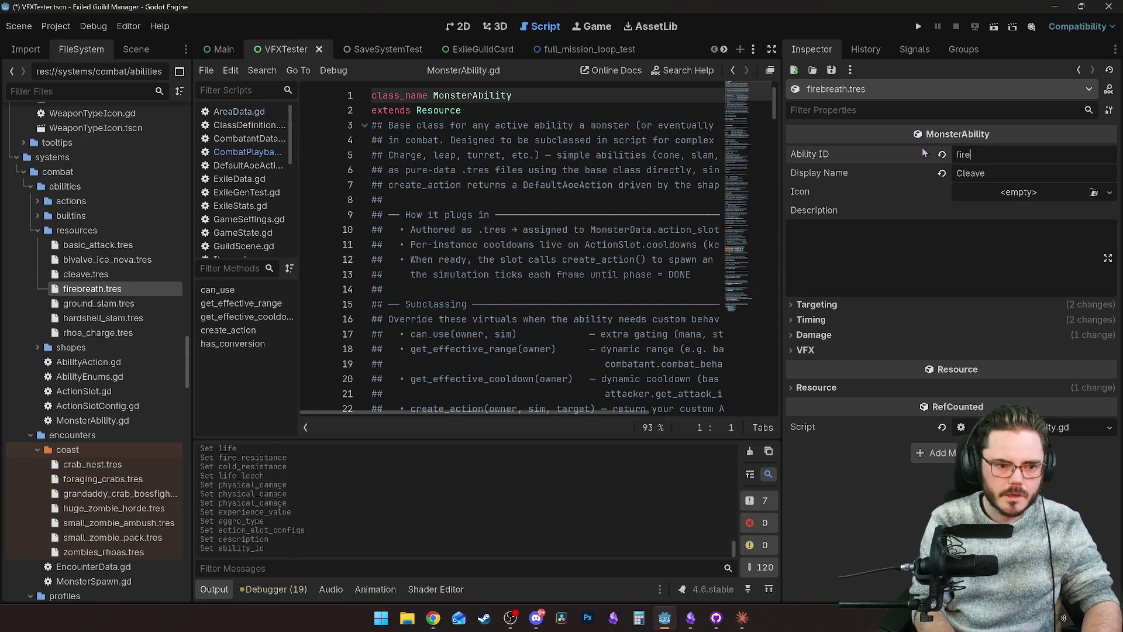
{"action": "type", "text": "breath"}
{"action": "double_click", "coordinate": [1003, 171]}
{"action": "type", "text": "Fire Breat"}
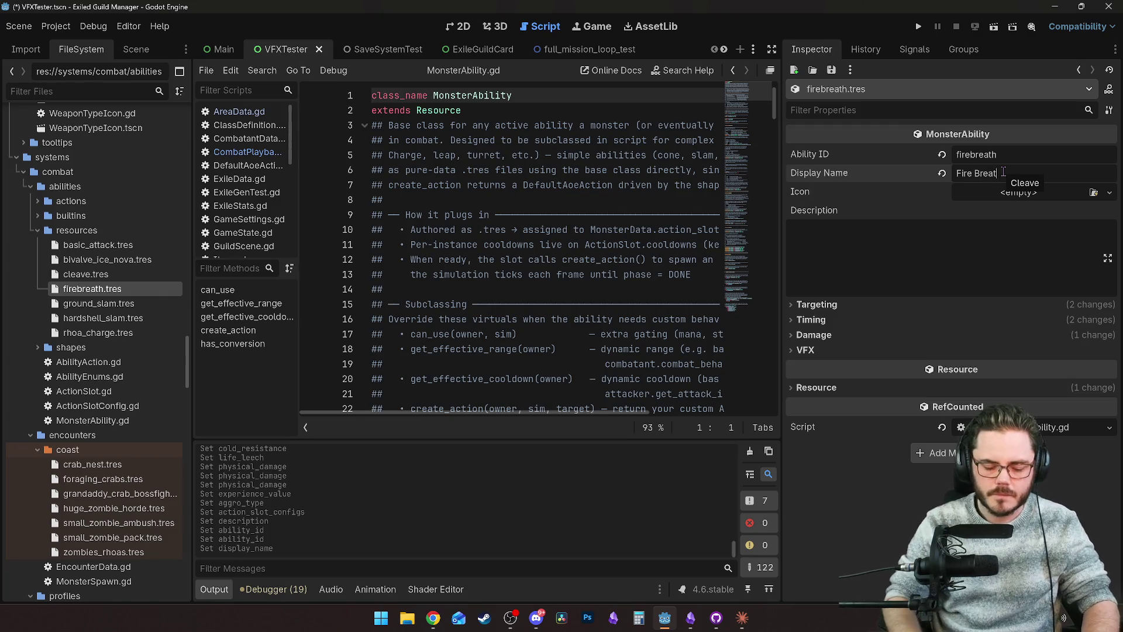
{"action": "type", "text": "h"}
{"action": "key", "text": "Return"}
{"action": "type", "text": "Breather FIr"}
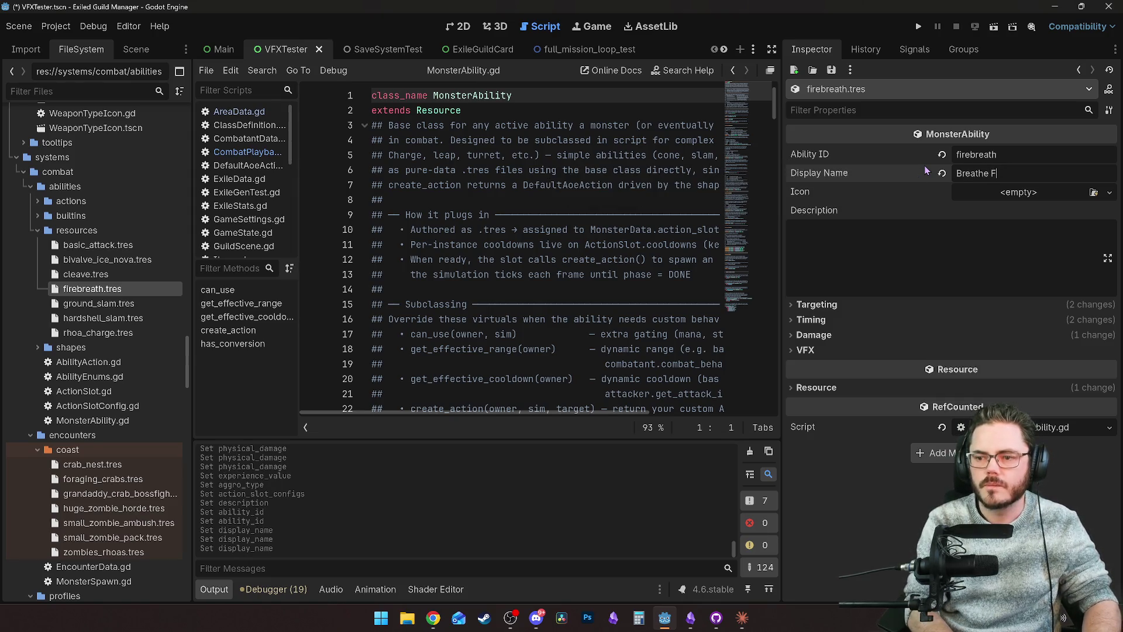
{"action": "left_click", "coordinate": [916, 271]}
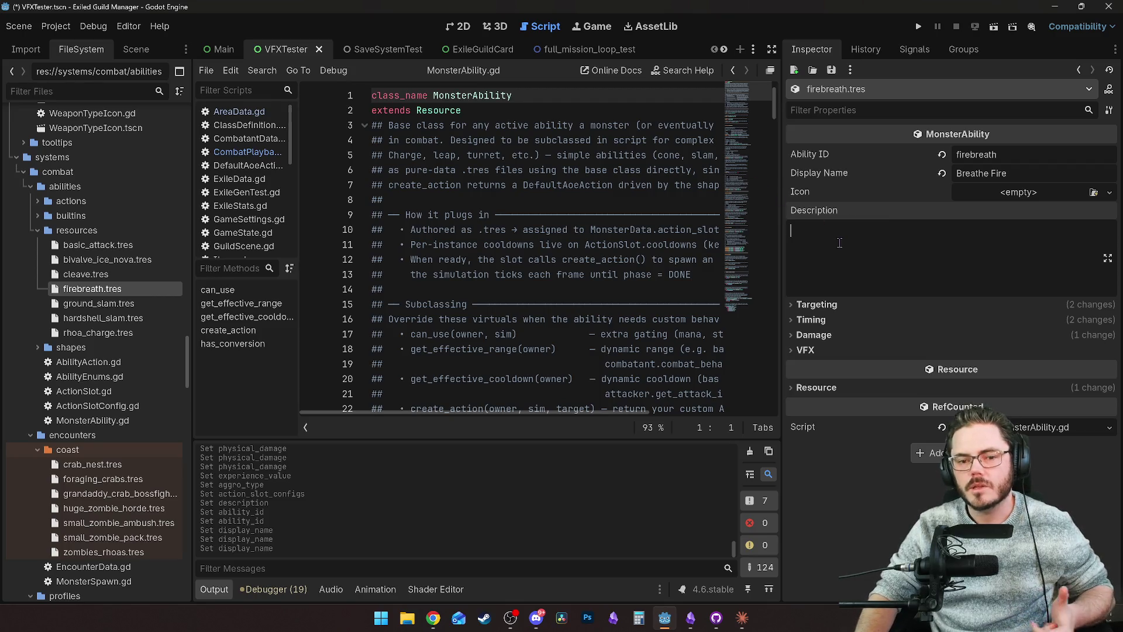
Step: Keep Breathe Fire's targeting as a Cone shape aimed at the Nearest target
{"action": "left_click", "coordinate": [539, 275]}
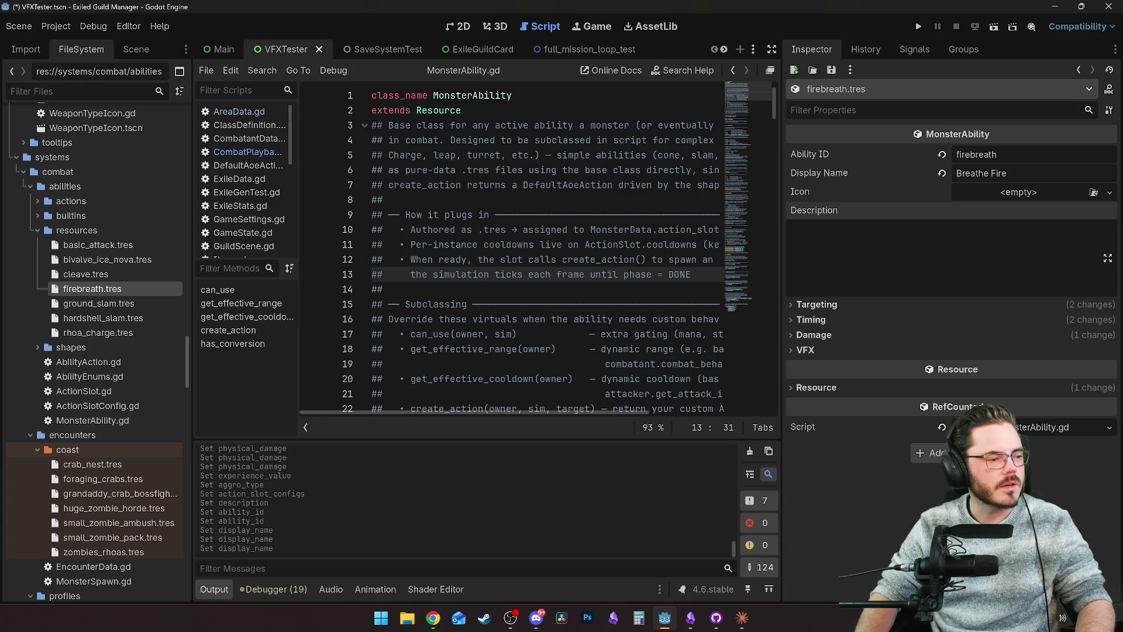
{"action": "left_click", "coordinate": [884, 246]}
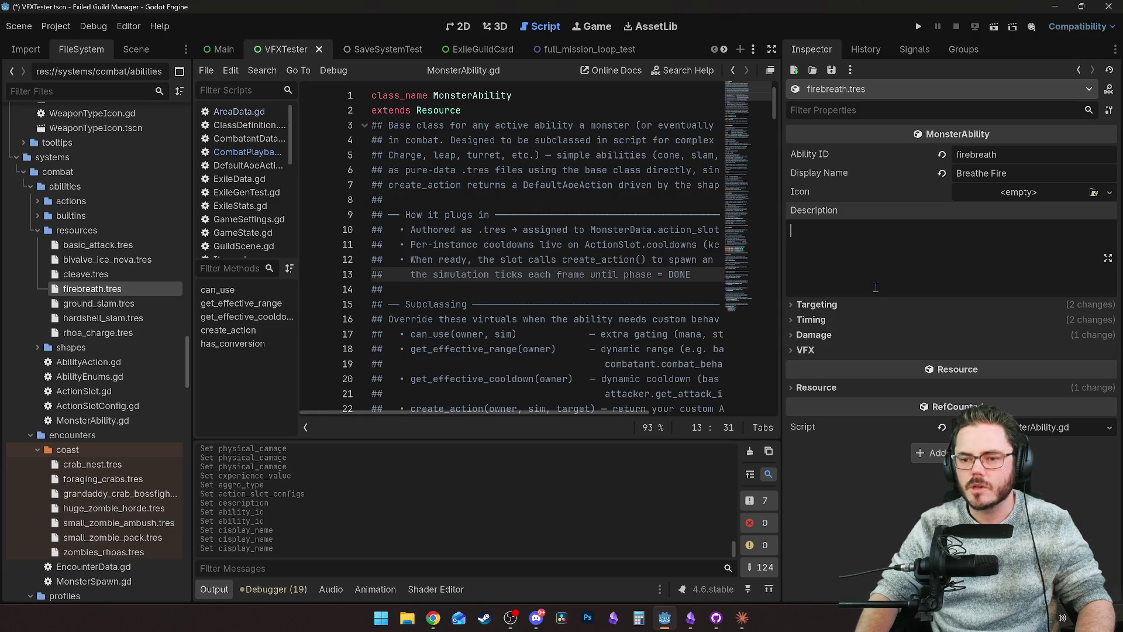
{"action": "left_click", "coordinate": [846, 308]}
{"action": "left_click", "coordinate": [995, 317]}
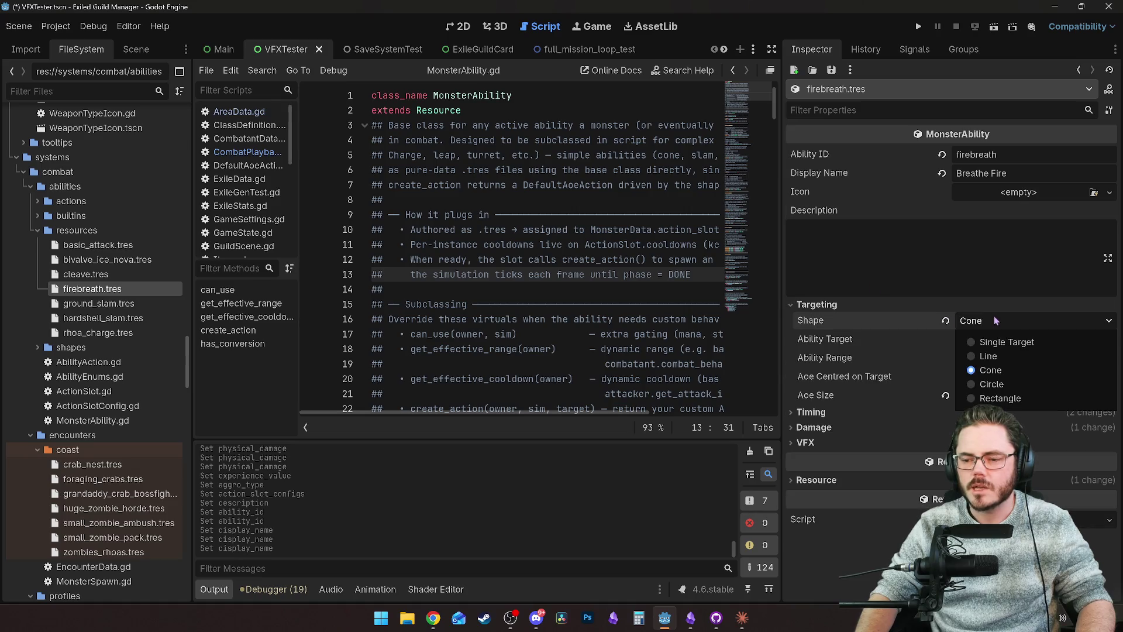
{"action": "left_click", "coordinate": [1002, 377]}
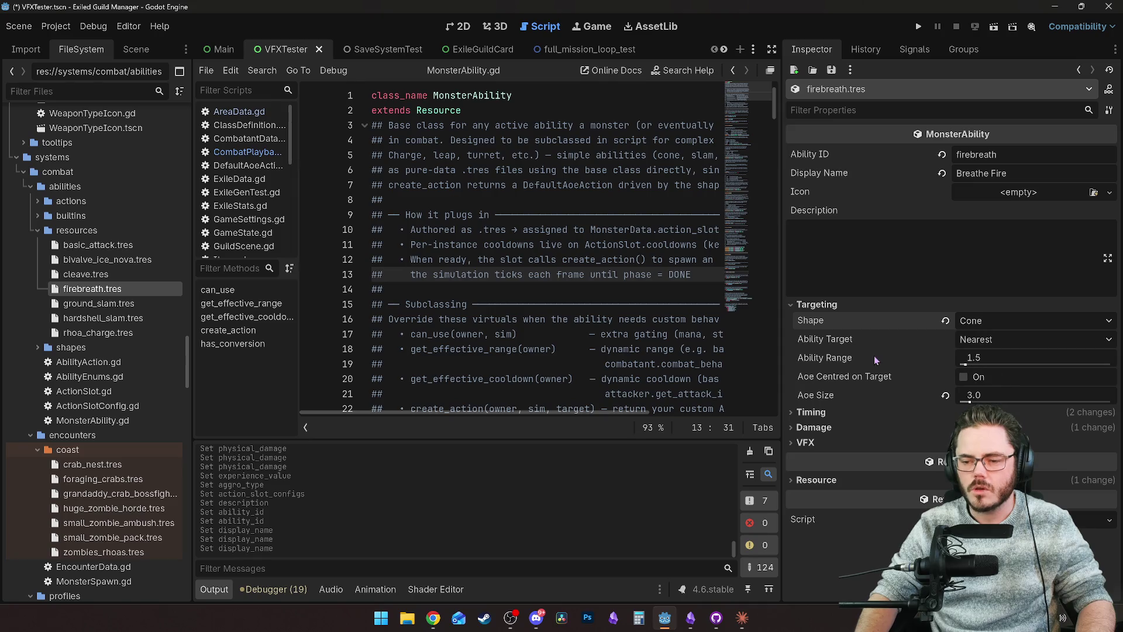
{"action": "left_click", "coordinate": [987, 342]}
Step: Set both Ability Range and Aoe Size to 4.0
{"action": "left_click", "coordinate": [920, 364]}
{"action": "left_click", "coordinate": [988, 357]}
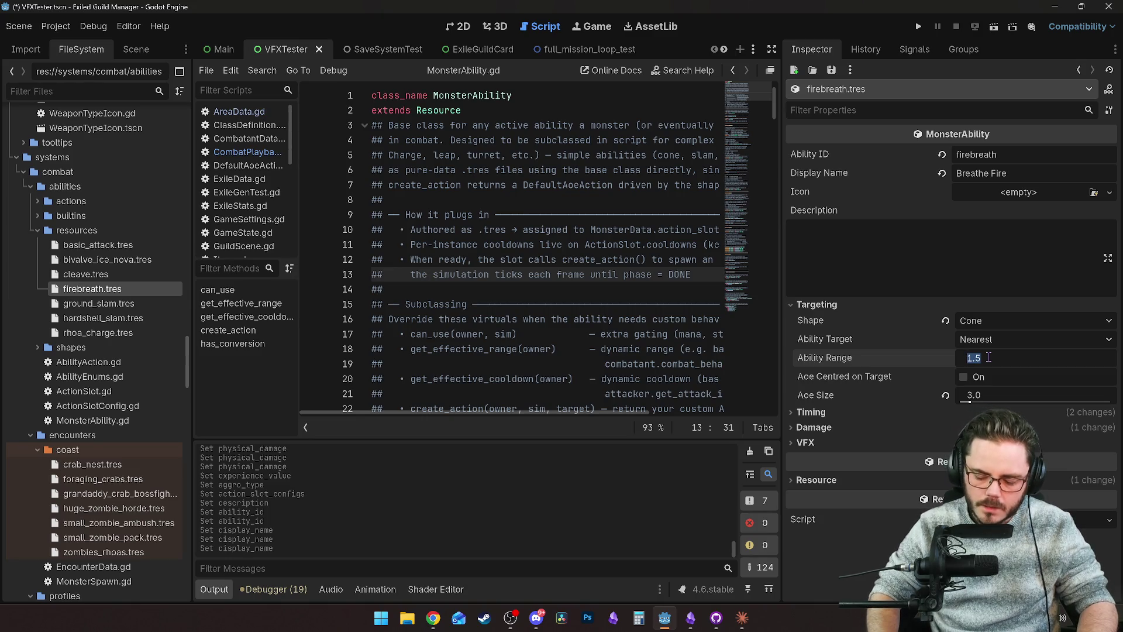
{"action": "type", "text": "4"}
{"action": "key", "text": "Return"}
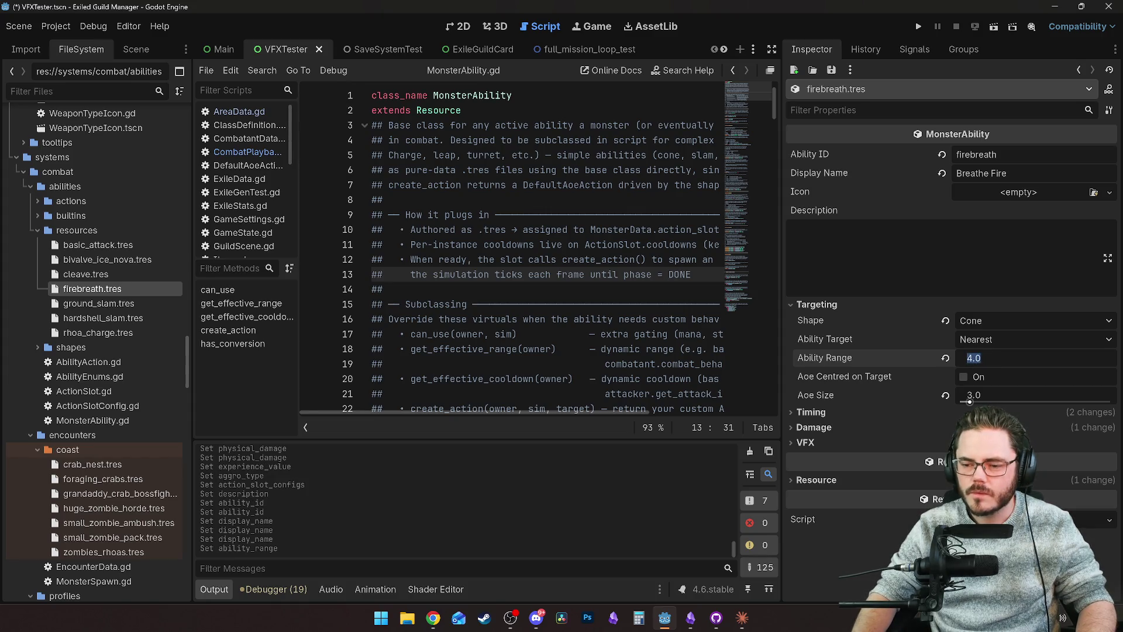
{"action": "left_click", "coordinate": [971, 397]}
{"action": "type", "text": "4"}
{"action": "key", "text": "Return"}
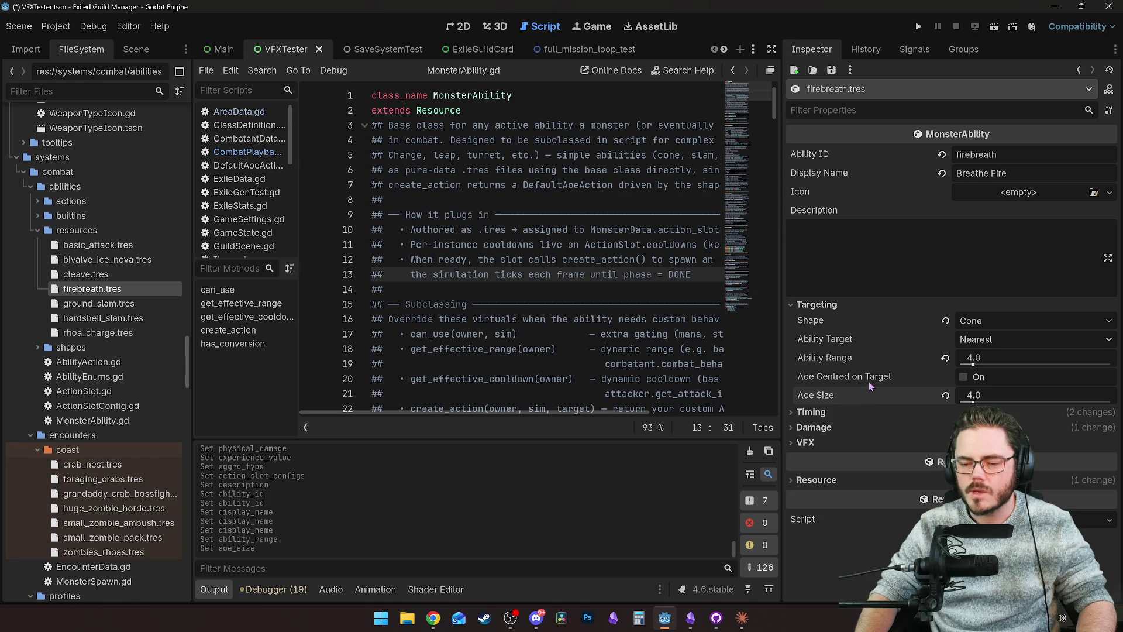
{"action": "left_click", "coordinate": [865, 413]}
{"action": "left_click", "coordinate": [865, 413]}
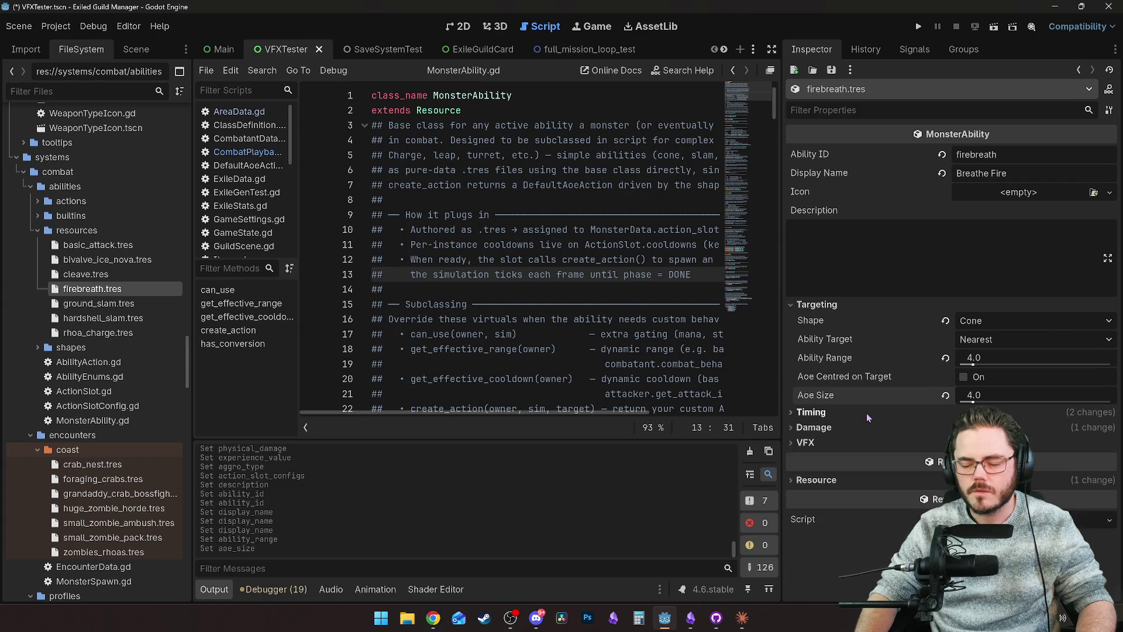
{"action": "left_click", "coordinate": [865, 413]}
{"action": "scroll", "coordinate": [872, 455], "scroll_direction": "down", "scroll_amount": 1}
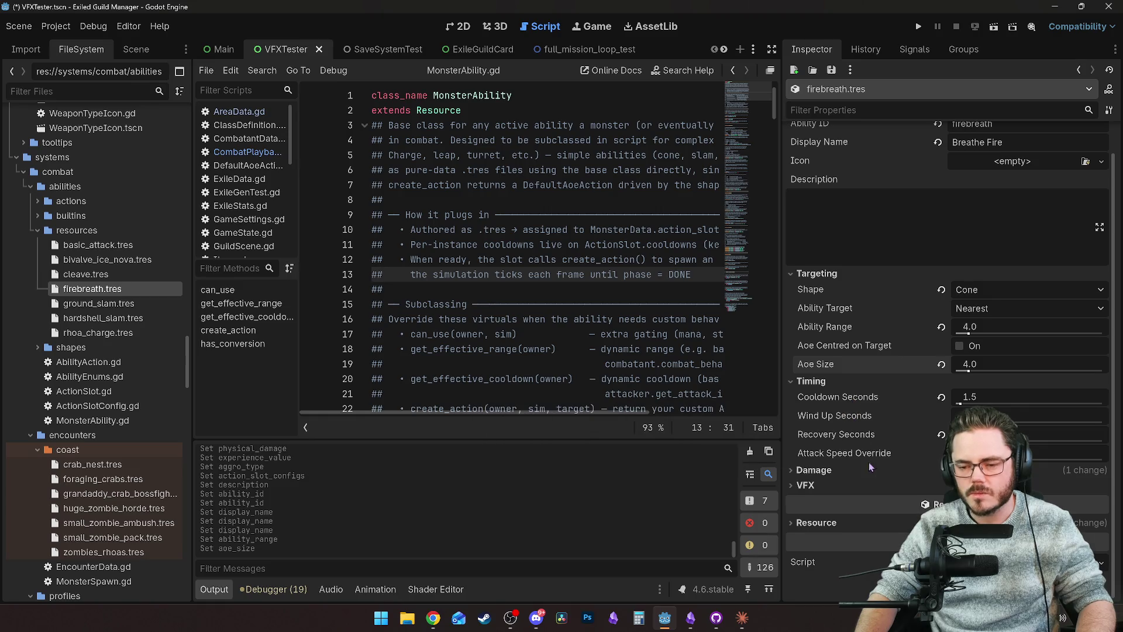
Step: Set Breathe Fire's Cooldown Seconds to 20
{"action": "mouse_move", "coordinate": [854, 402]}
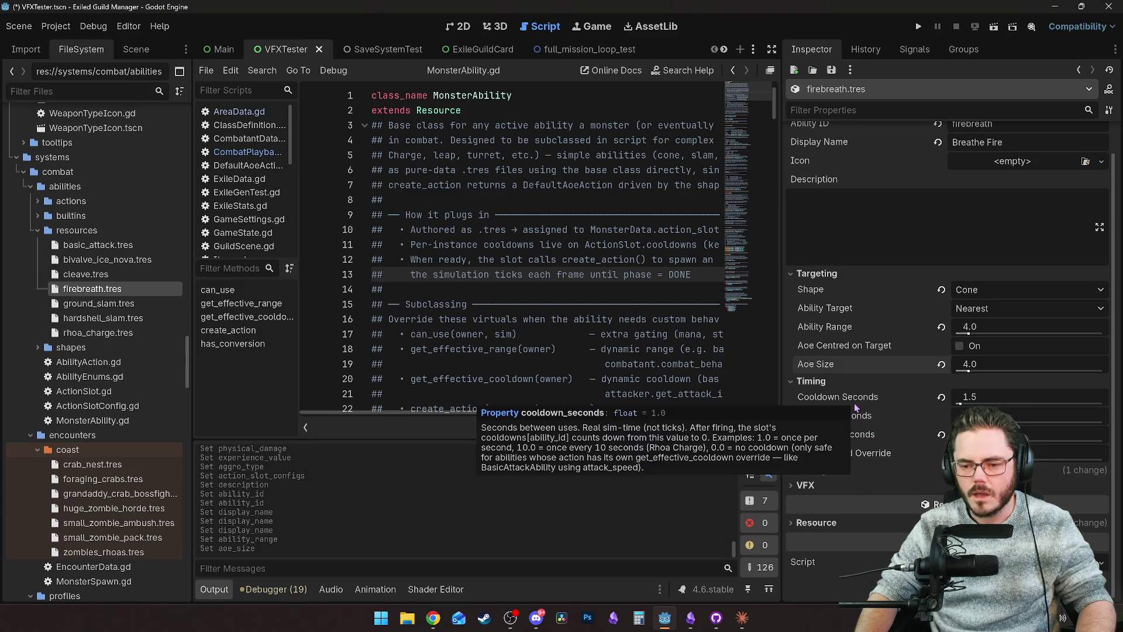
{"action": "left_click", "coordinate": [979, 398]}
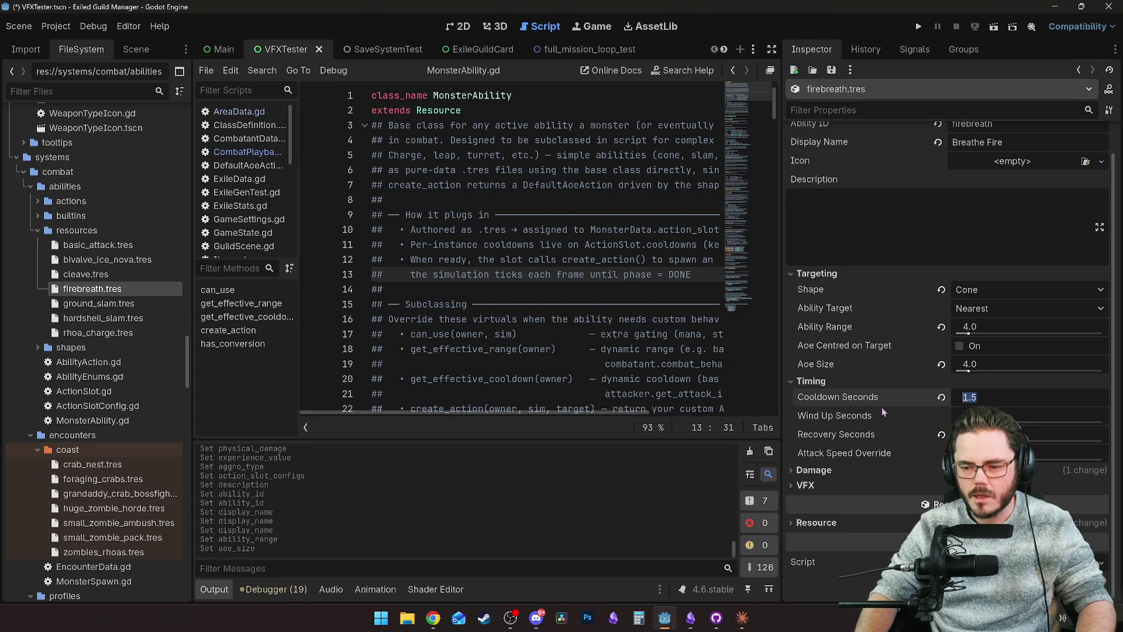
{"action": "mouse_move", "coordinate": [855, 394]}
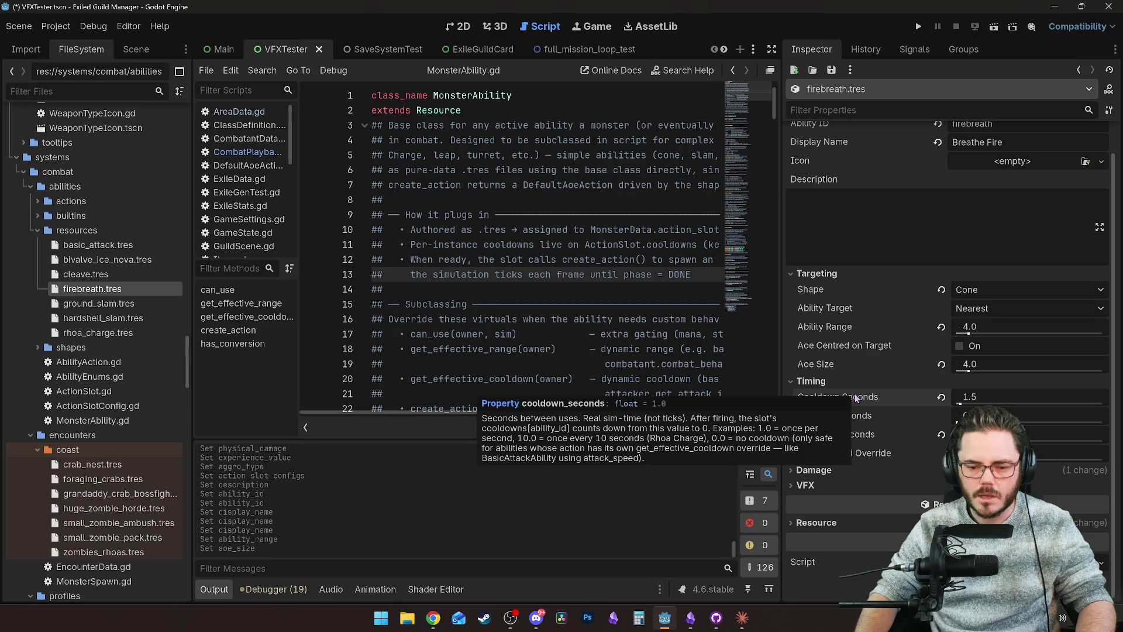
{"action": "left_click_drag", "start_coordinate": [968, 397], "coordinate": [1103, 403]}
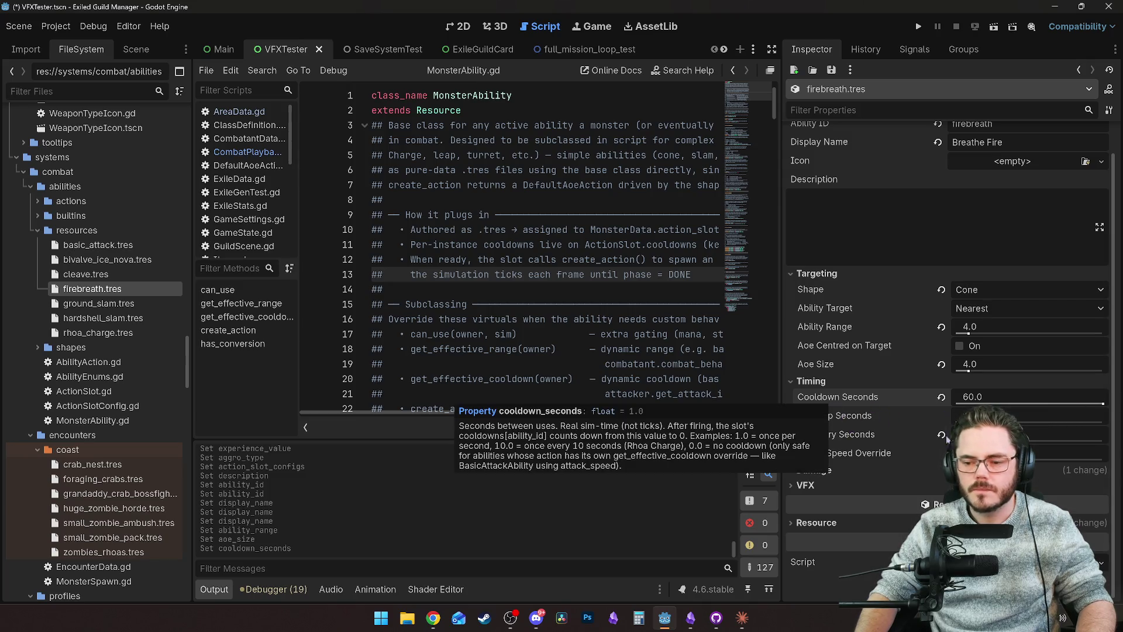
{"action": "left_click", "coordinate": [1009, 397]}
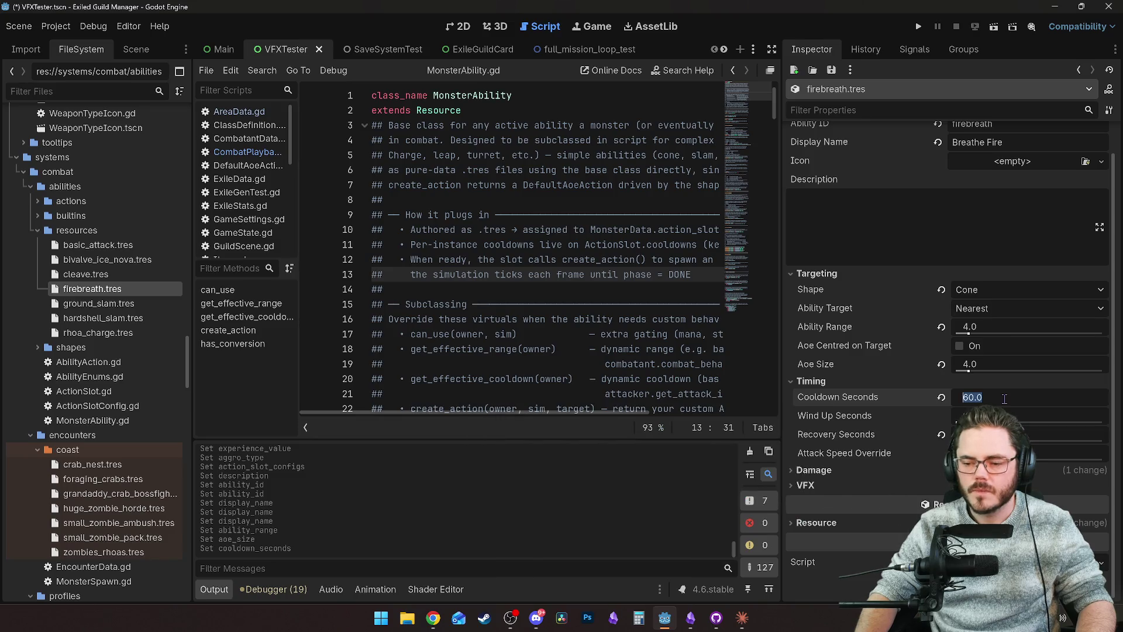
{"action": "type", "text": "30"}
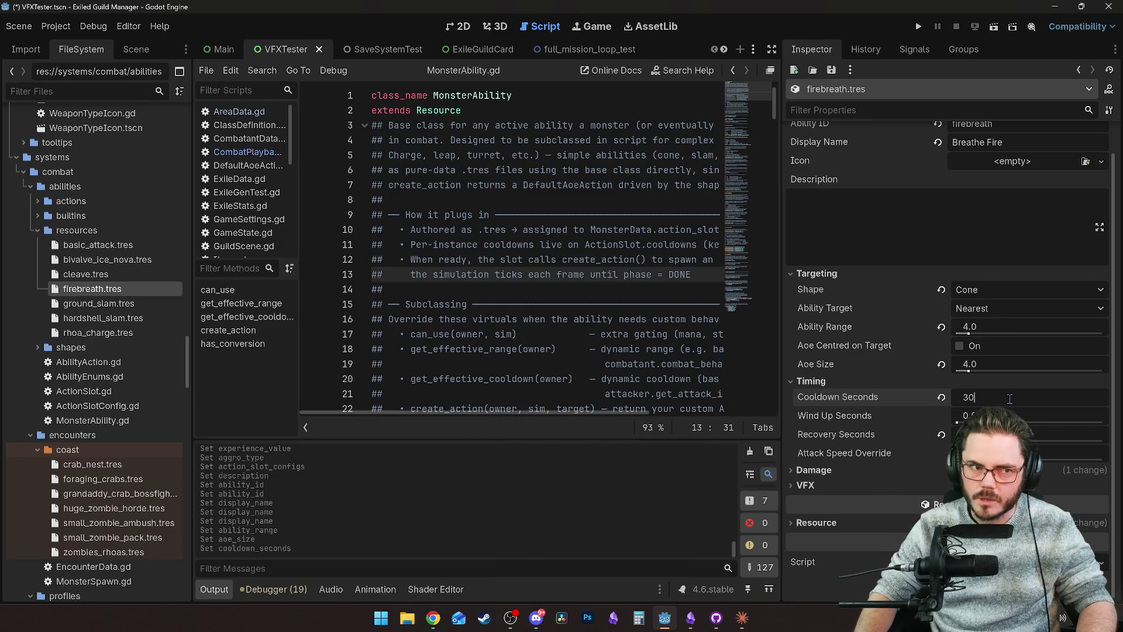
{"action": "key", "text": "Return"}
{"action": "type", "text": "20"}
{"action": "left_click", "coordinate": [908, 400]}
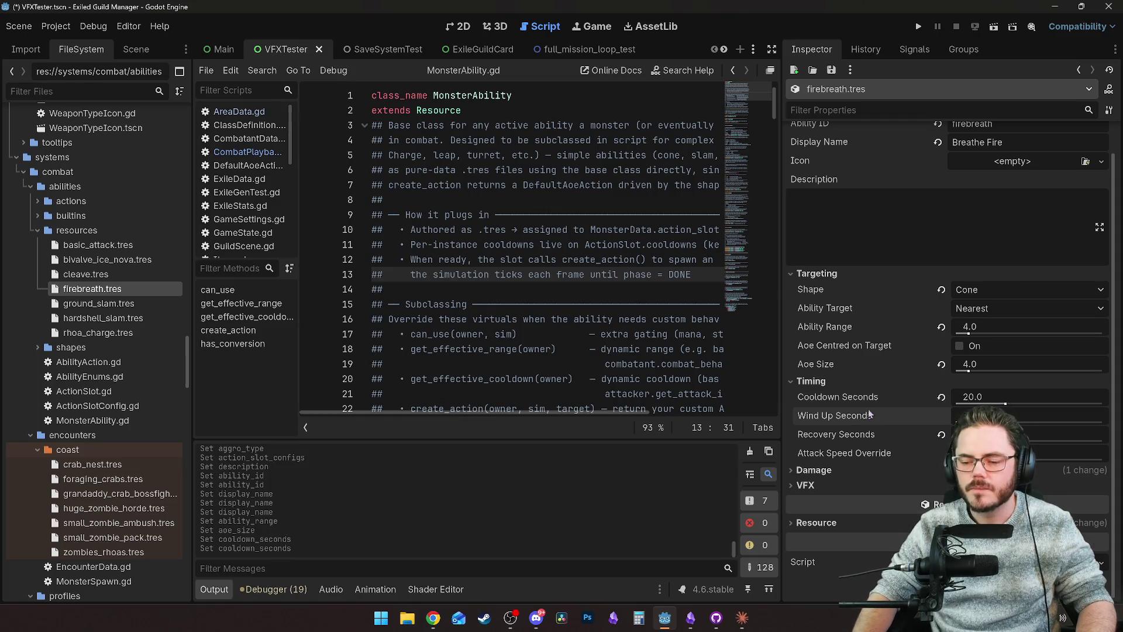
Step: Set Wind Up Seconds to 0.1, keeping Recovery at 1.0
{"action": "mouse_move", "coordinate": [855, 419]}
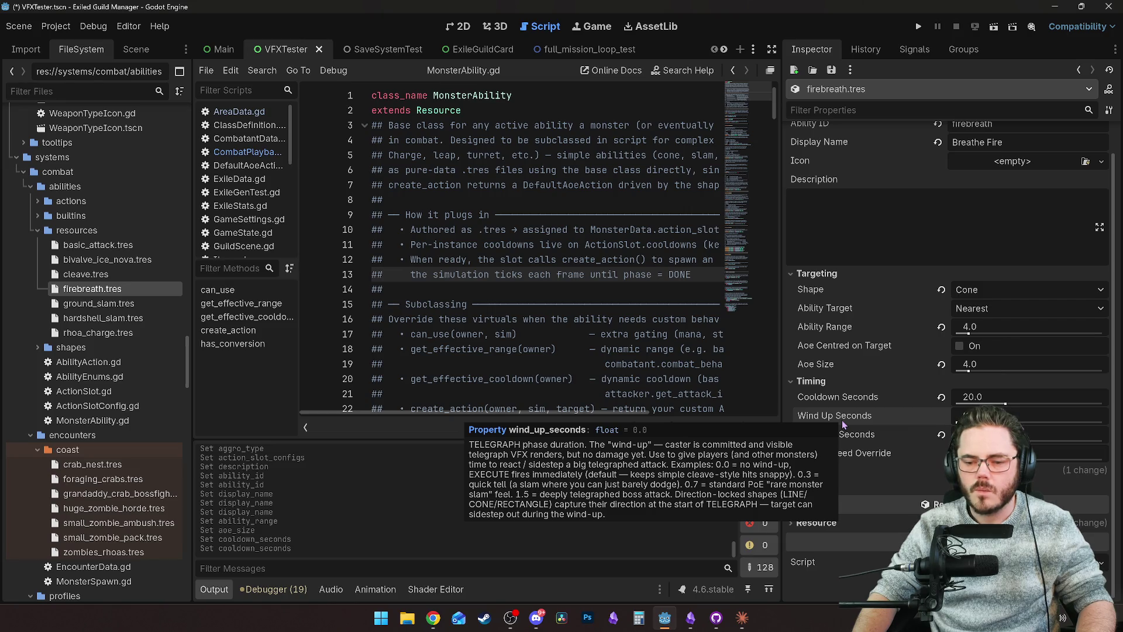
{"action": "left_click", "coordinate": [968, 416]}
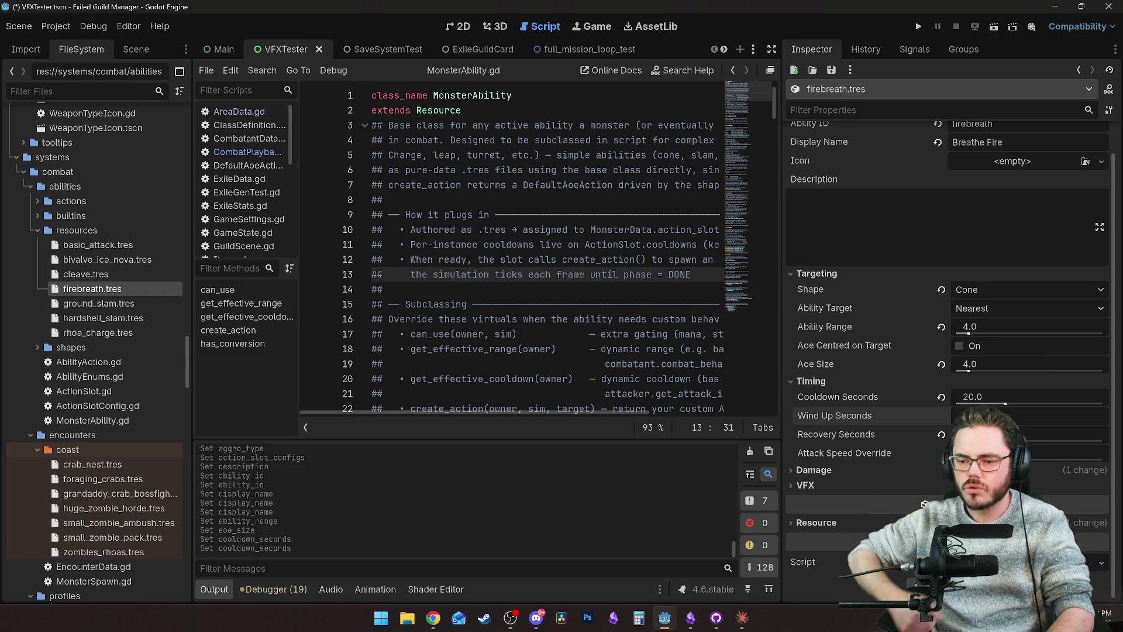
{"action": "type", "text": ".1"}
{"action": "key", "text": "Return"}
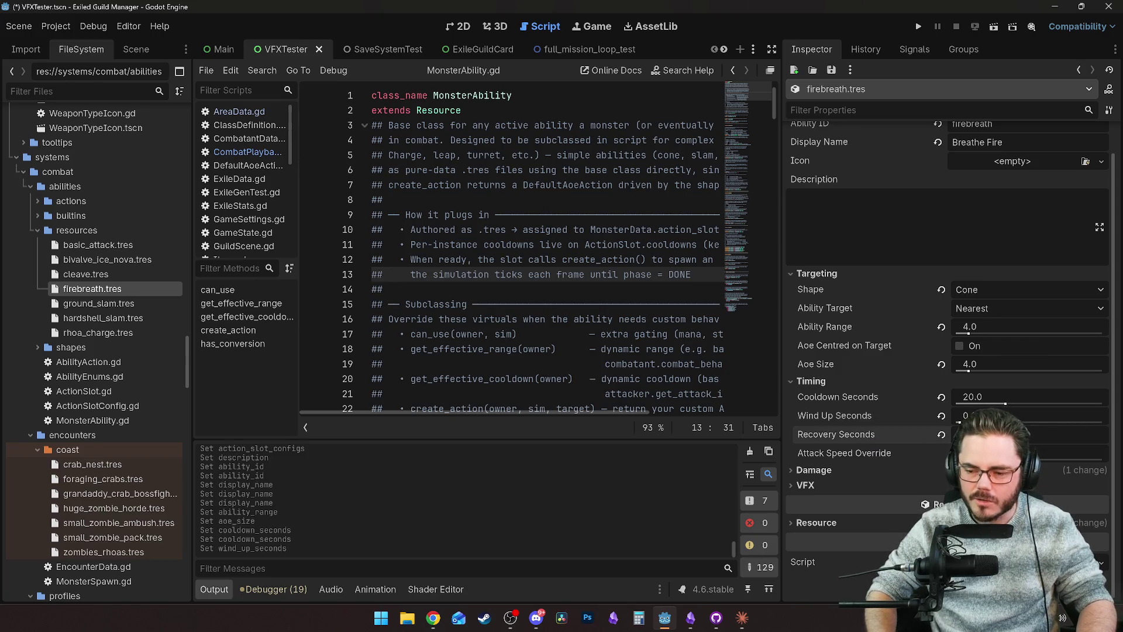
{"action": "key", "text": "Return"}
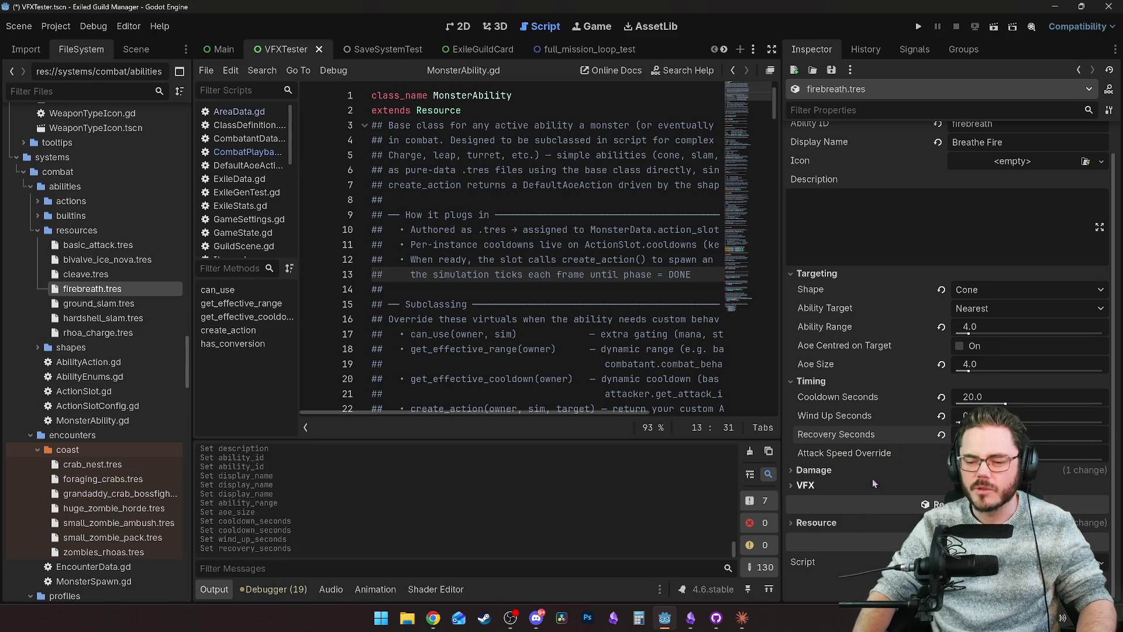
Step: Set Damage Scaling to 2.0 and Convert to Fire to 1.0
{"action": "left_click", "coordinate": [887, 467]}
{"action": "scroll", "coordinate": [910, 448], "scroll_direction": "down", "scroll_amount": 3}
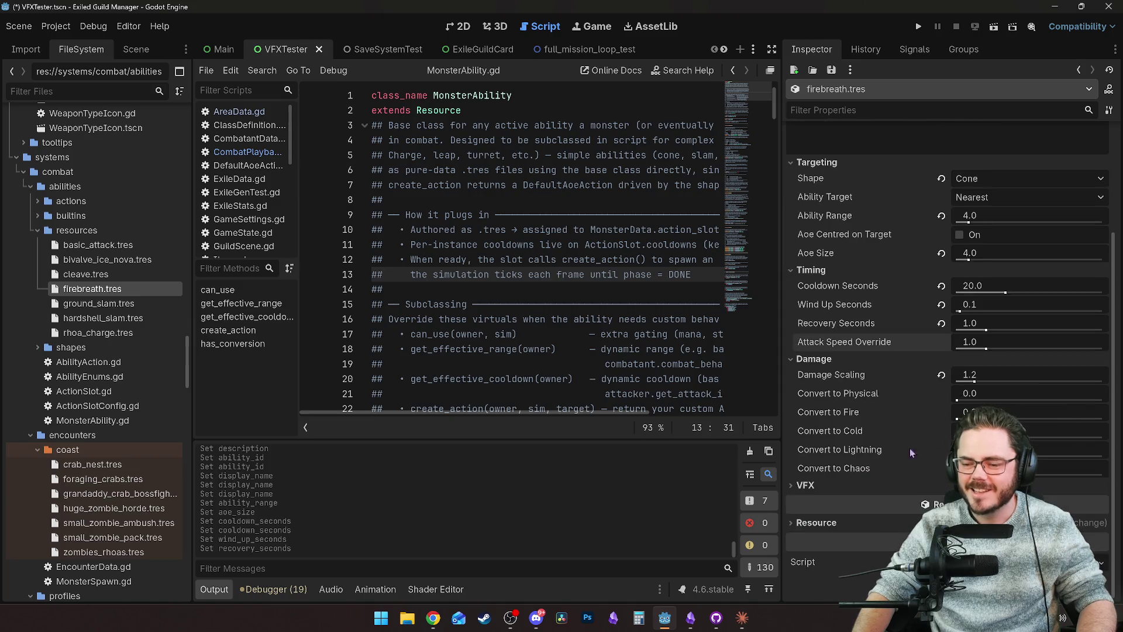
{"action": "left_click", "coordinate": [979, 375]}
{"action": "type", "text": "2"}
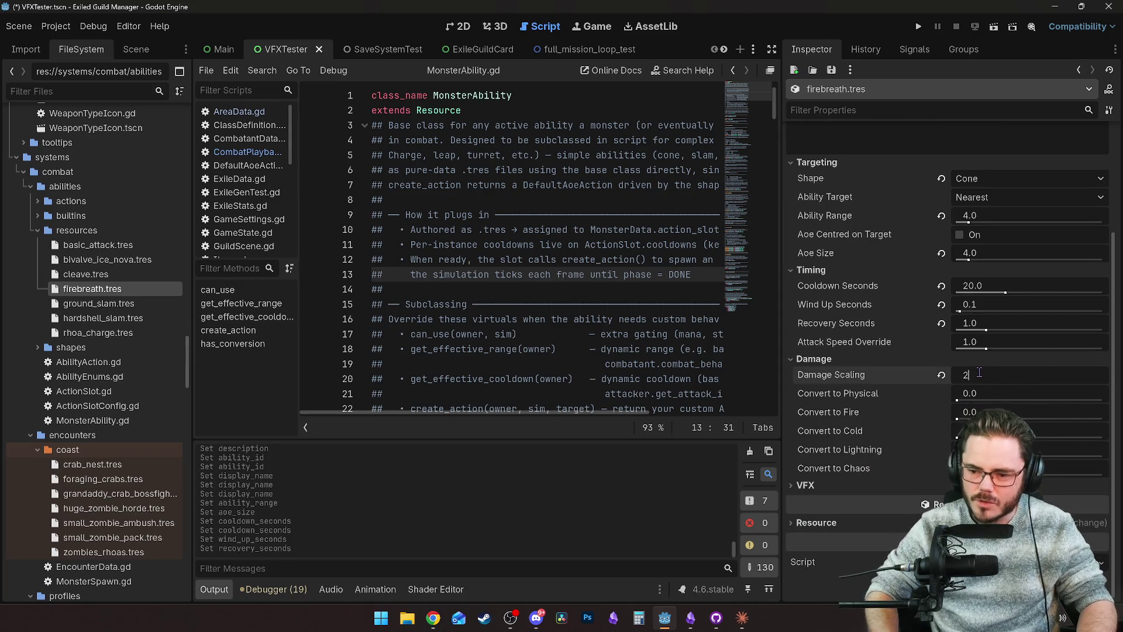
{"action": "key", "text": "Return"}
{"action": "left_click", "coordinate": [971, 411]}
{"action": "type", "text": "1"}
{"action": "key", "text": "Return"}
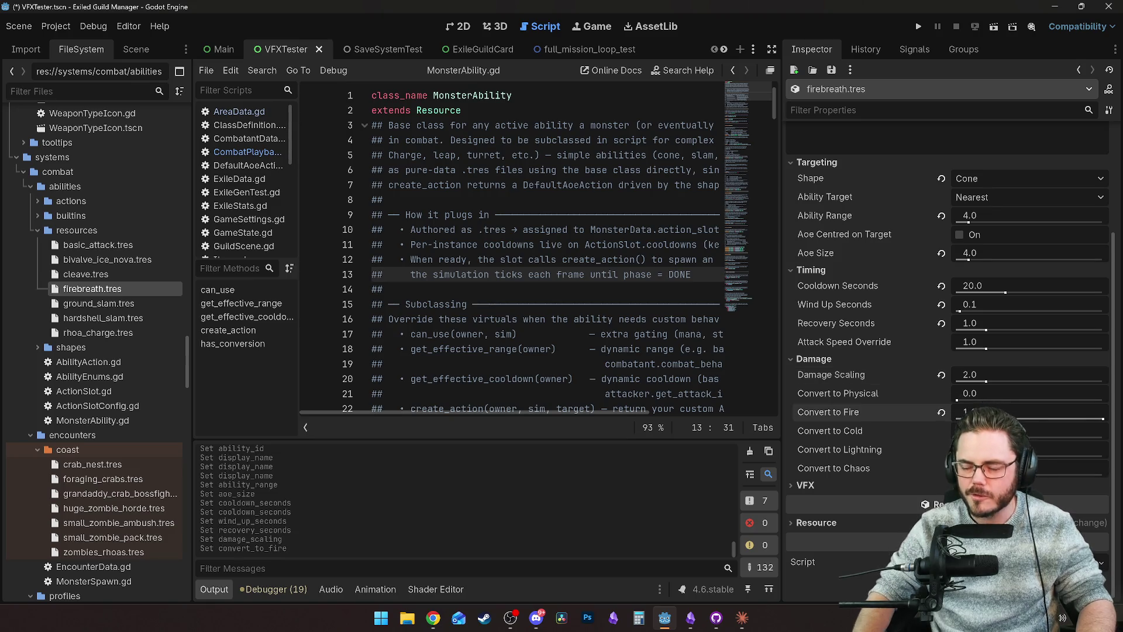
{"action": "left_click", "coordinate": [922, 485]}
{"action": "scroll", "coordinate": [922, 478], "scroll_direction": "down", "scroll_amount": 1}
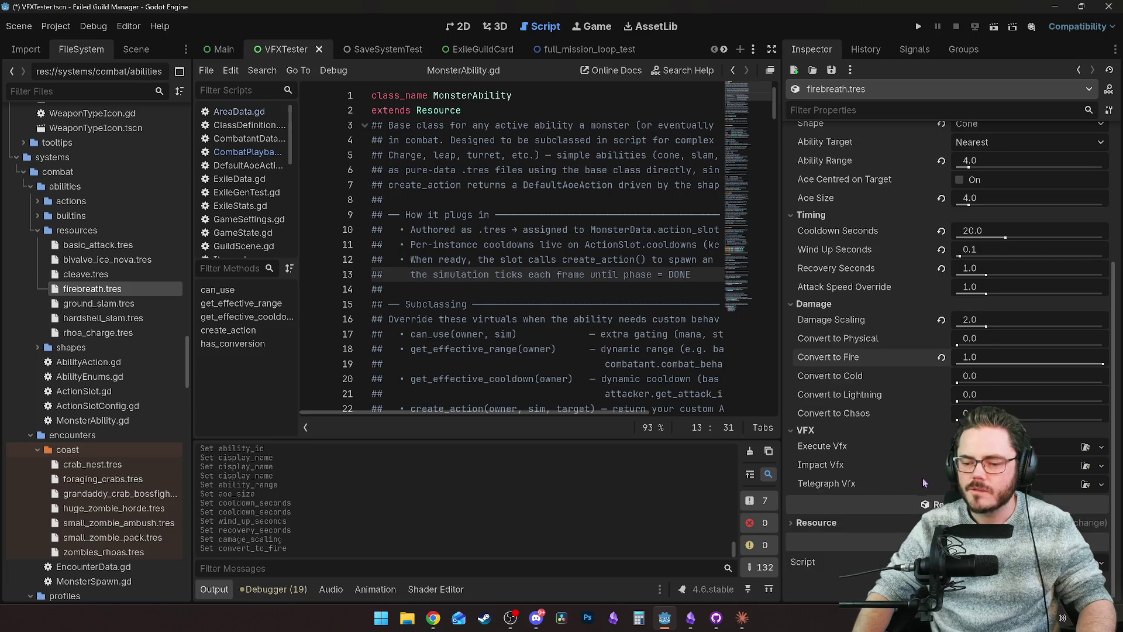
Step: Set Breathe Fire's Execute Vfx to ShotgunVFX and expand its settings
{"action": "left_click", "coordinate": [1101, 447]}
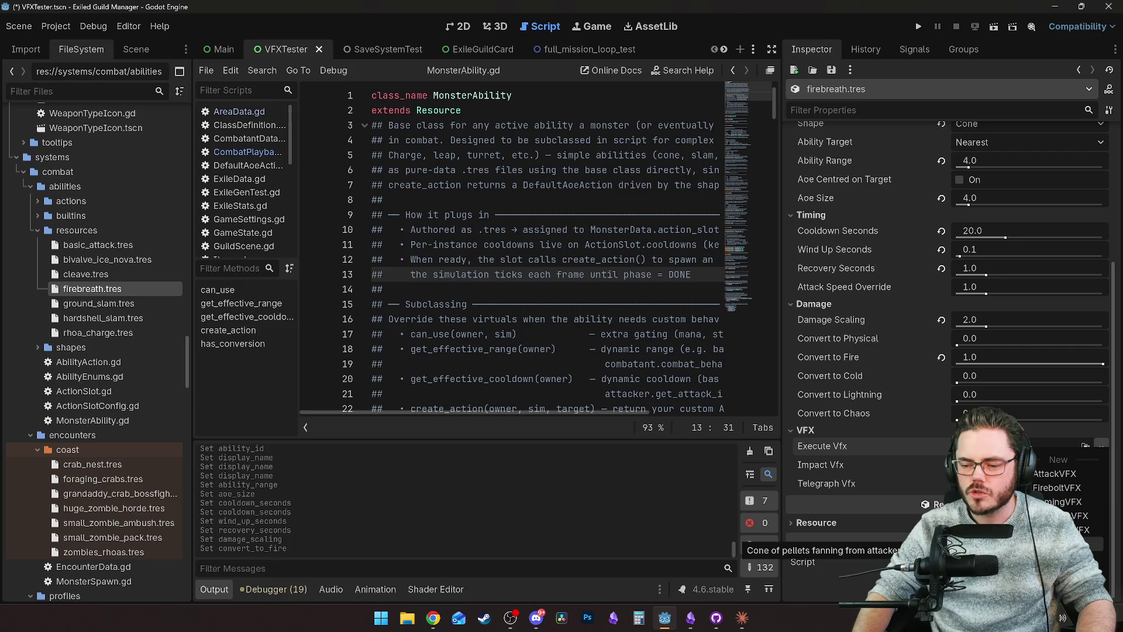
{"action": "left_click", "coordinate": [1059, 502]}
{"action": "left_click", "coordinate": [837, 430]}
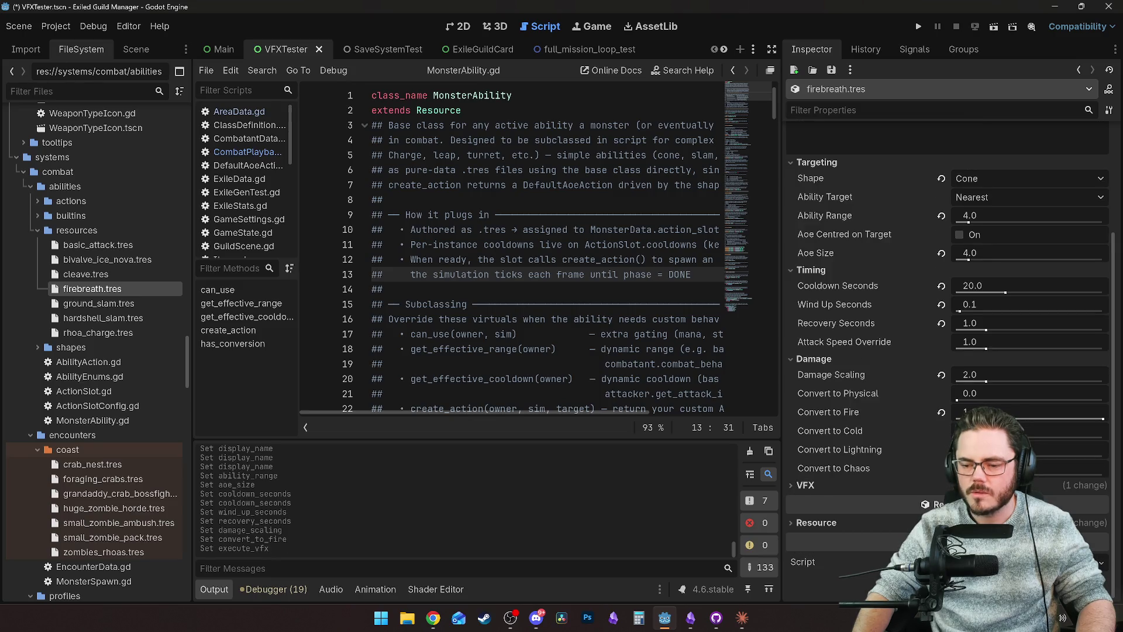
{"action": "left_click", "coordinate": [836, 487]}
{"action": "left_click", "coordinate": [1037, 446]}
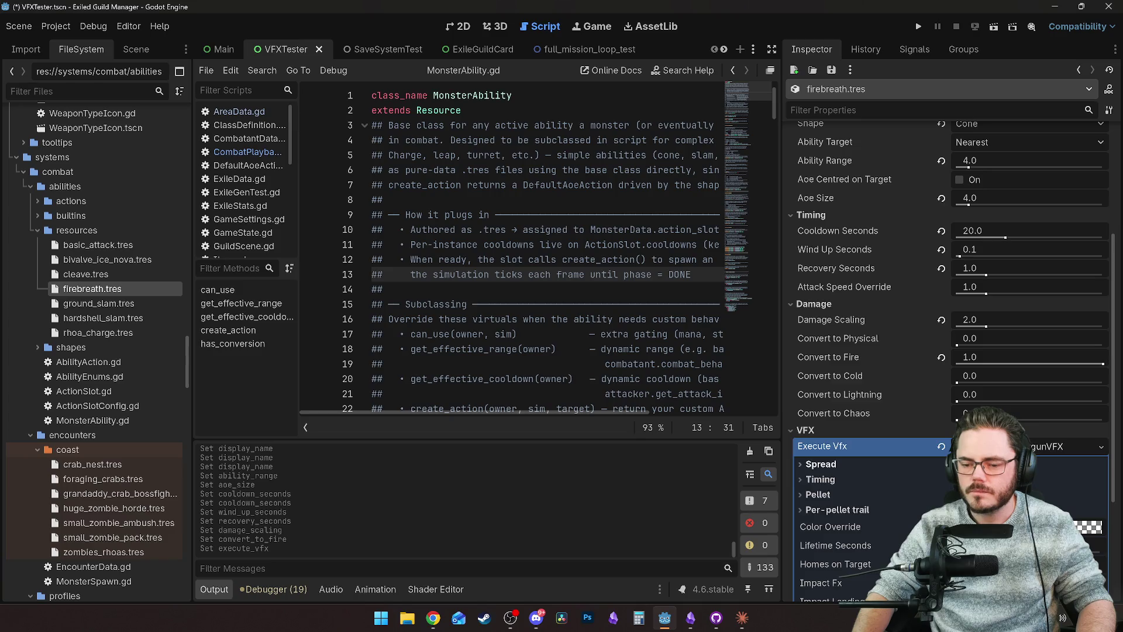
Step: Give the ShotgunVFX a mostly opaque orange Color Override of c96f12
{"action": "left_click", "coordinate": [1006, 357]}
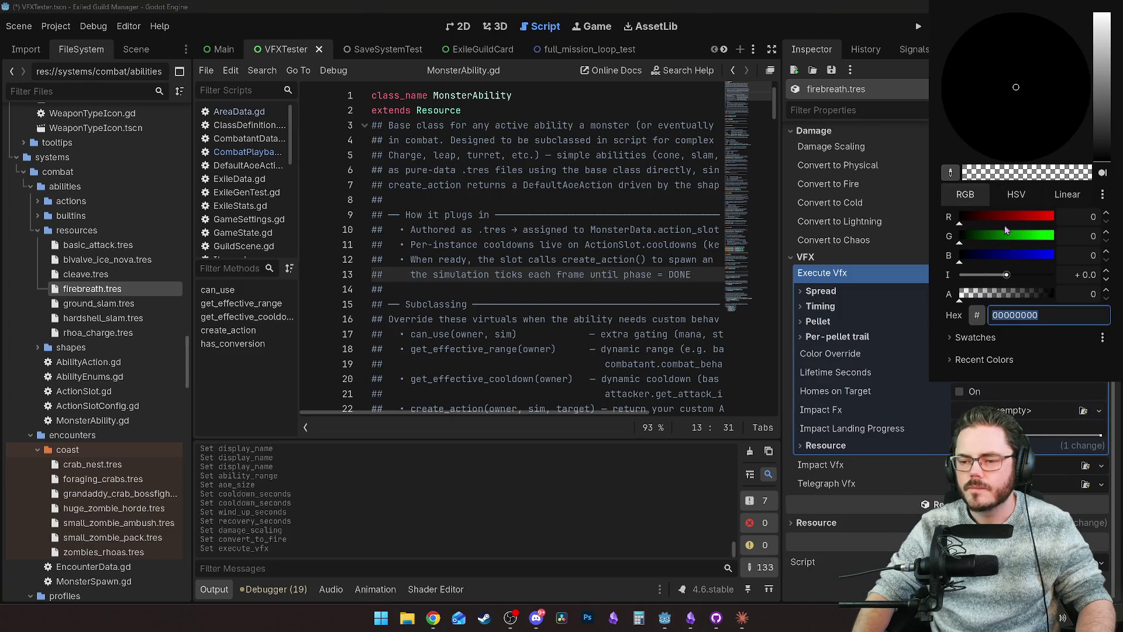
{"action": "left_click", "coordinate": [1034, 217]}
{"action": "left_click", "coordinate": [988, 236]}
{"action": "left_click", "coordinate": [999, 255]}
{"action": "left_click", "coordinate": [995, 235]}
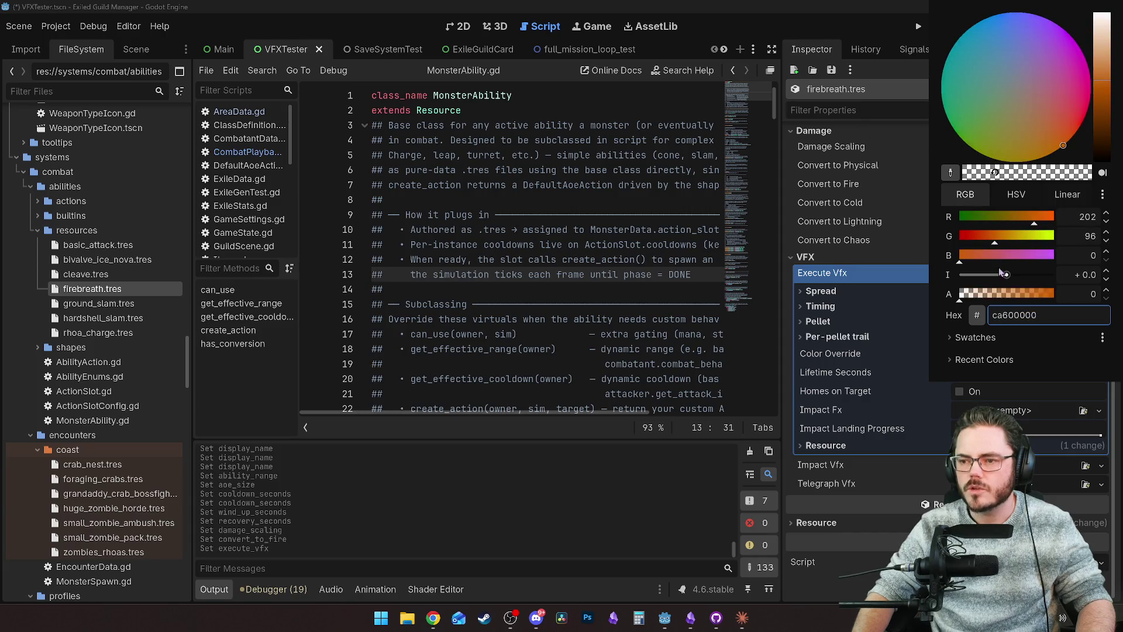
{"action": "left_click", "coordinate": [982, 236]}
{"action": "left_click", "coordinate": [973, 255]}
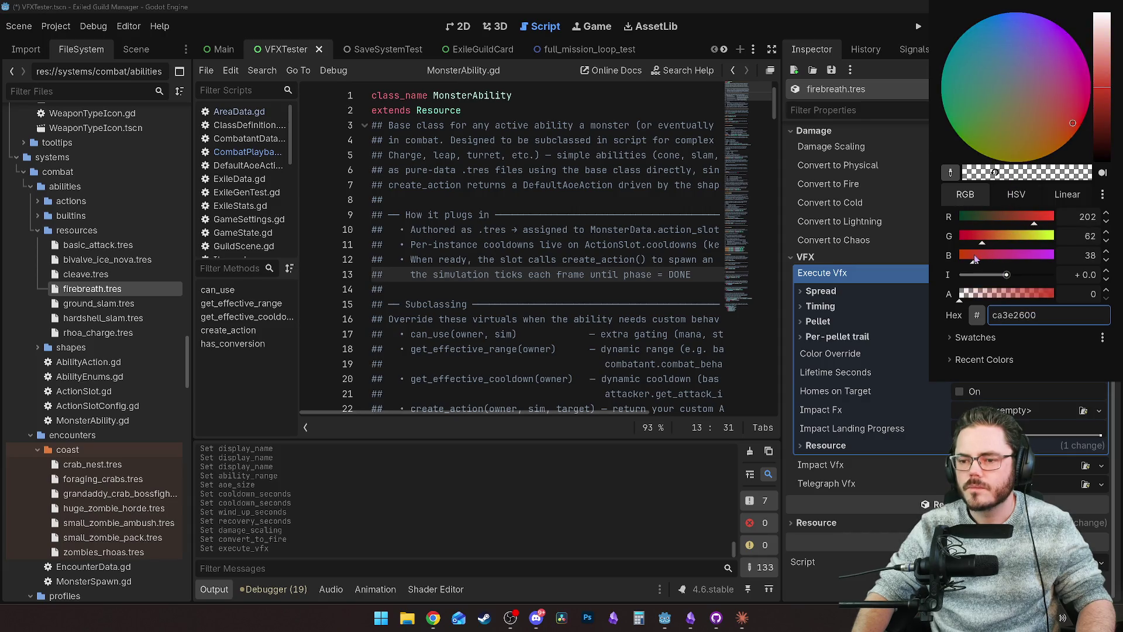
{"action": "left_click", "coordinate": [1001, 237]}
{"action": "type", "text": "c96f12"}
{"action": "left_click", "coordinate": [1034, 297]}
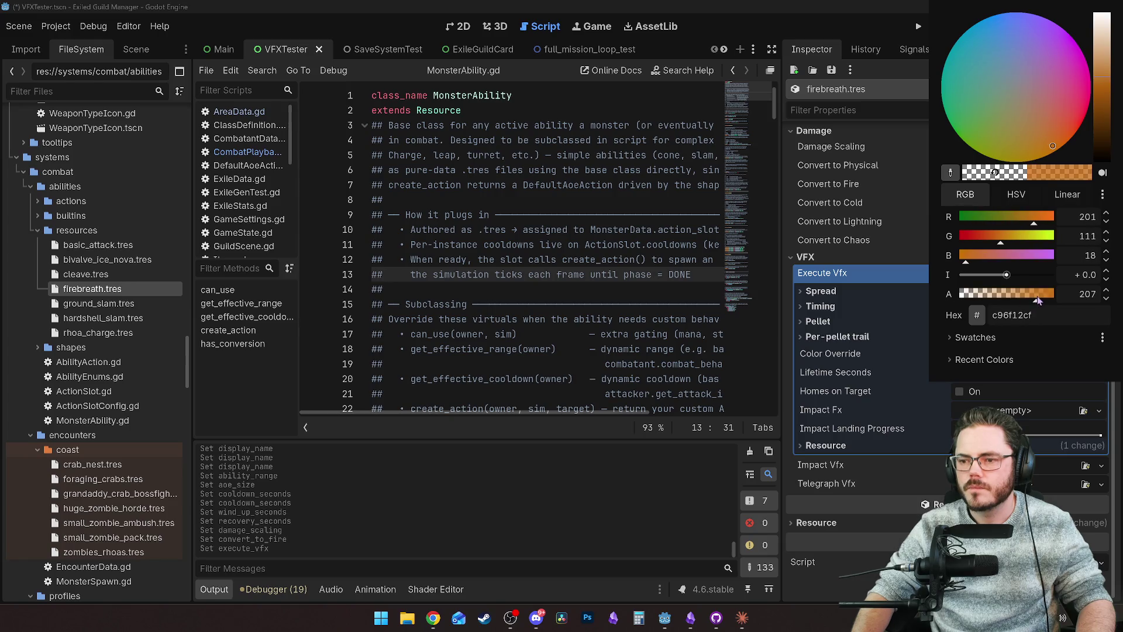
{"action": "left_click", "coordinate": [932, 391]}
Step: Raise the Spread Pellet Count from 8 to 32
{"action": "left_click", "coordinate": [848, 291]}
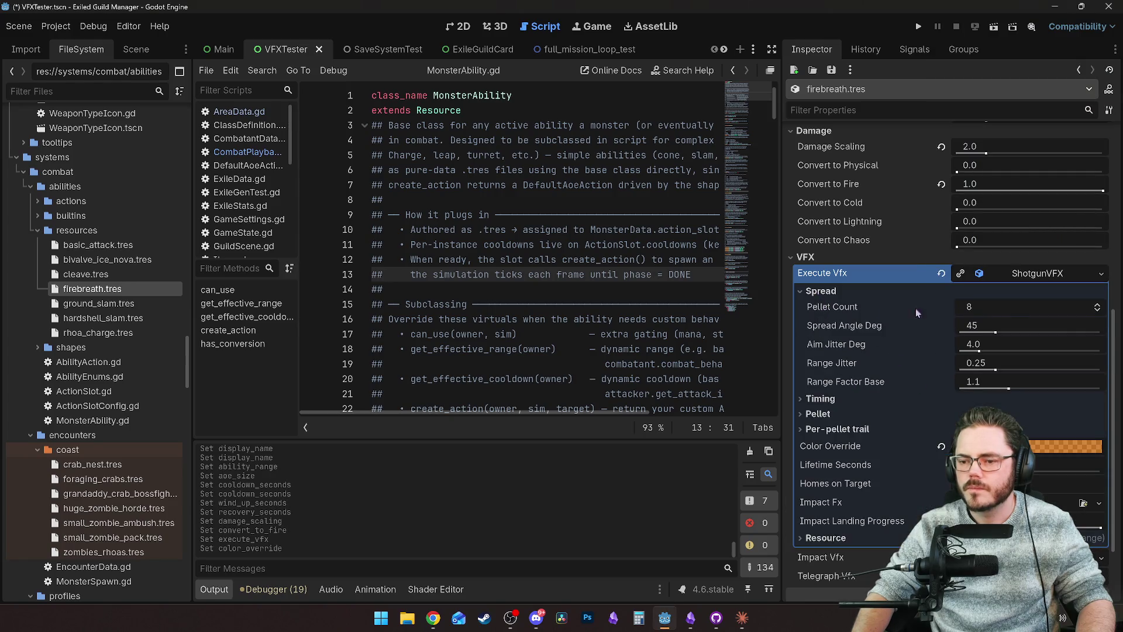
{"action": "mouse_move", "coordinate": [978, 307]}
{"action": "left_mouse_down"}
{"action": "mouse_move", "coordinate": [995, 307]}
{"action": "mouse_move", "coordinate": [980, 307]}
{"action": "left_mouse_up"}
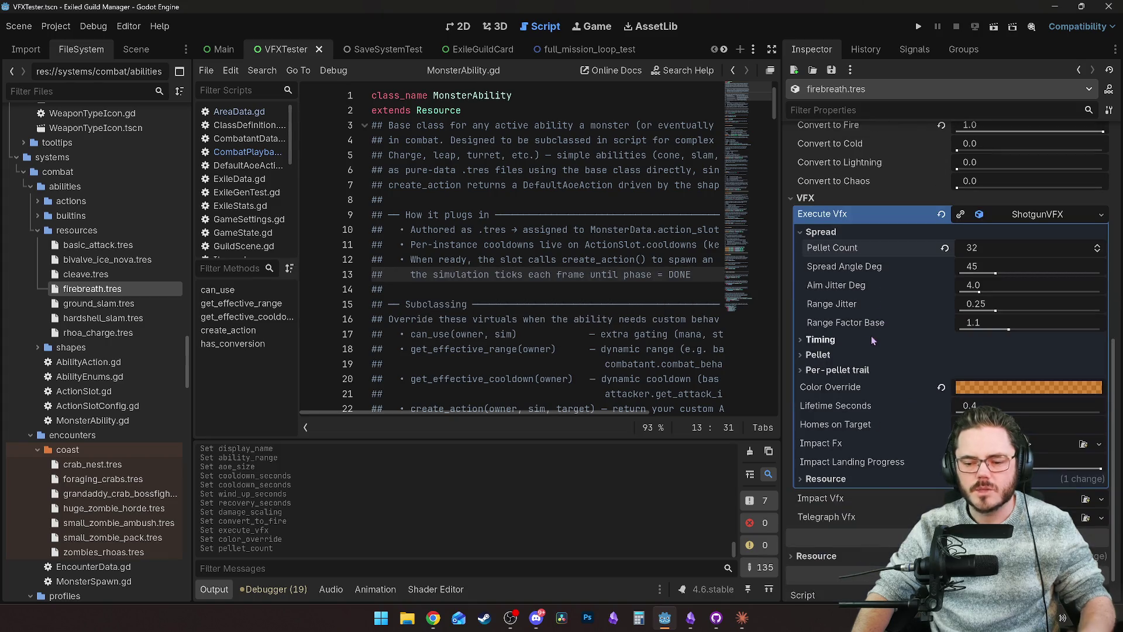
{"action": "scroll", "coordinate": [892, 390], "scroll_direction": "down", "scroll_amount": 1}
Step: Quick-load fire_cinders.tres as both the Impact Vfx and the Impact Fx
{"action": "left_click", "coordinate": [1101, 466]}
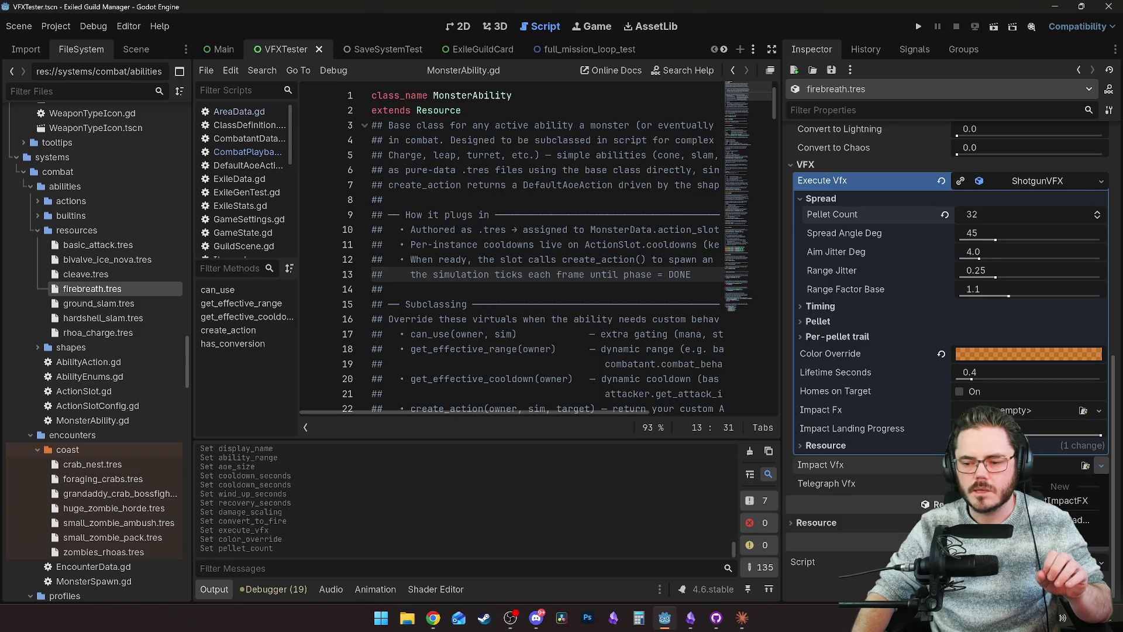
{"action": "left_click", "coordinate": [1070, 519]}
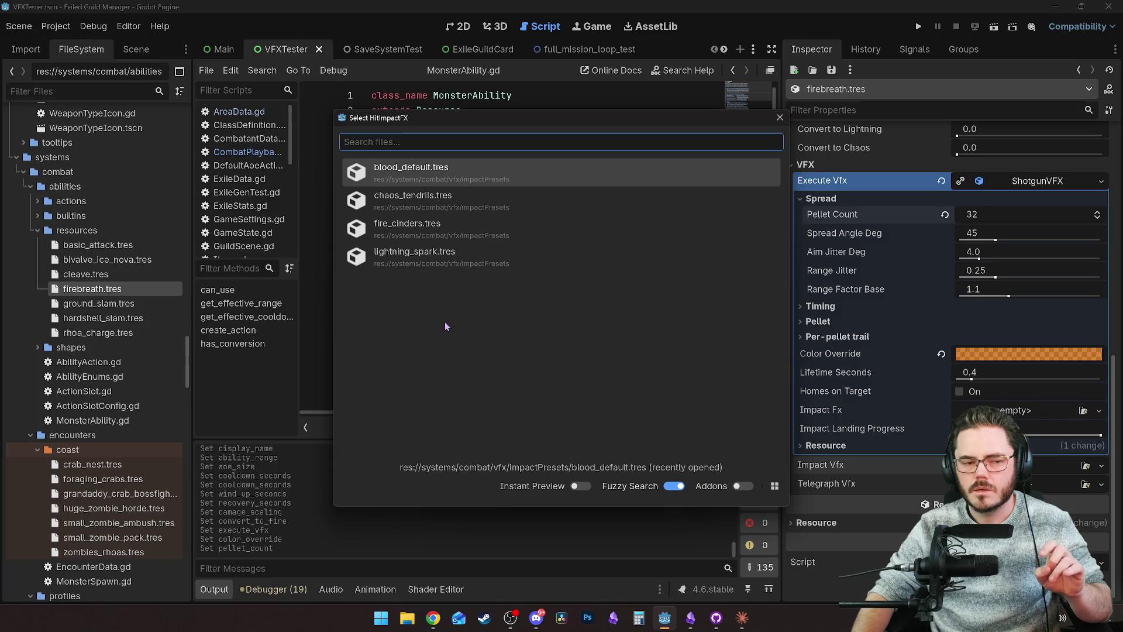
{"action": "double_click", "coordinate": [451, 220]}
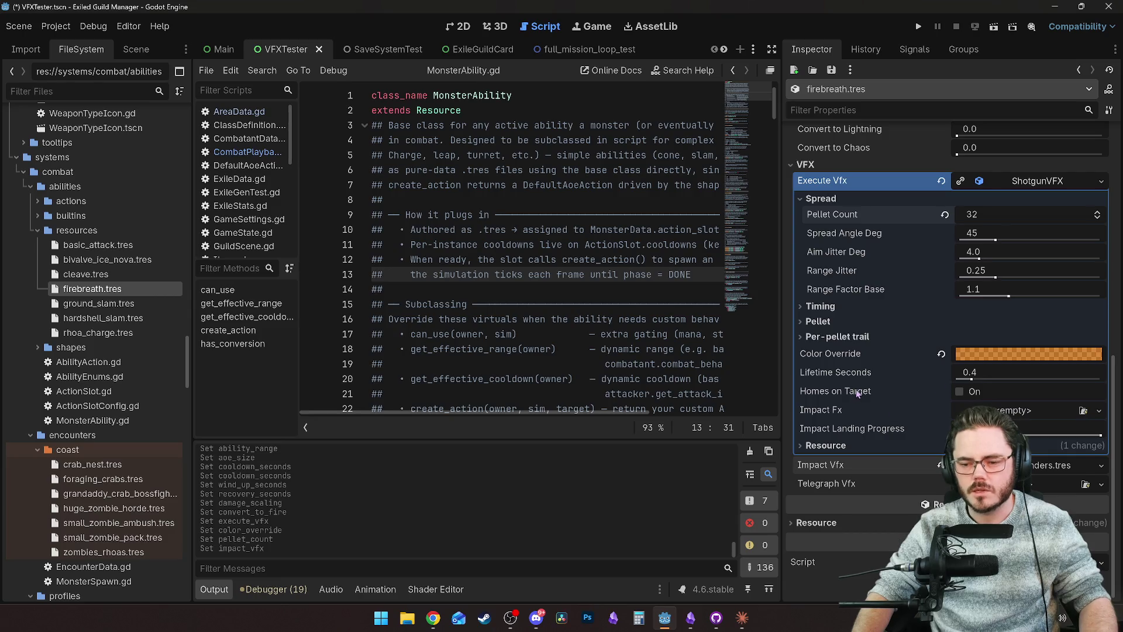
{"action": "left_click", "coordinate": [1099, 410]}
{"action": "left_click", "coordinate": [1060, 465]}
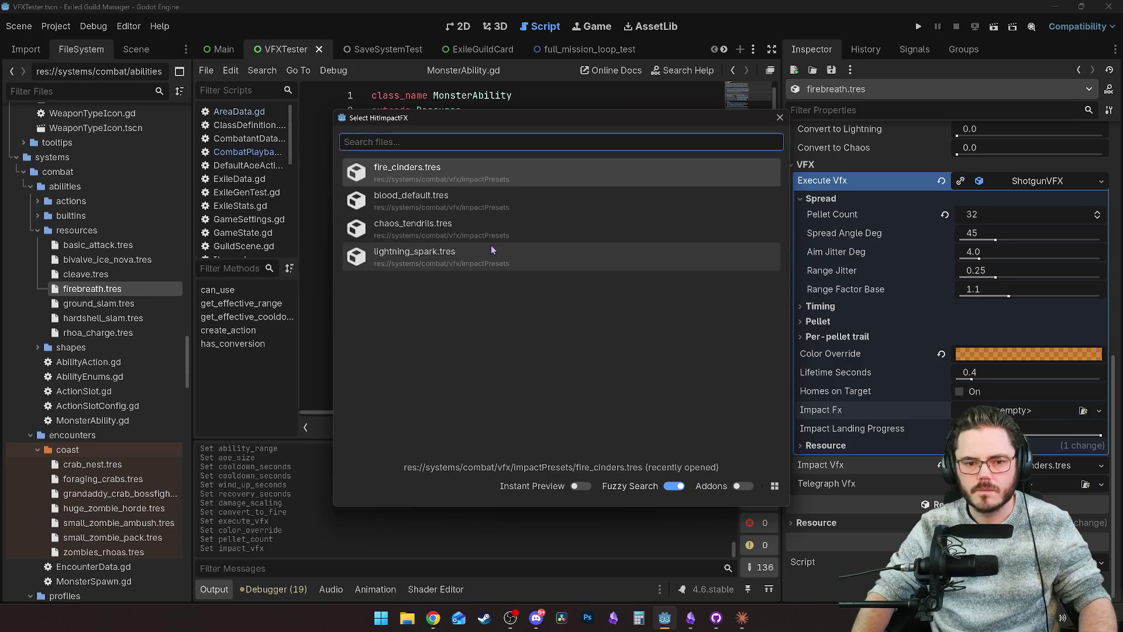
{"action": "double_click", "coordinate": [462, 175]}
Step: Save the scene with Ctrl+S and filter the FileSystem for 'combat'
{"action": "key", "text": "ctrl+s"}
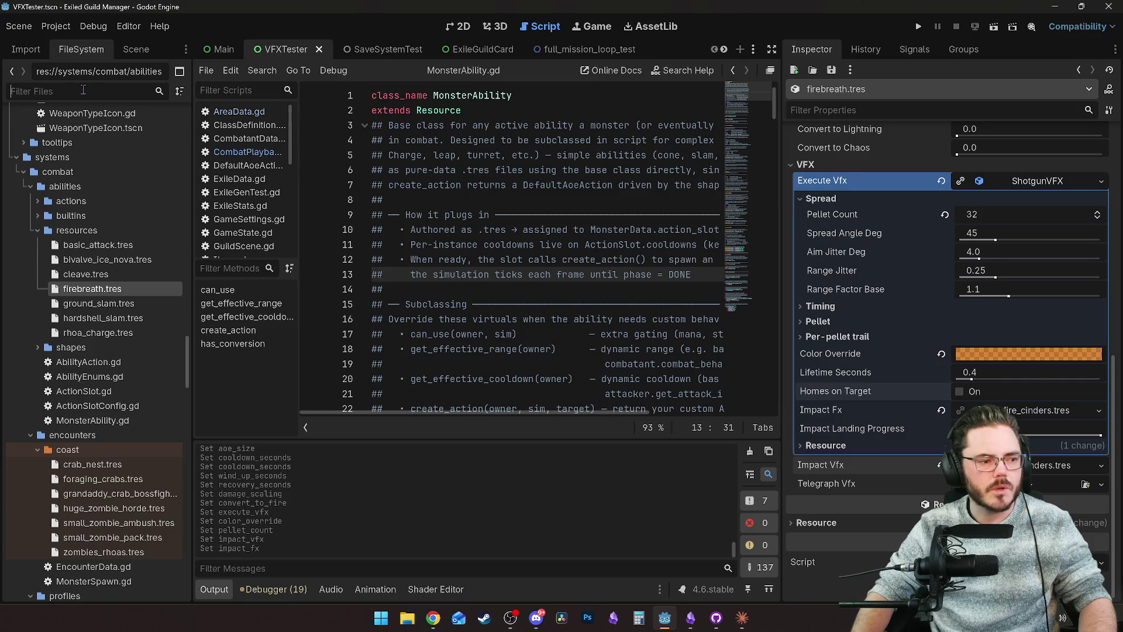
{"action": "left_click", "coordinate": [83, 90]}
{"action": "type", "text": "combat"}
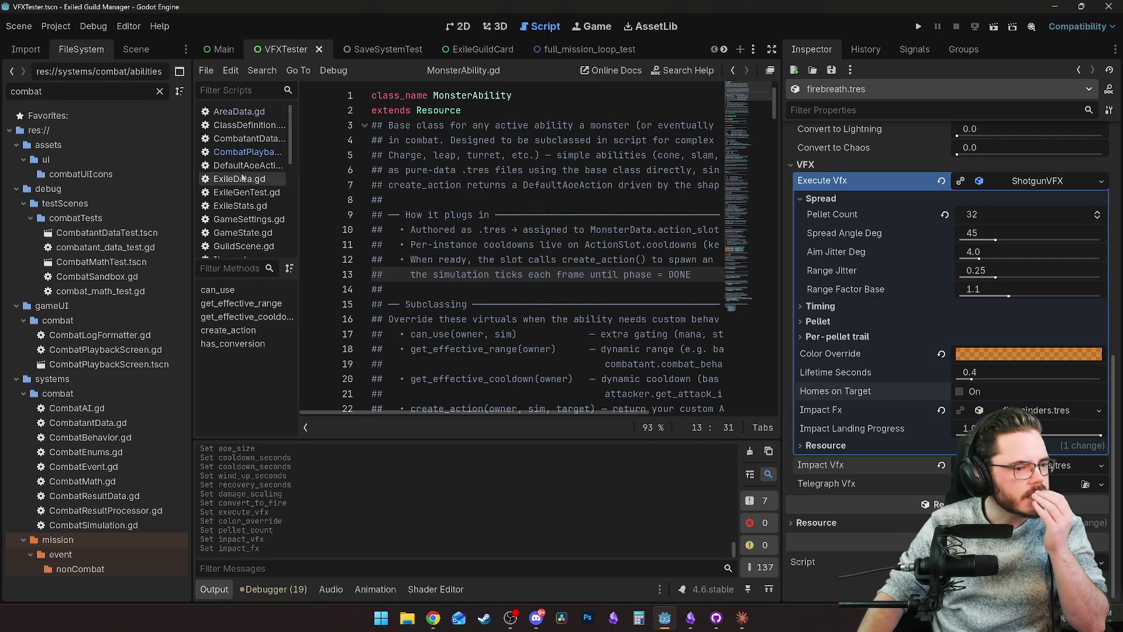
Step: Clear the FileSystem filter and reload the current project
{"action": "double_click", "coordinate": [51, 91]}
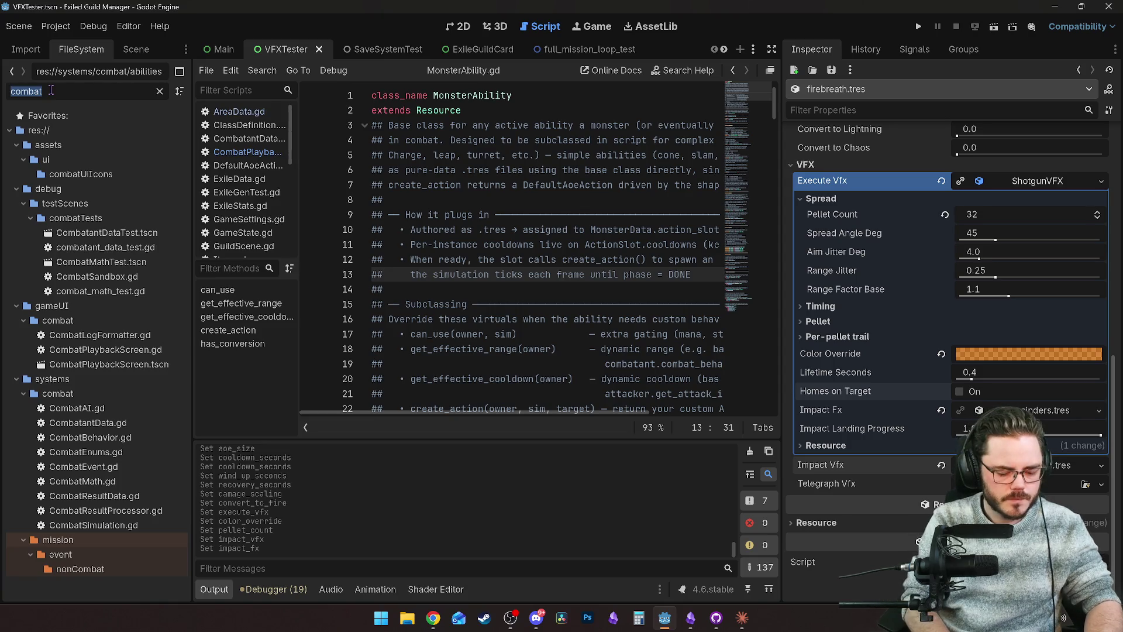
{"action": "type", "text": "sandbo"}
{"action": "left_click", "coordinate": [159, 91]}
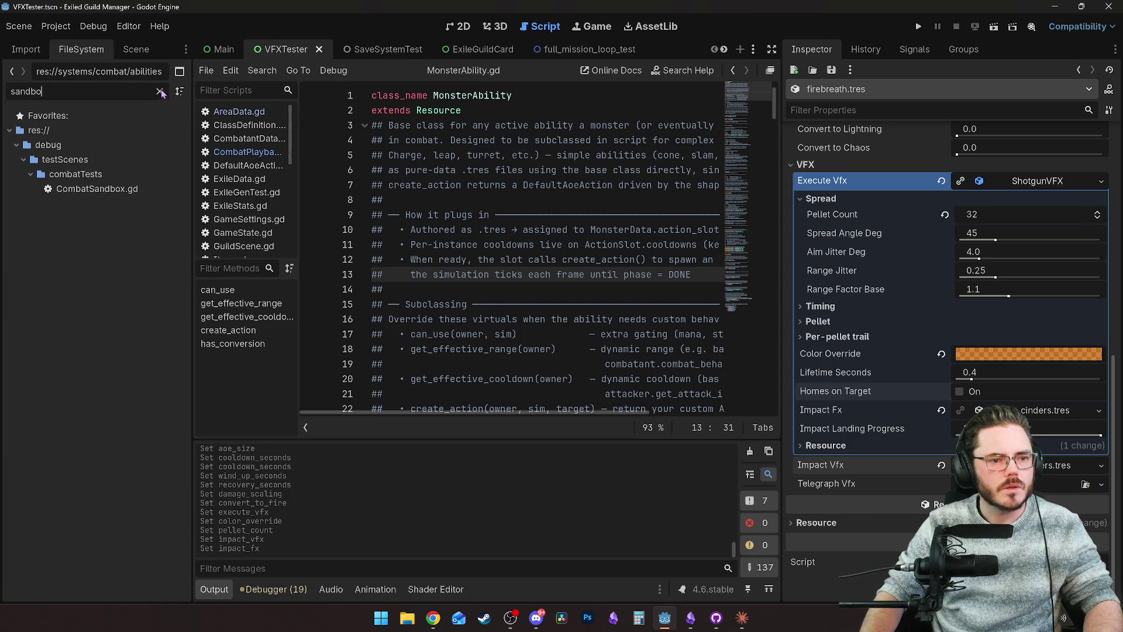
{"action": "left_click", "coordinate": [71, 30]}
{"action": "left_click", "coordinate": [174, 185]}
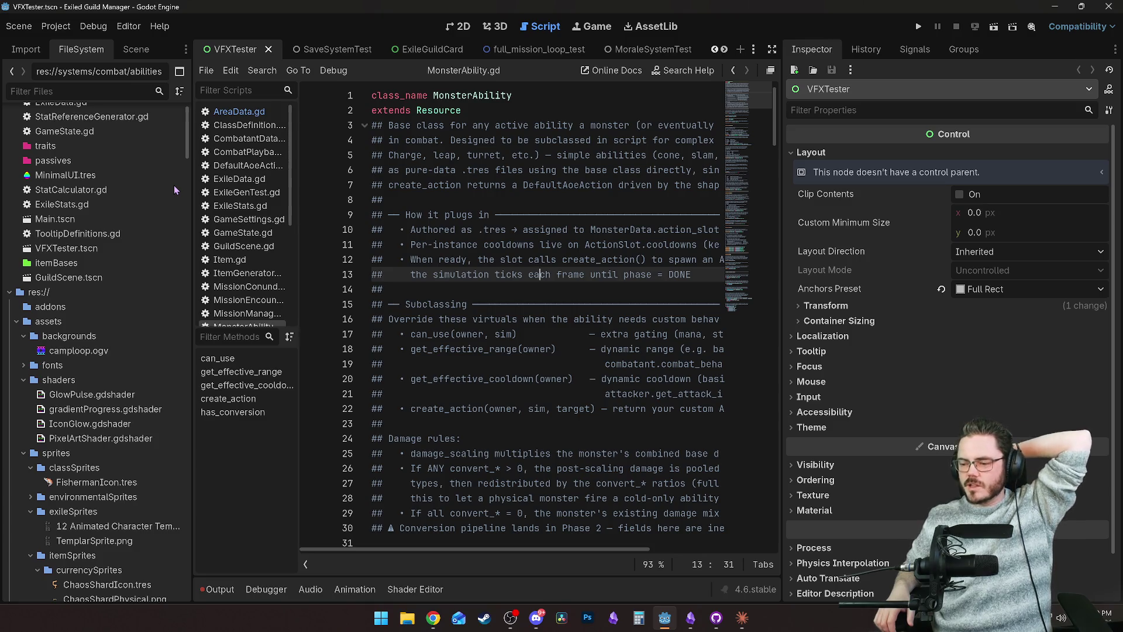
Step: Filter FileSystem for 'sand' and open CombatSandbox.tscn
{"action": "left_click", "coordinate": [56, 91]}
{"action": "type", "text": "sand"}
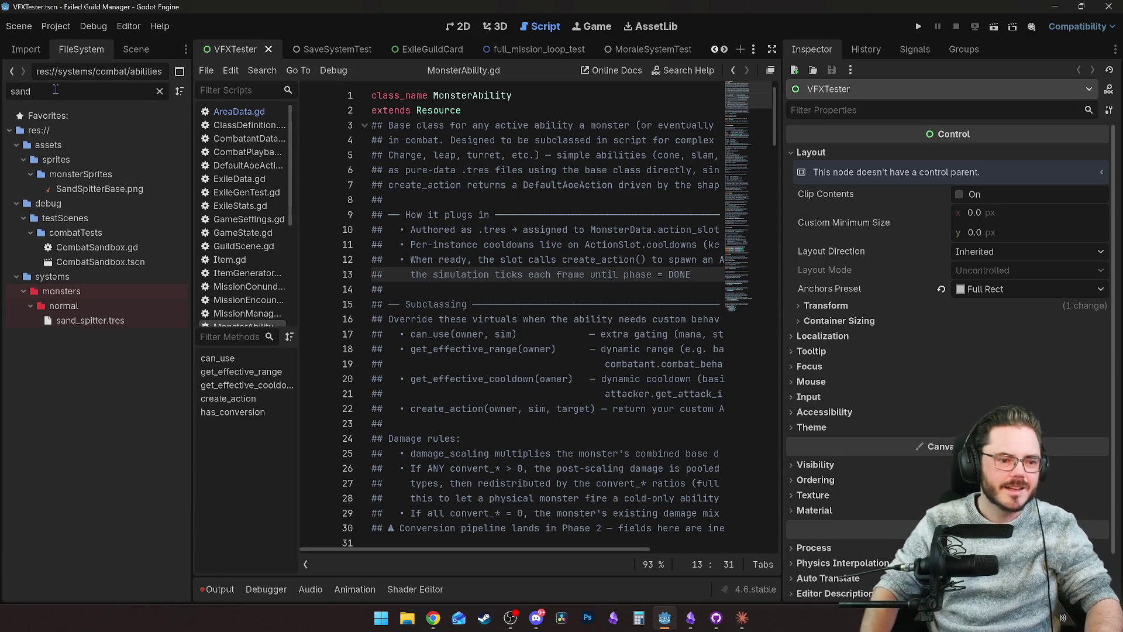
{"action": "double_click", "coordinate": [99, 262]}
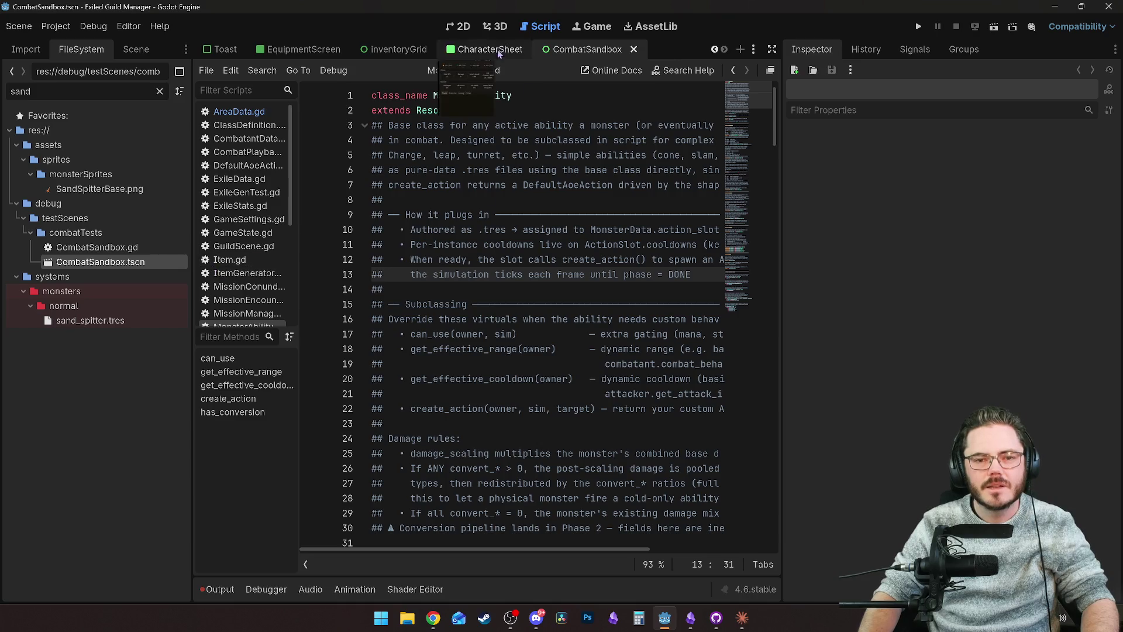
Step: Run the CombatSandbox scene, then return to the editor's Debugger panel
{"action": "left_click", "coordinate": [993, 27]}
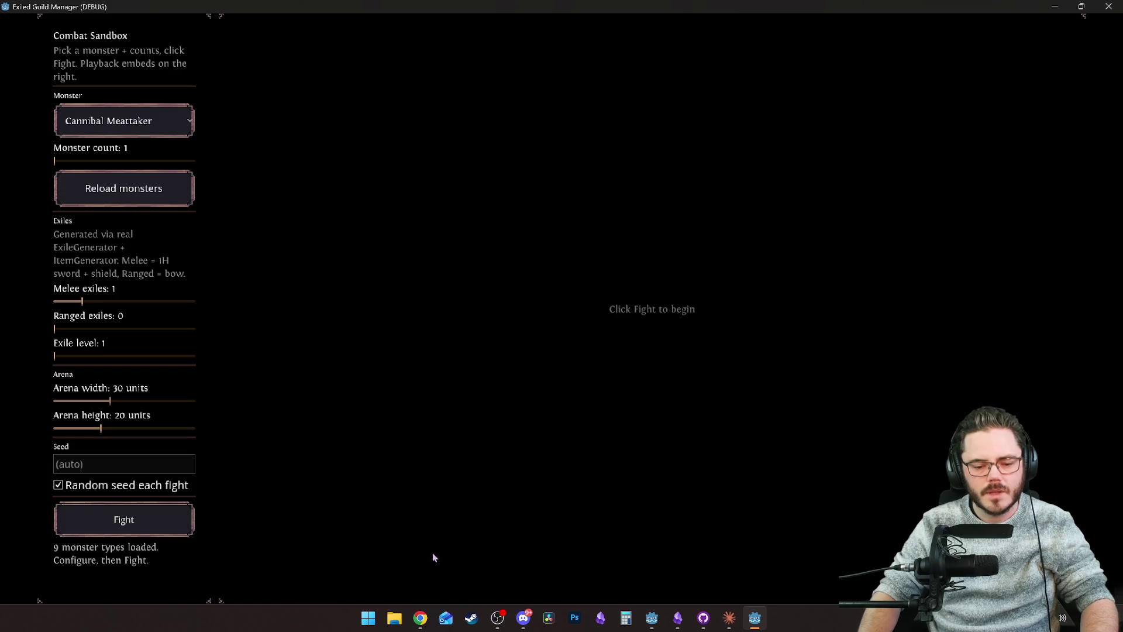
{"action": "left_click", "coordinate": [418, 623]}
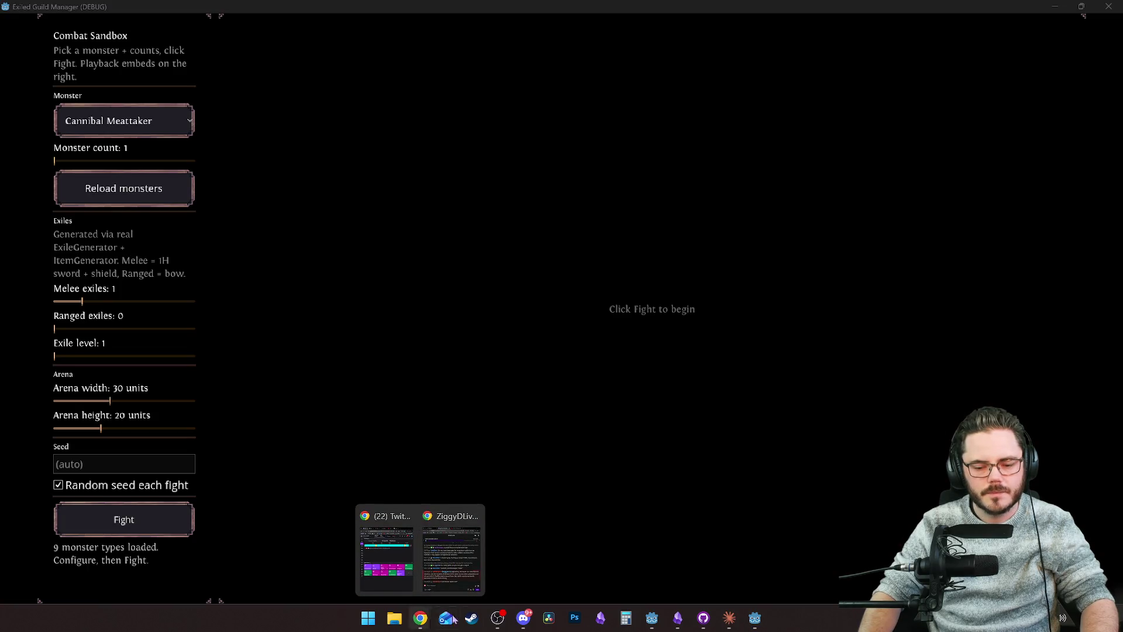
{"action": "left_click", "coordinate": [755, 621]}
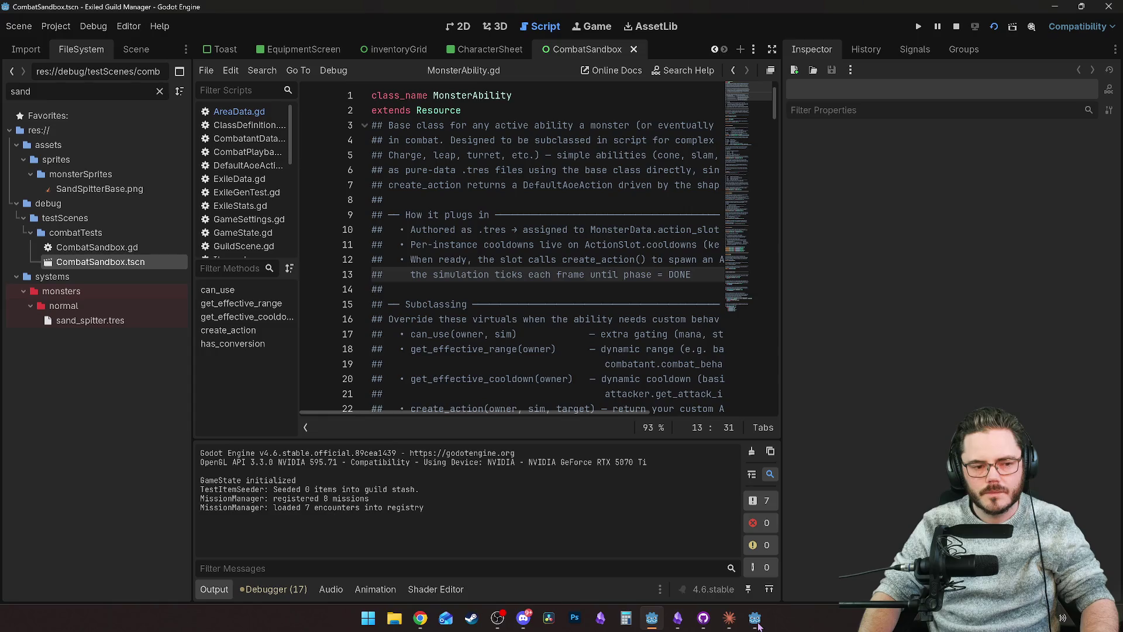
{"action": "left_click", "coordinate": [755, 621]}
{"action": "left_click", "coordinate": [755, 621]}
{"action": "left_click", "coordinate": [275, 589]}
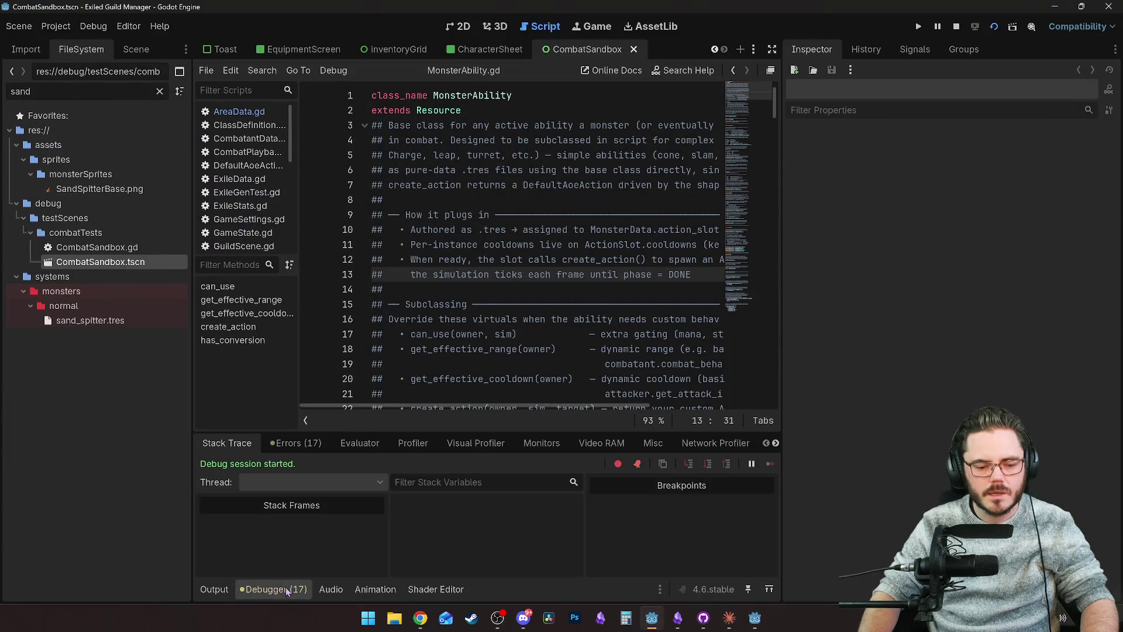
Step: Review the Errors list, open the last error's script, and bring the sandbox game forward
{"action": "left_click", "coordinate": [296, 443]}
{"action": "scroll", "coordinate": [776, 545], "scroll_direction": "down", "scroll_amount": 3}
{"action": "left_click_drag", "start_coordinate": [775, 544], "coordinate": [779, 609]}
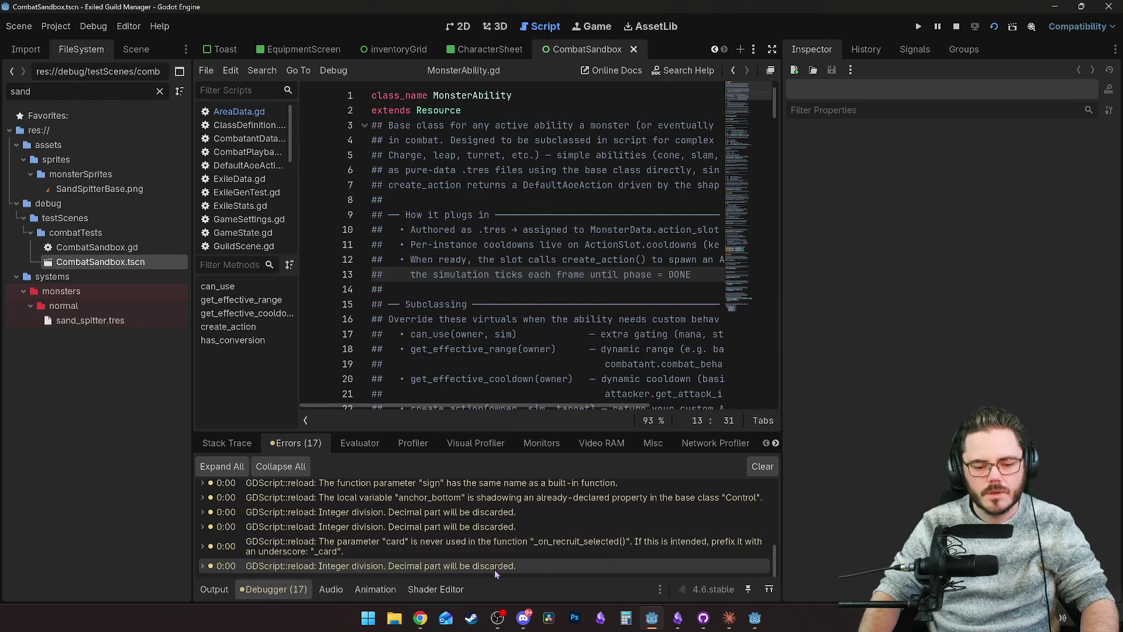
{"action": "left_click", "coordinate": [487, 568]}
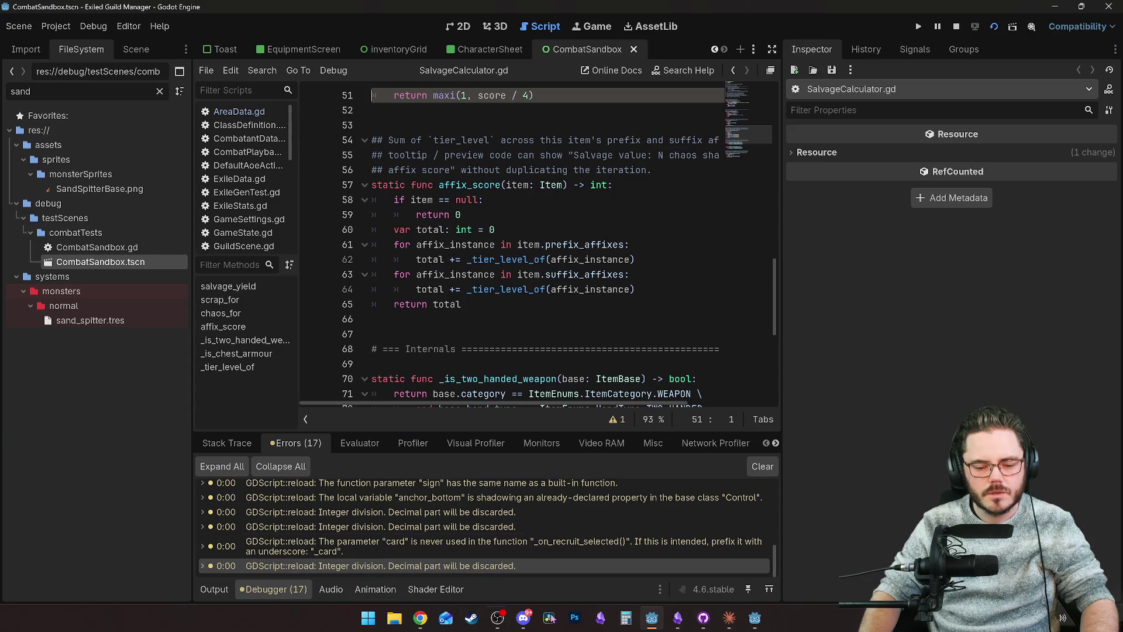
{"action": "key", "text": "F6"}
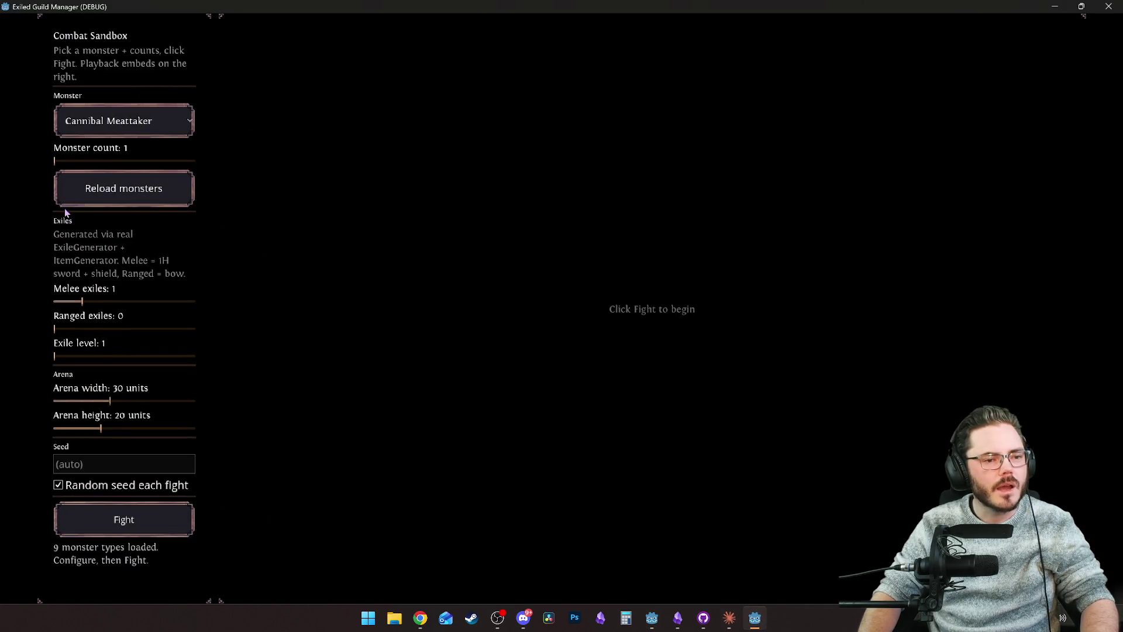
Step: Select Cannibal Firebreather as the monster, reload monsters, and reselect it
{"action": "left_click", "coordinate": [142, 131]}
{"action": "left_click", "coordinate": [132, 166]}
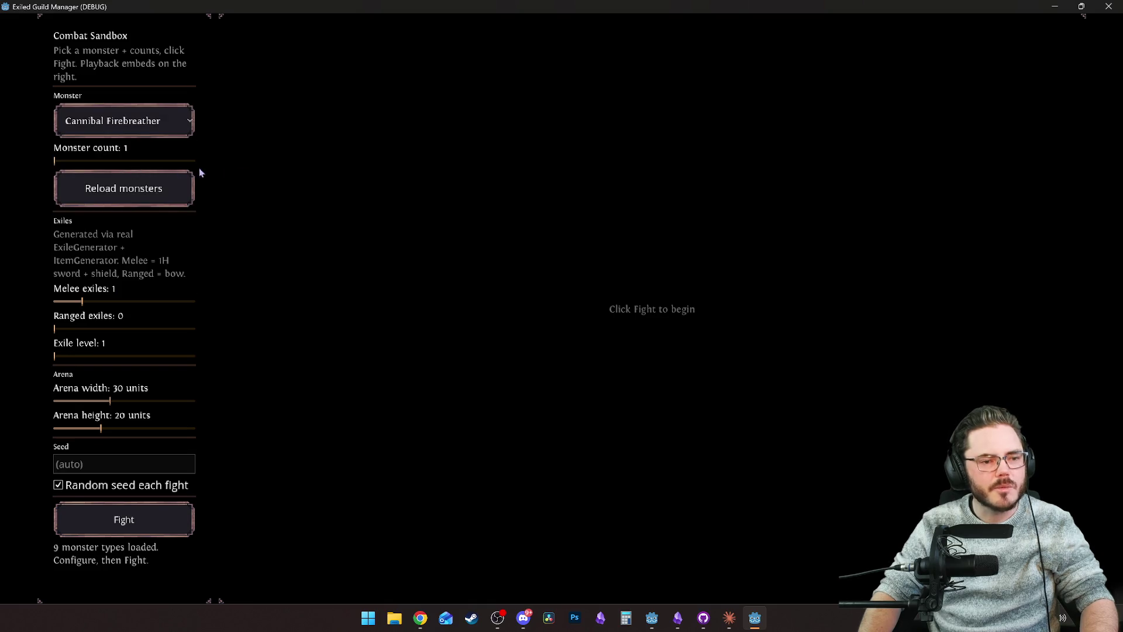
{"action": "left_click", "coordinate": [118, 195]}
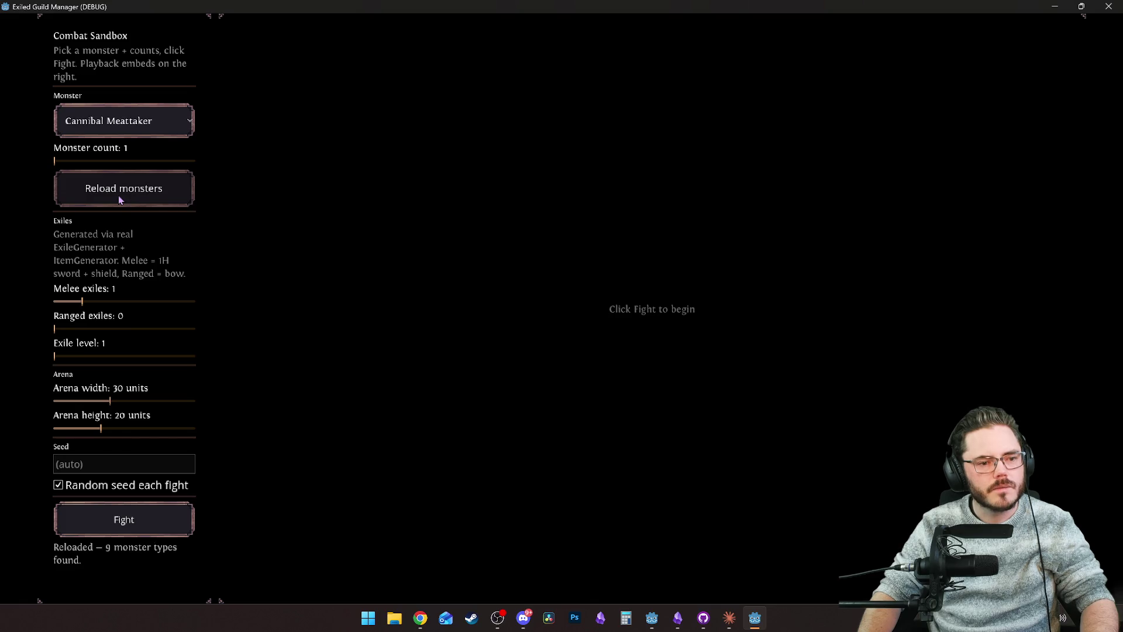
{"action": "left_click", "coordinate": [141, 123]}
{"action": "left_click", "coordinate": [145, 169]}
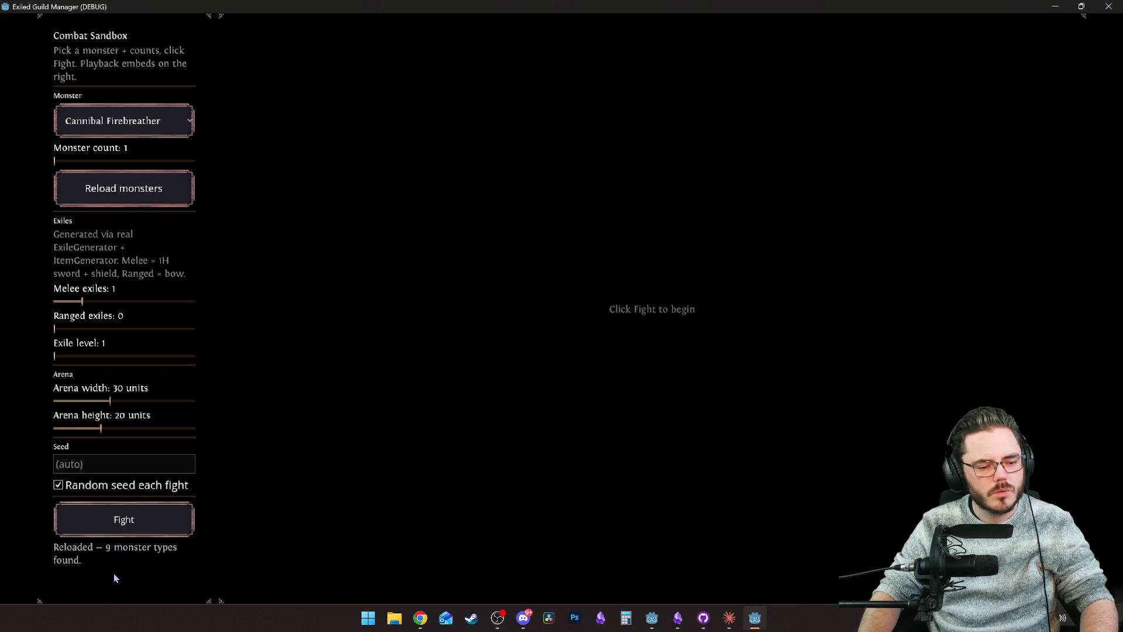
Step: Fight the Cannibal Firebreather, view the exile's details, and play, replay, then pause the playback
{"action": "left_click", "coordinate": [125, 521]}
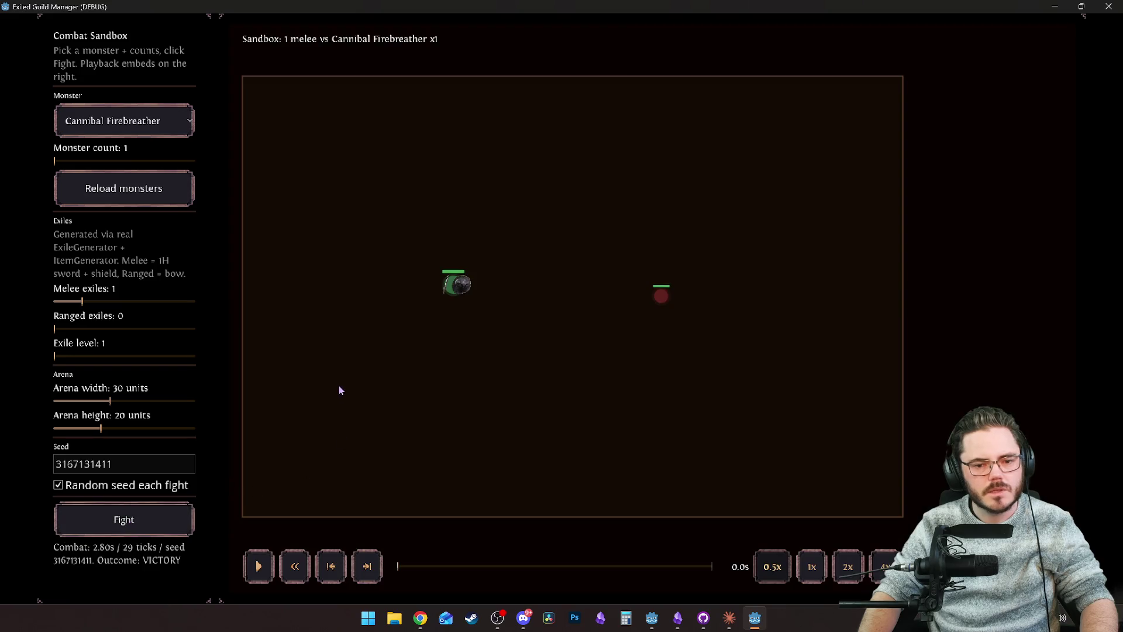
{"action": "left_click", "coordinate": [450, 287]}
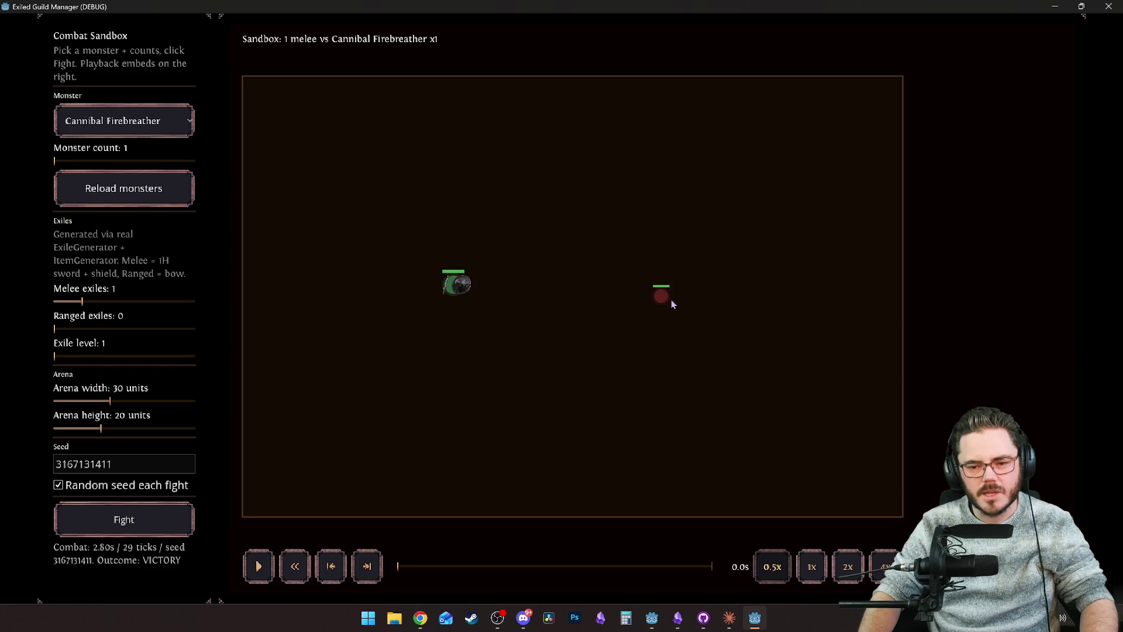
{"action": "key", "text": "space"}
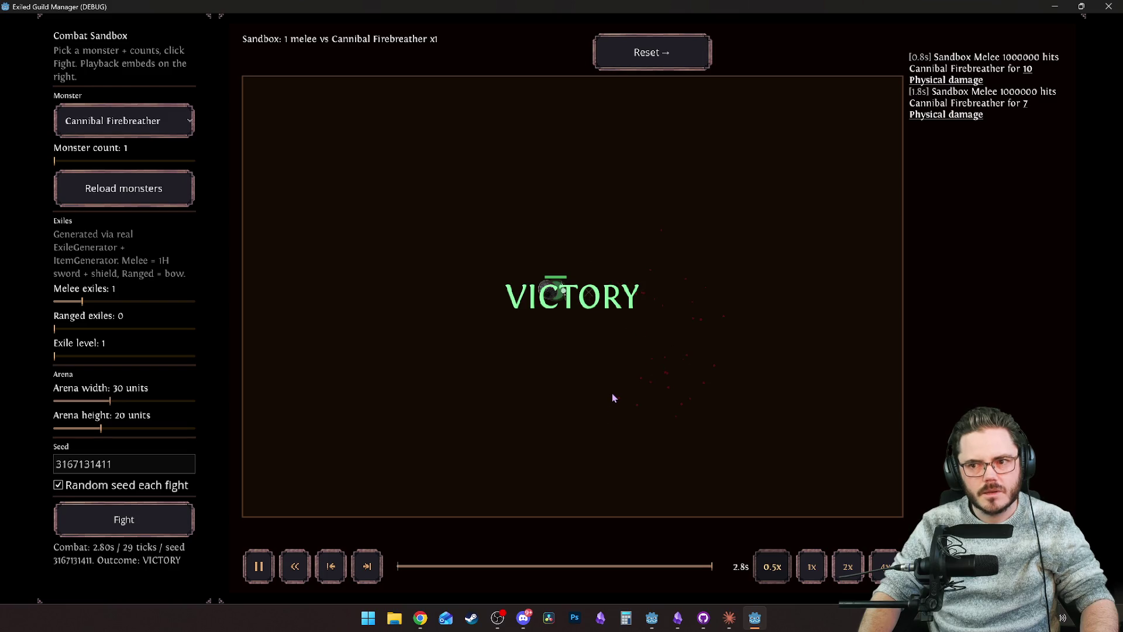
{"action": "key", "text": "space"}
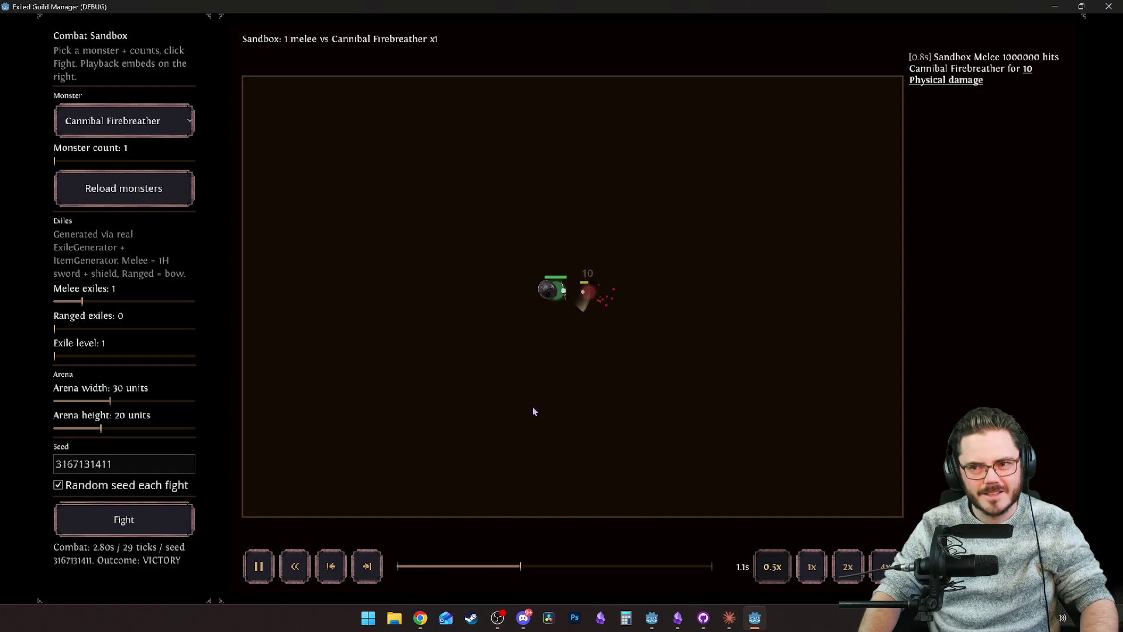
{"action": "key", "text": "space"}
Step: Restore the game window, move it to the top, and enlarge it
{"action": "key", "text": "super+Down"}
{"action": "mouse_move", "coordinate": [768, 194]}
{"action": "left_mouse_down"}
{"action": "mouse_move", "coordinate": [763, 98]}
{"action": "mouse_move", "coordinate": [582, 5]}
{"action": "mouse_move", "coordinate": [450, 69]}
{"action": "mouse_move", "coordinate": [397, 23]}
{"action": "left_mouse_up"}
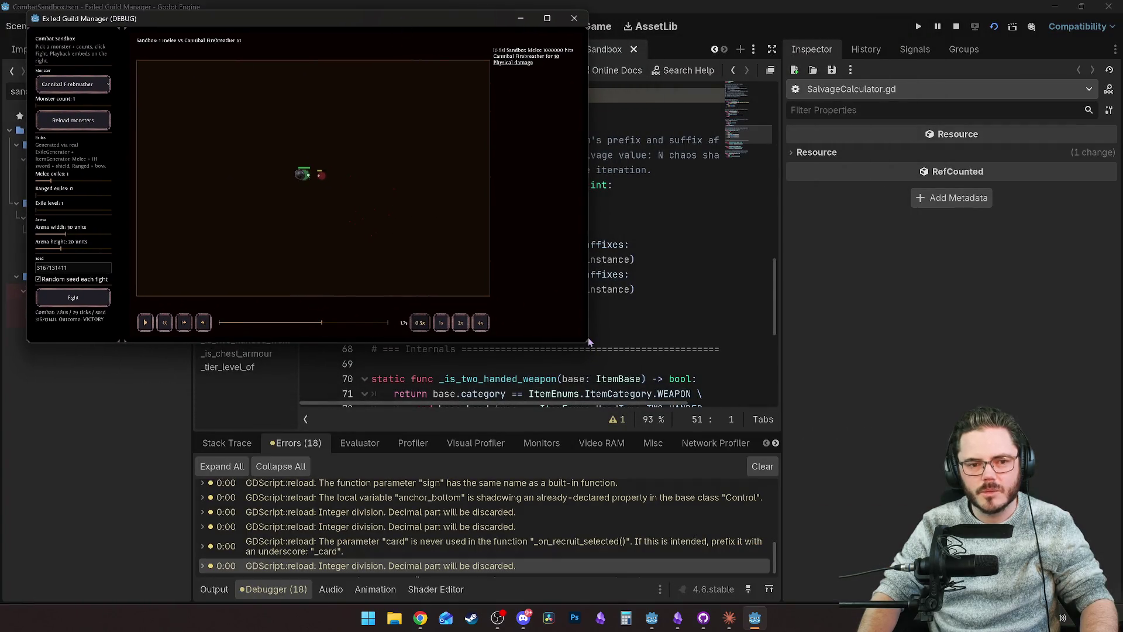
{"action": "left_click_drag", "start_coordinate": [587, 342], "coordinate": [617, 390]}
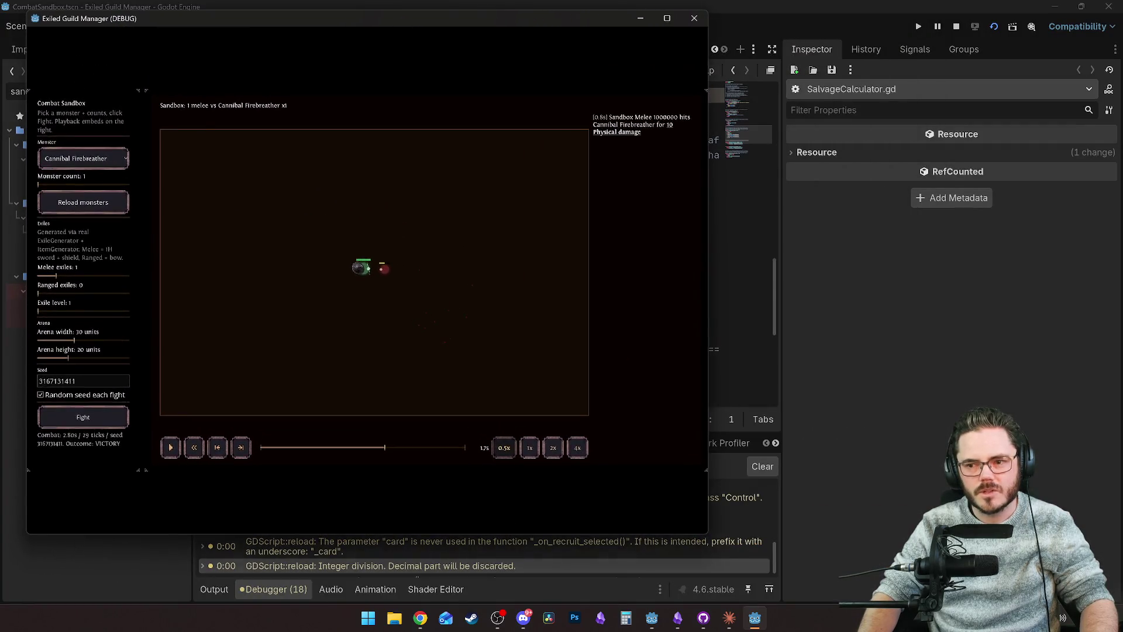
{"action": "left_click", "coordinate": [245, 380]}
{"action": "double_click", "coordinate": [87, 87]}
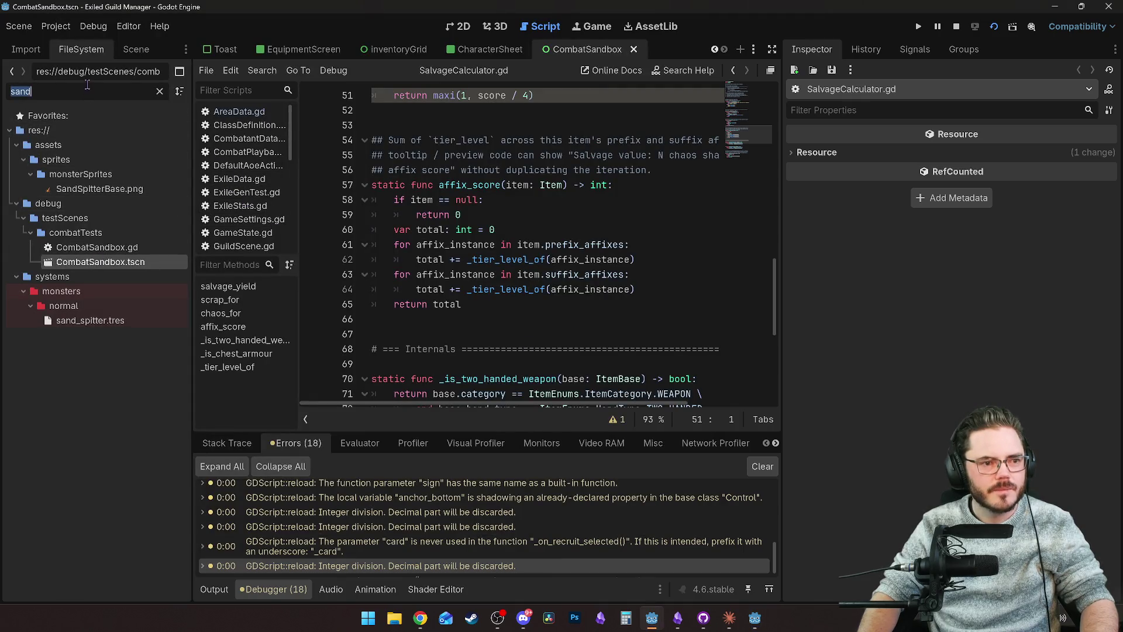
{"action": "type", "text": "fire"}
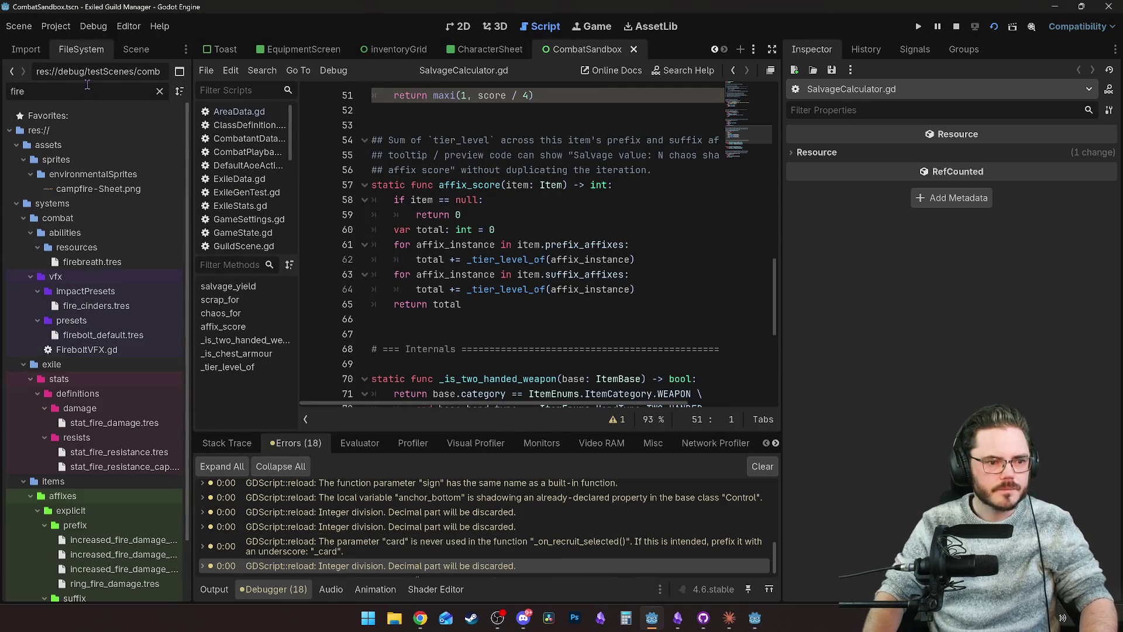
{"action": "type", "text": "brea"}
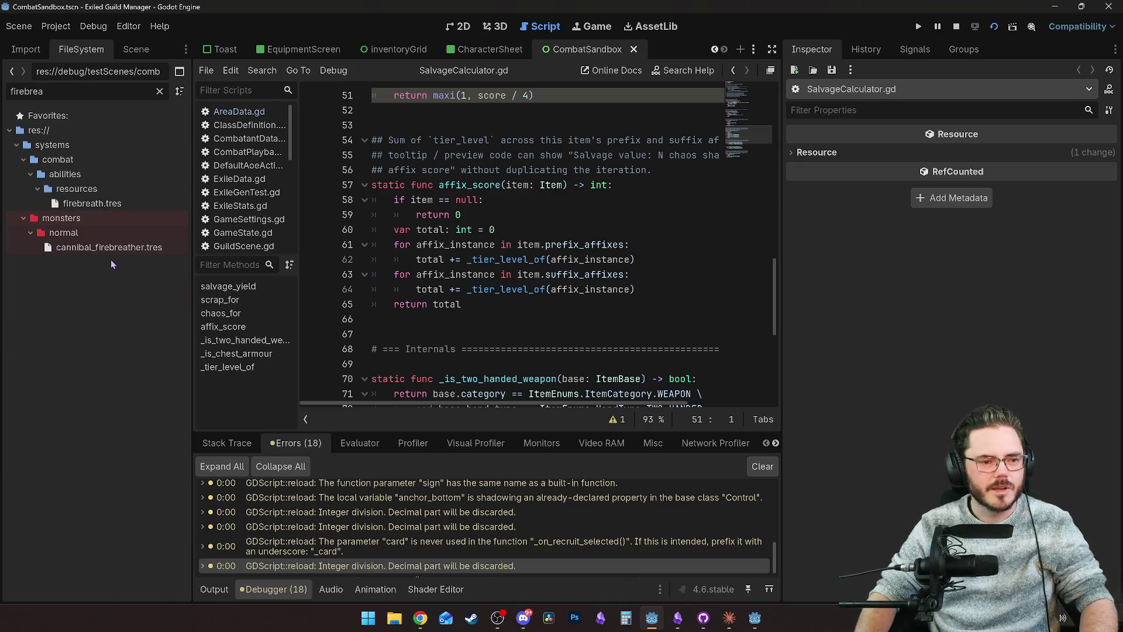
{"action": "left_click", "coordinate": [111, 249]}
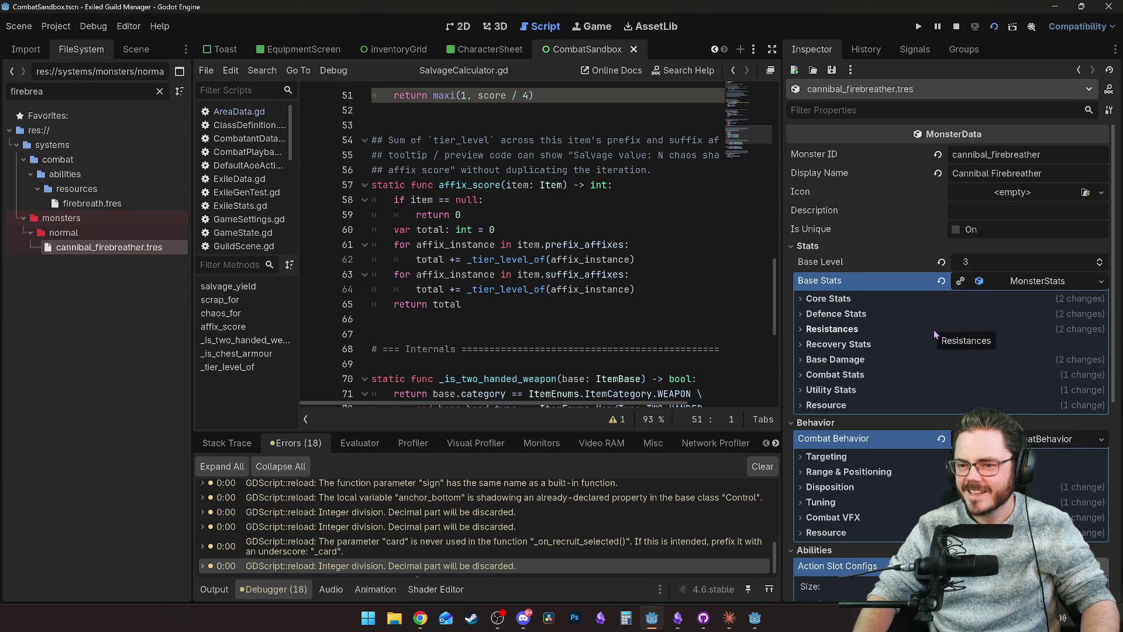
{"action": "scroll", "coordinate": [919, 329], "scroll_direction": "down", "scroll_amount": 5}
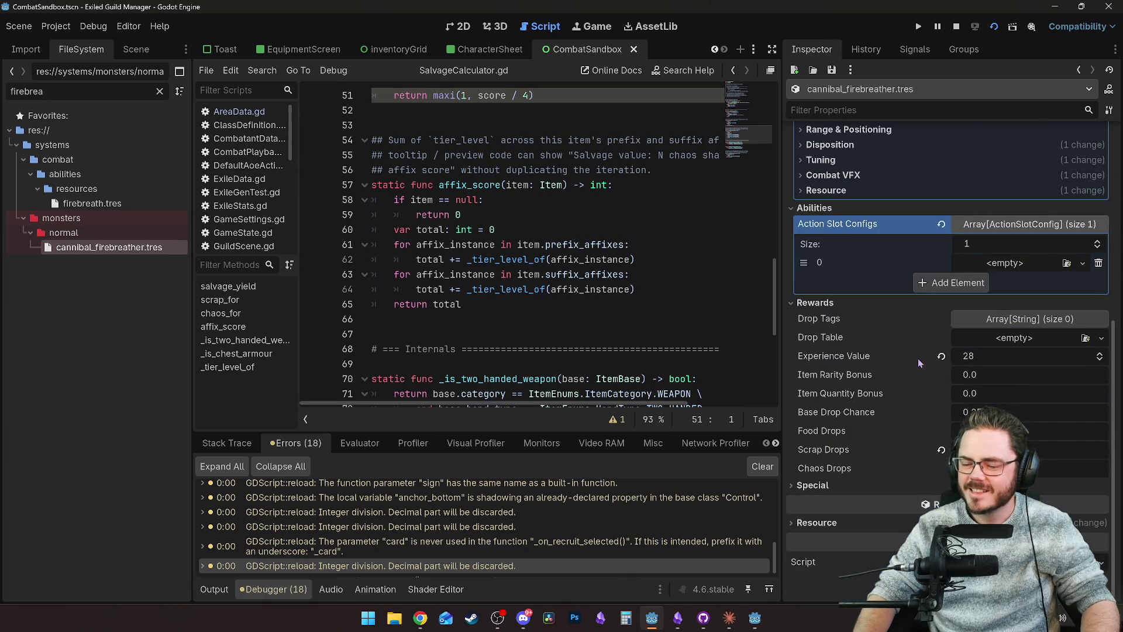
{"action": "mouse_move", "coordinate": [899, 411]}
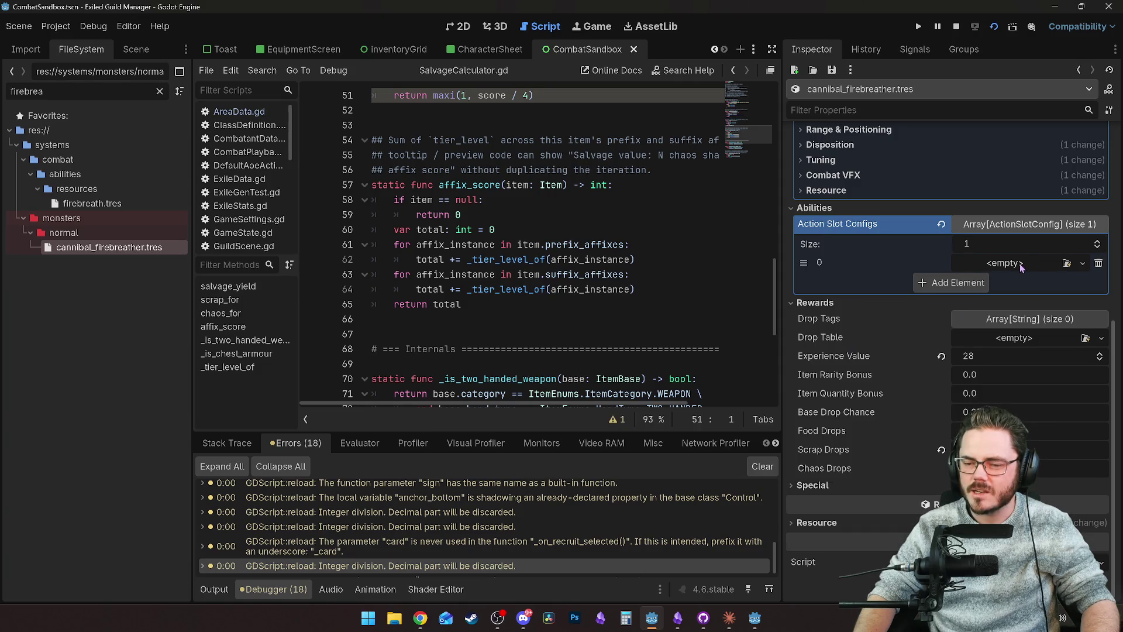
{"action": "scroll", "coordinate": [880, 339], "scroll_direction": "up", "scroll_amount": 2}
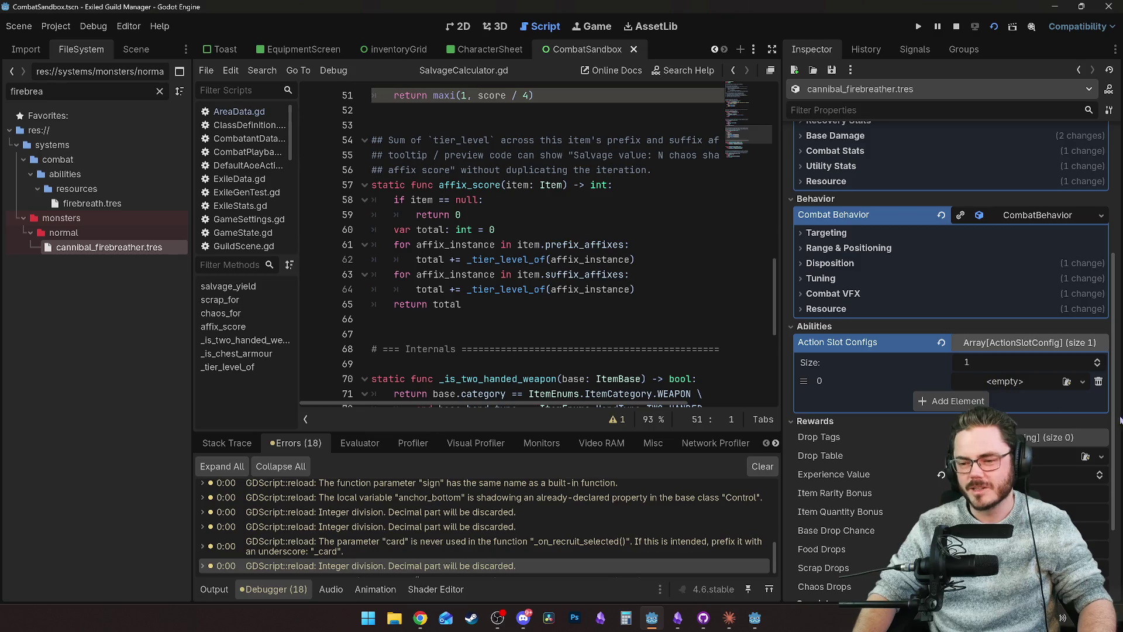
Step: Create a New ActionSlotConfig in Action Slot Configs element 0 and expand it
{"action": "left_click", "coordinate": [1080, 383]}
{"action": "left_click", "coordinate": [970, 398]}
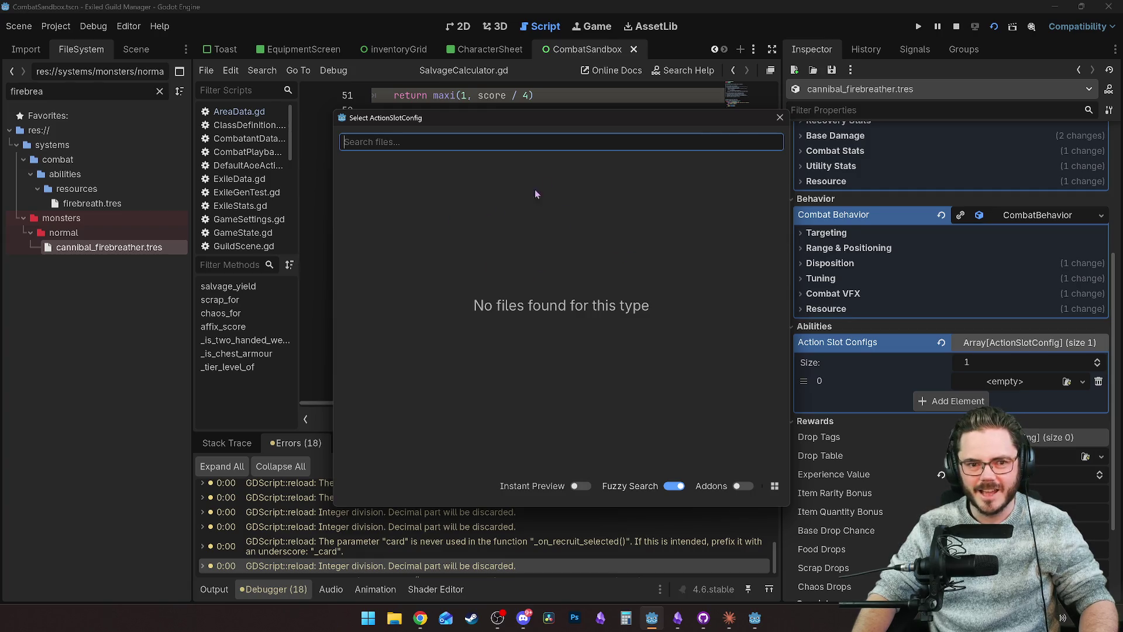
{"action": "left_click", "coordinate": [780, 117]}
{"action": "left_click", "coordinate": [1082, 382]}
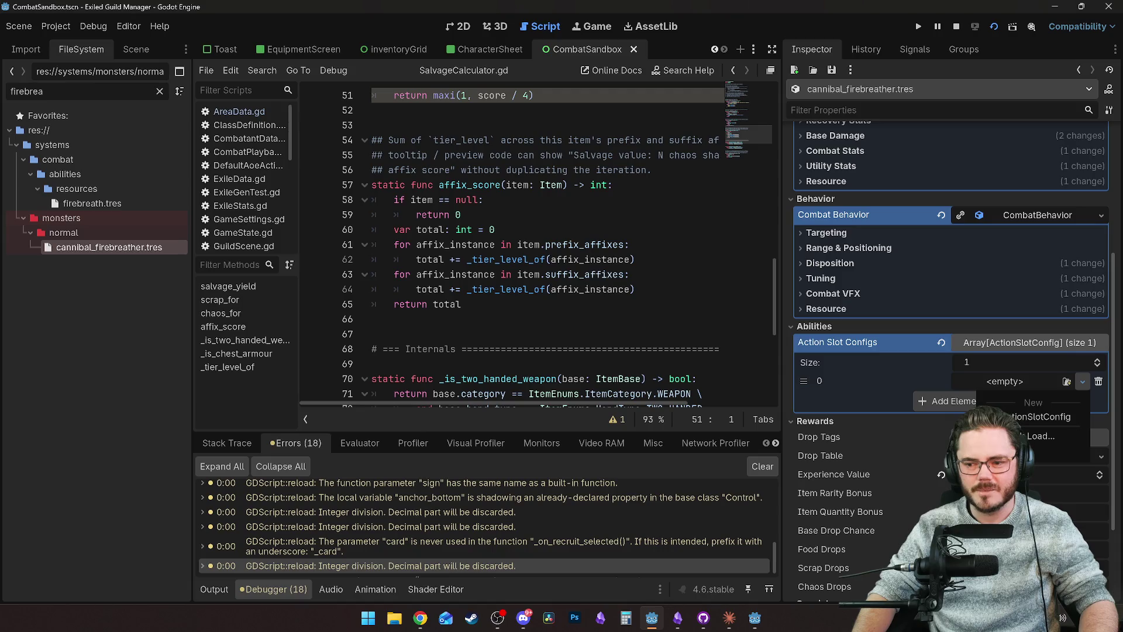
{"action": "left_click", "coordinate": [1042, 416]}
{"action": "left_click", "coordinate": [1042, 386]}
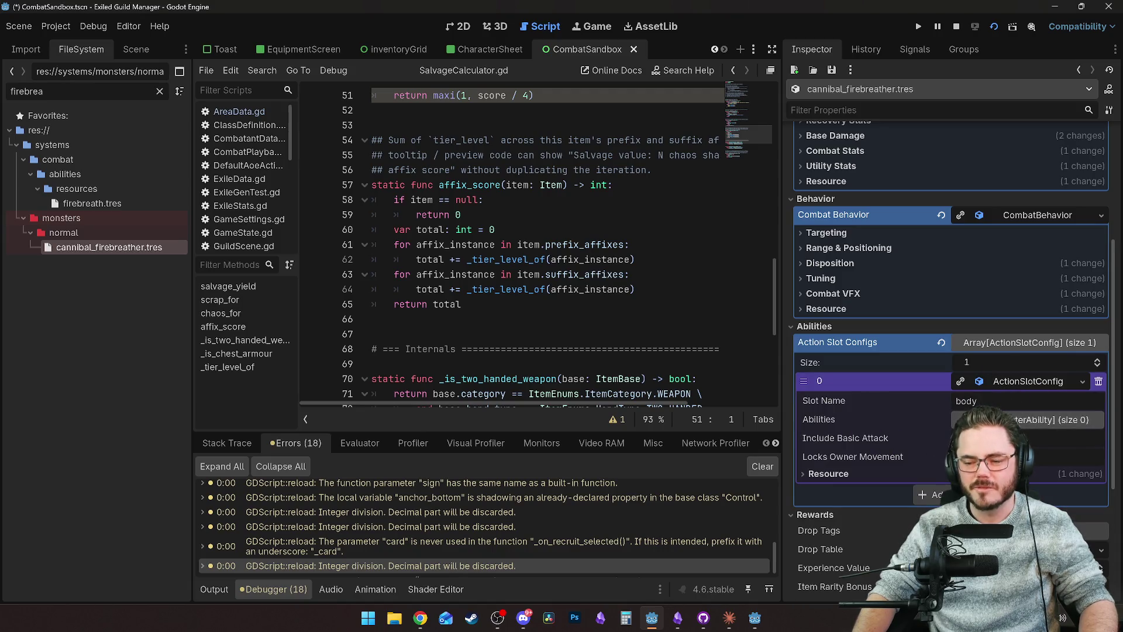
Step: Add an Abilities entry holding firebreath.tres, then bring the game window forward
{"action": "left_click", "coordinate": [1028, 420]}
{"action": "left_click", "coordinate": [935, 459]}
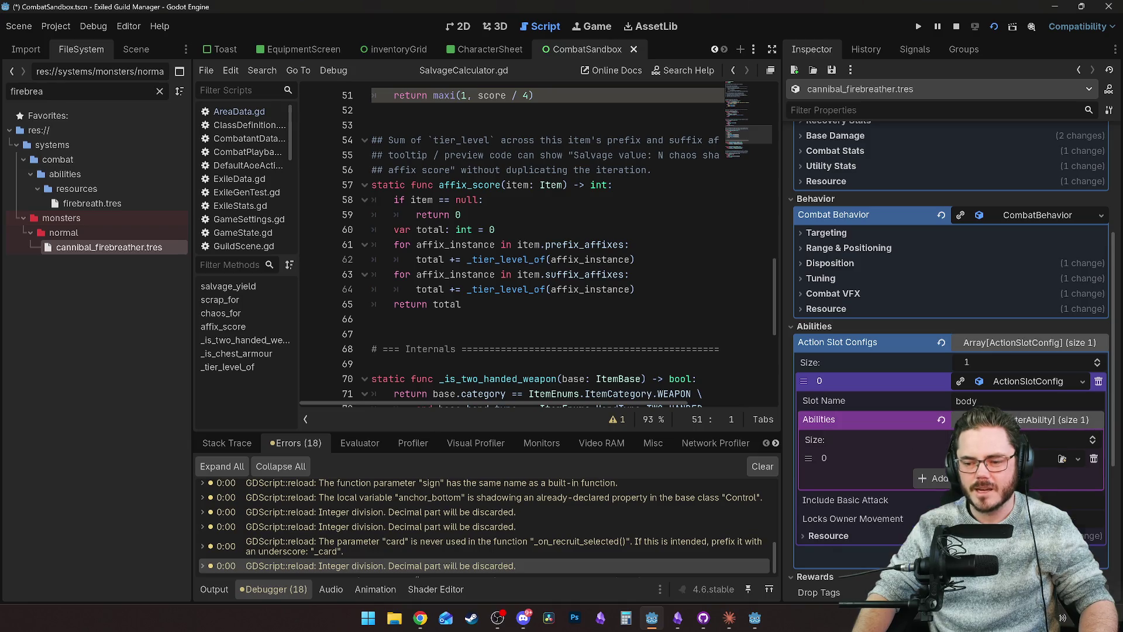
{"action": "left_click", "coordinate": [1078, 459]}
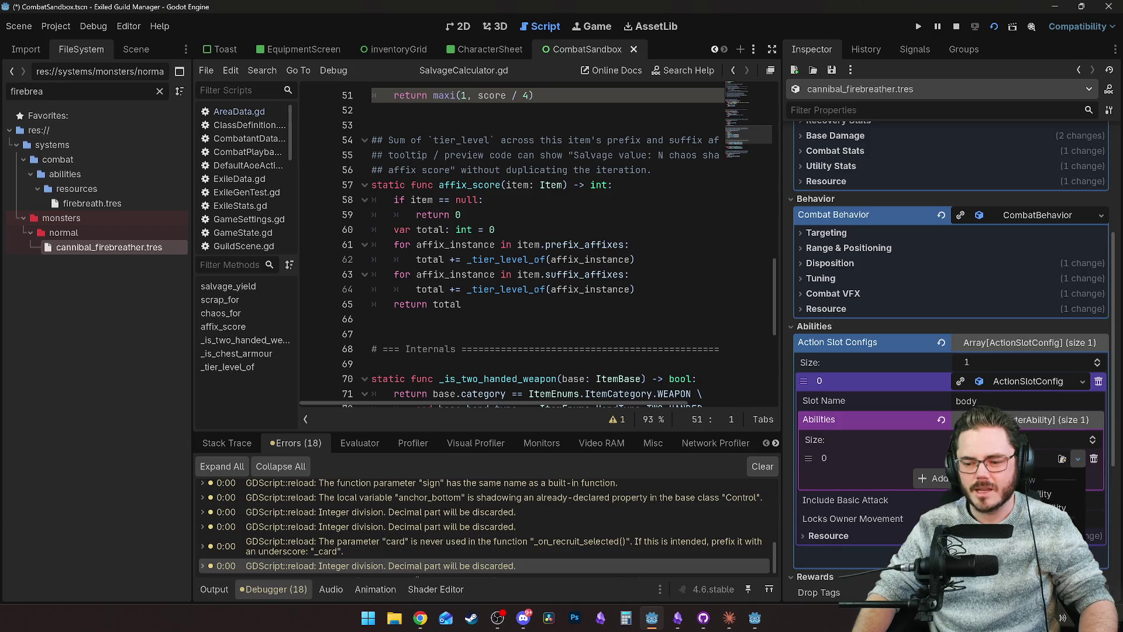
{"action": "left_click", "coordinate": [994, 527]}
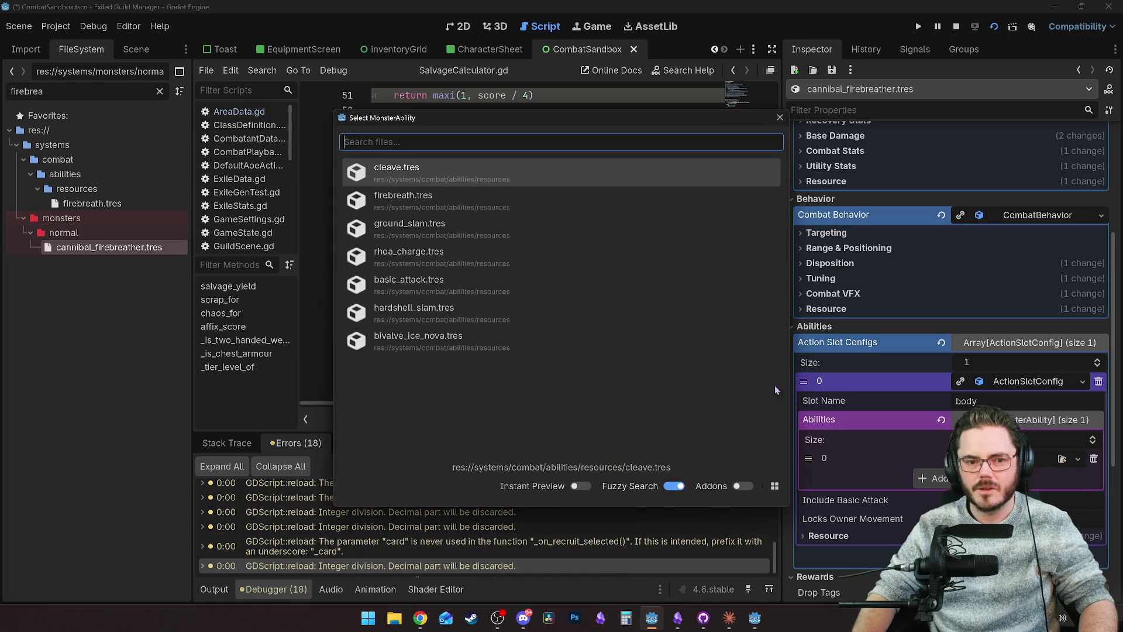
{"action": "left_click", "coordinate": [441, 195]}
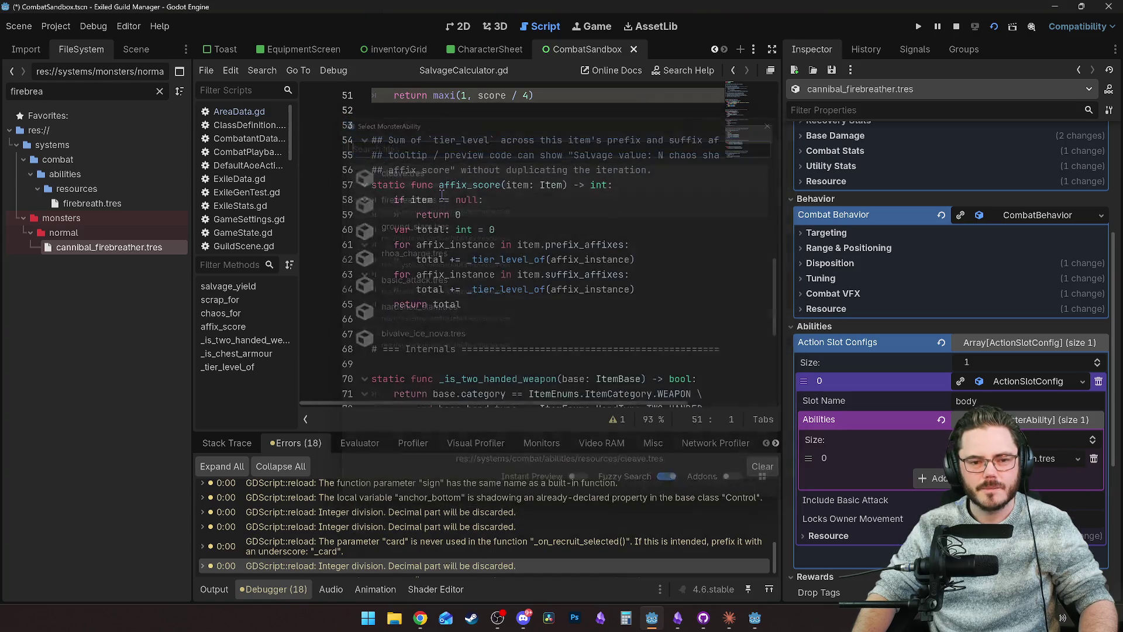
{"action": "scroll", "coordinate": [928, 464], "scroll_direction": "down", "scroll_amount": 2}
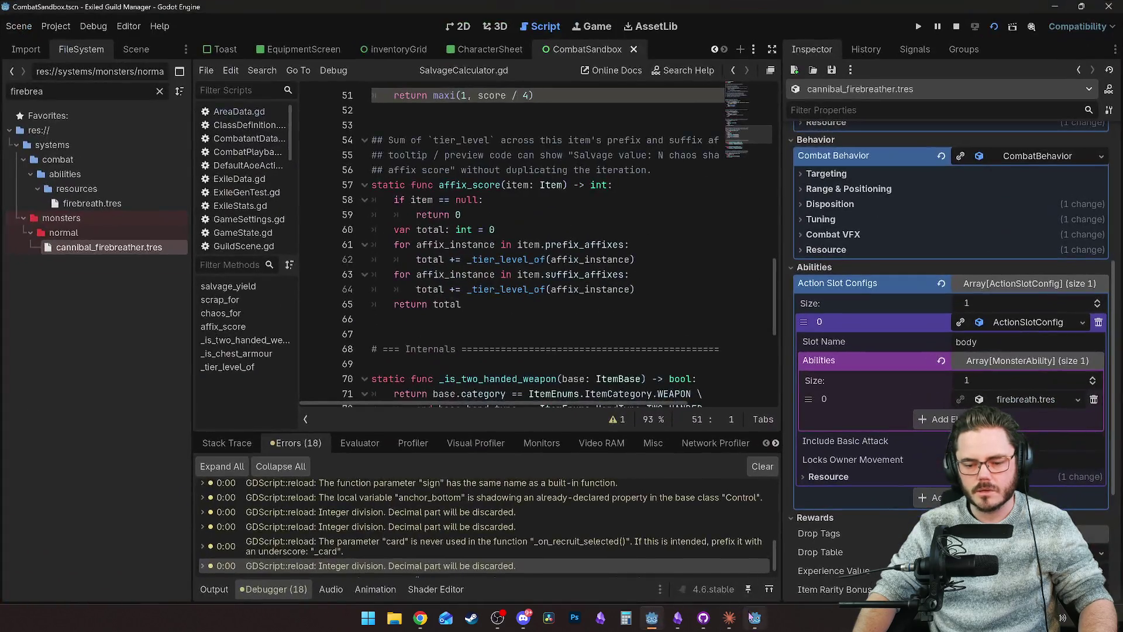
{"action": "left_click", "coordinate": [753, 611]}
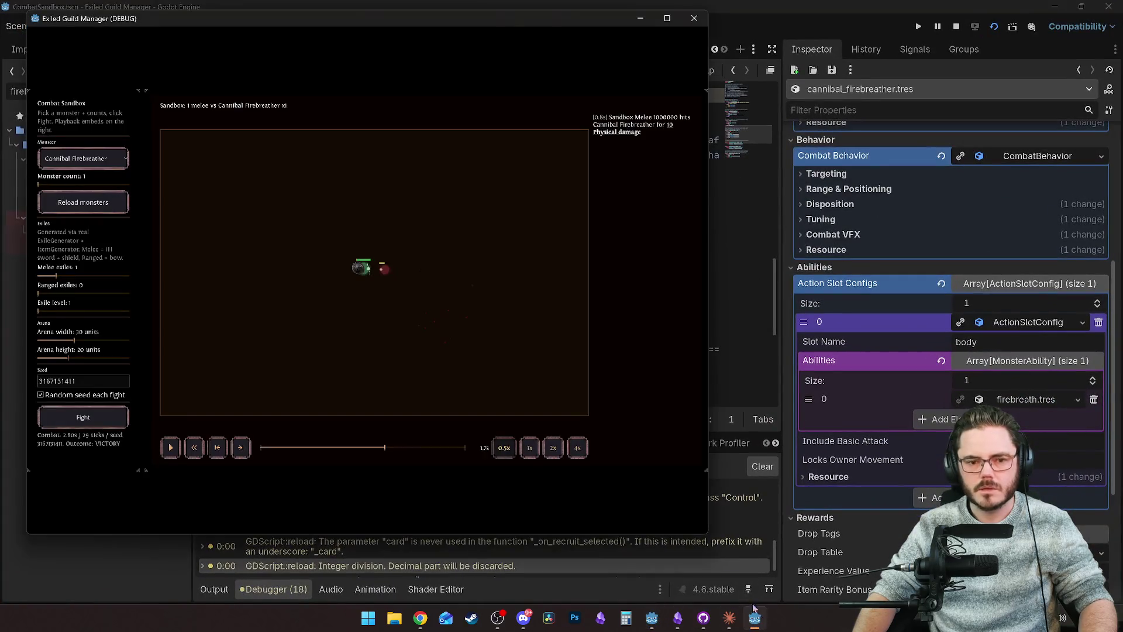
Step: Reload monsters and run a sandbox fight against Cannibal Firebreather
{"action": "left_click", "coordinate": [84, 211]}
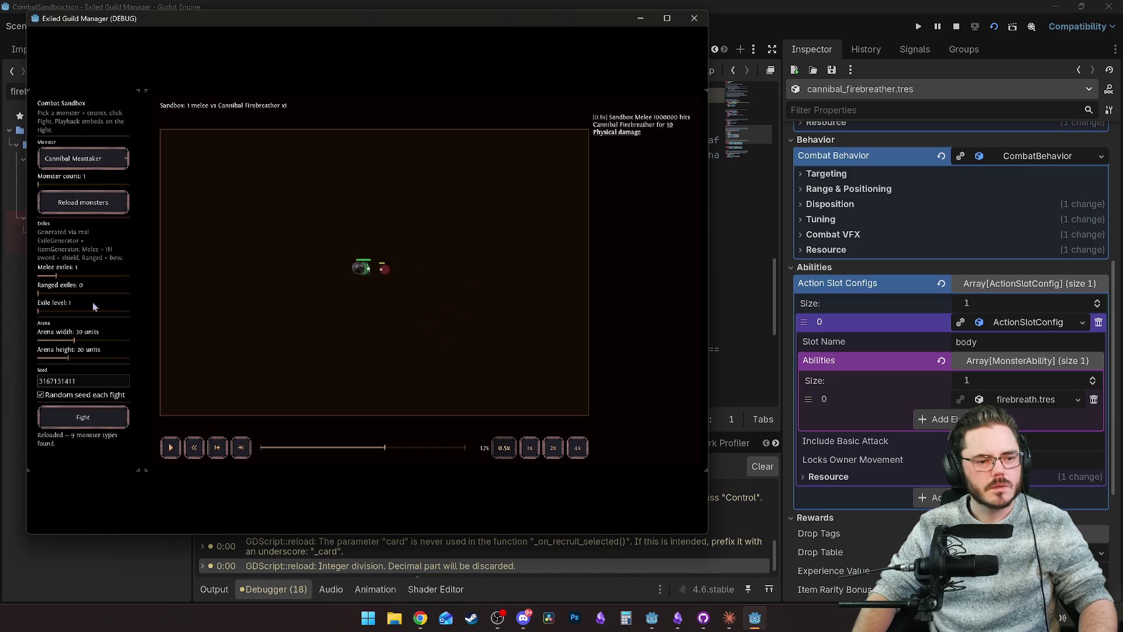
{"action": "left_click", "coordinate": [107, 418]}
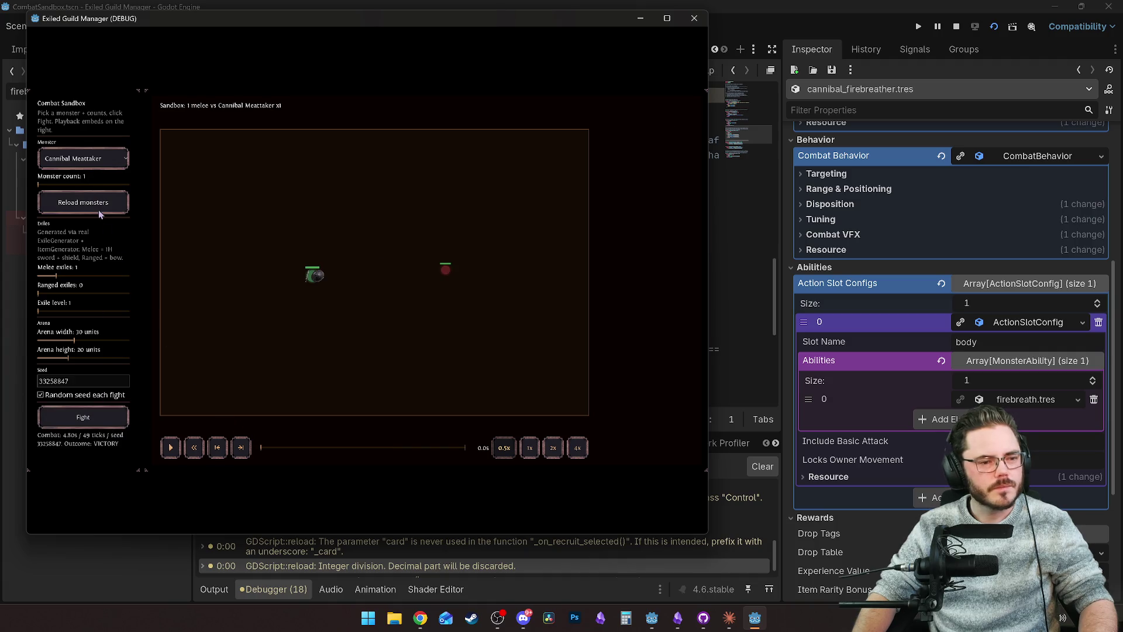
{"action": "left_click", "coordinate": [82, 158]}
{"action": "left_click", "coordinate": [76, 193]}
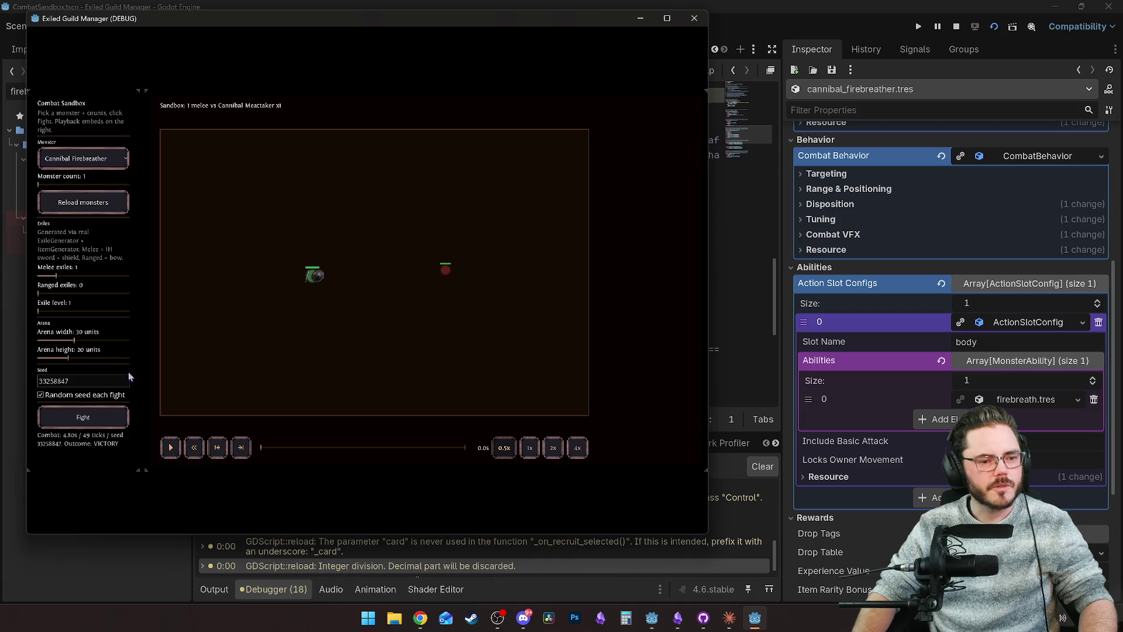
{"action": "left_click", "coordinate": [93, 425]}
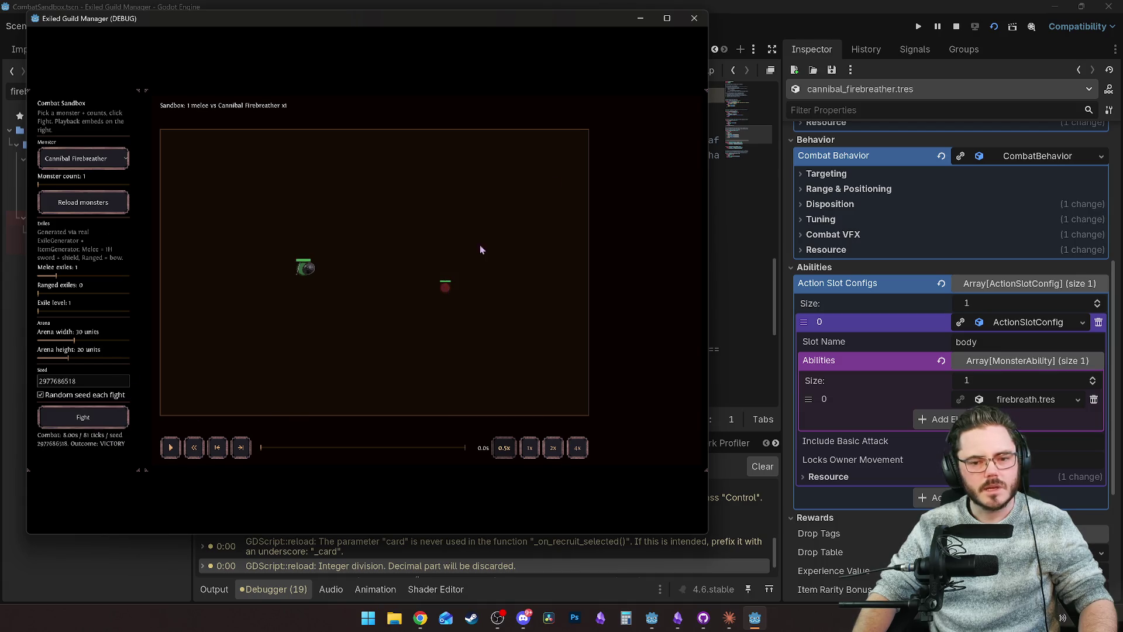
Step: Maximise the game window to watch the fight, then close the game
{"action": "left_click", "coordinate": [667, 18]}
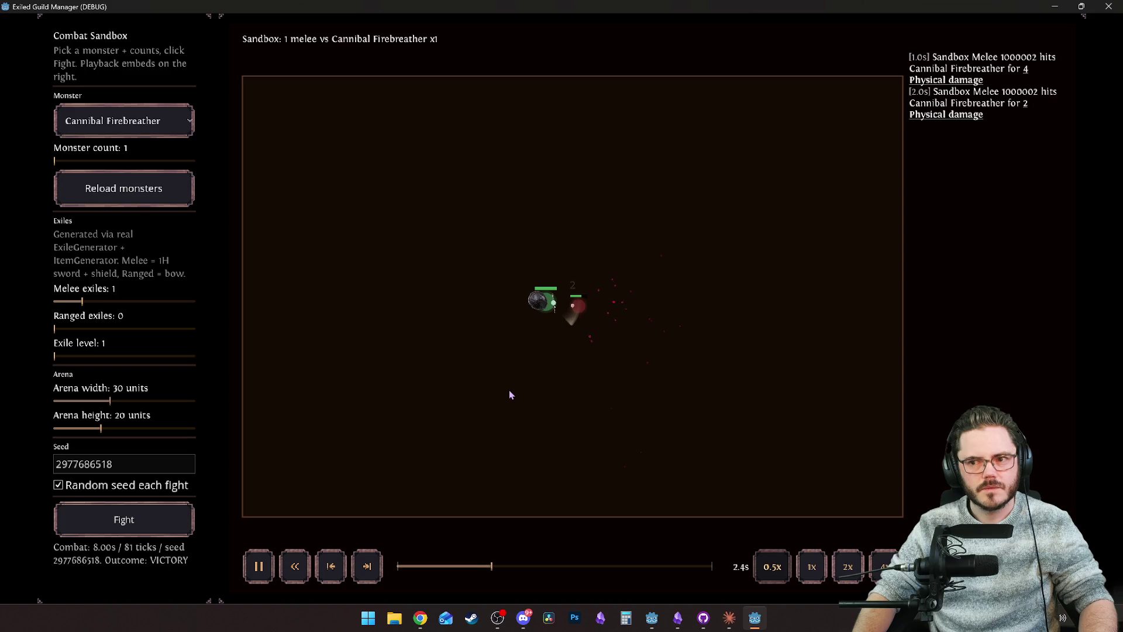
{"action": "left_click", "coordinate": [1108, 7]}
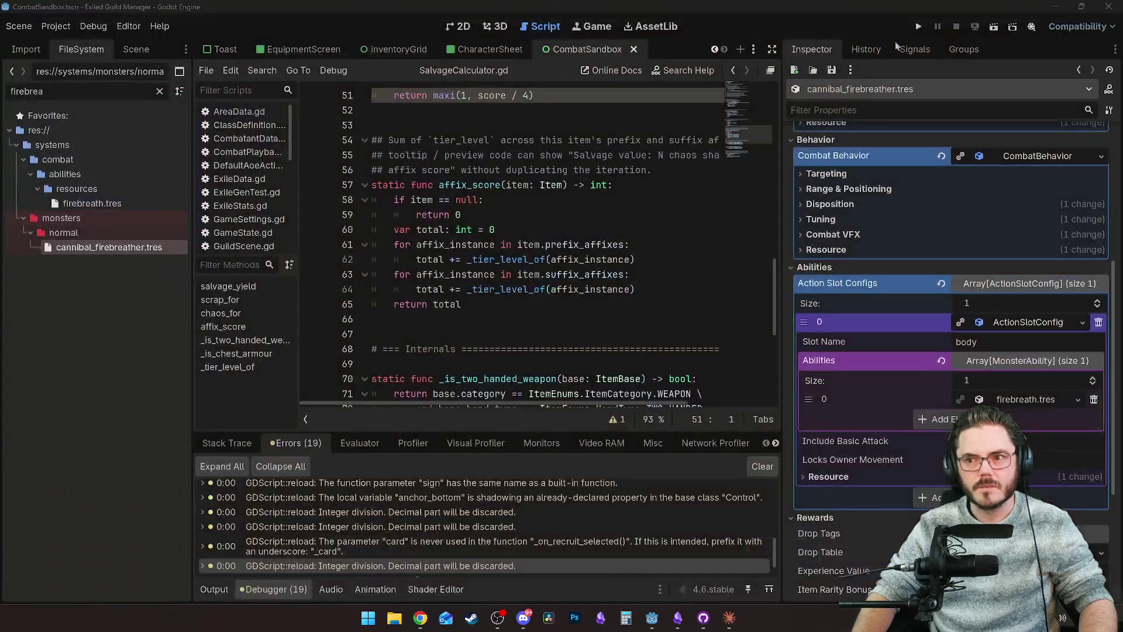
Step: Relaunch the game with F6 so the Combat Sandbox loads nine monster types
{"action": "key", "text": "F6"}
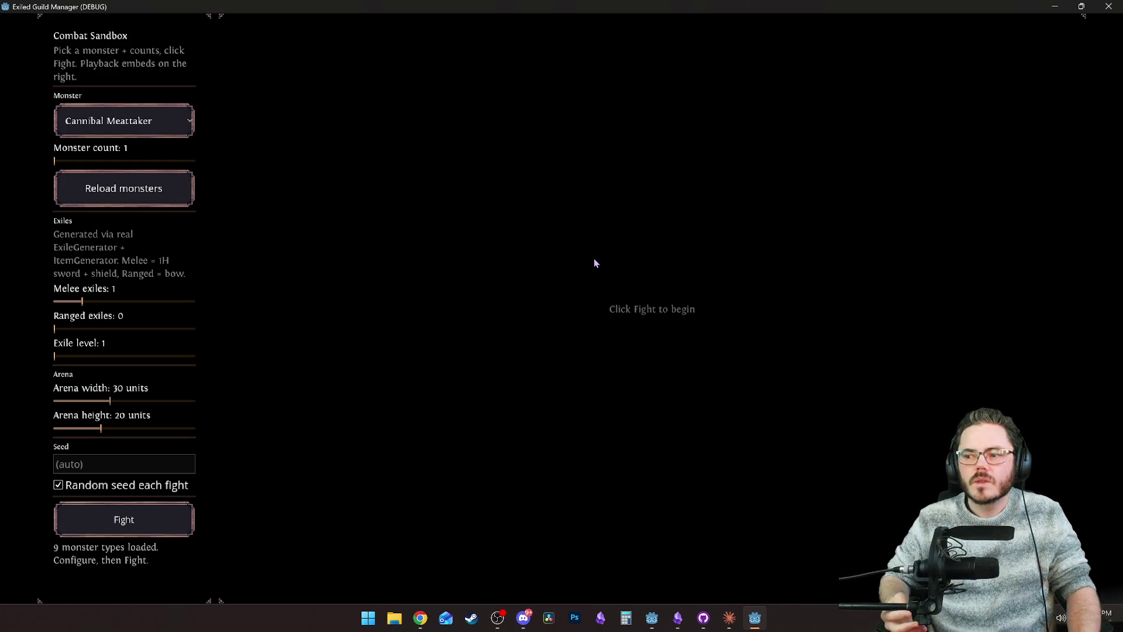
Step: Choose Cannibal Firebreather as the sandbox opponent, then switch to GitHub Desktop
{"action": "left_click", "coordinate": [143, 126]}
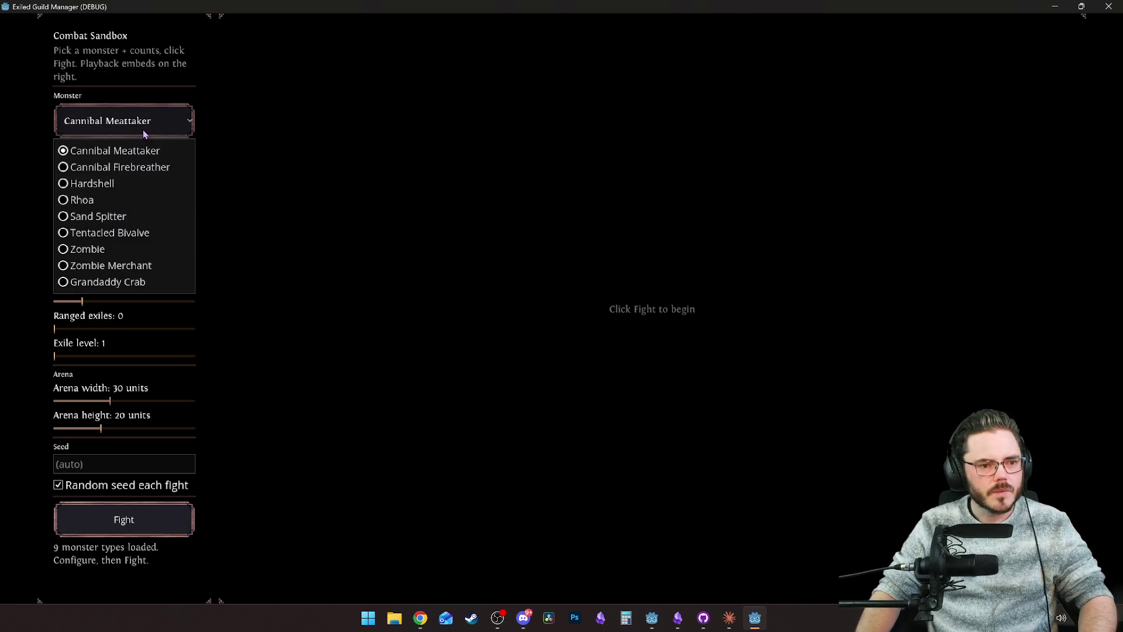
{"action": "left_click", "coordinate": [142, 169]}
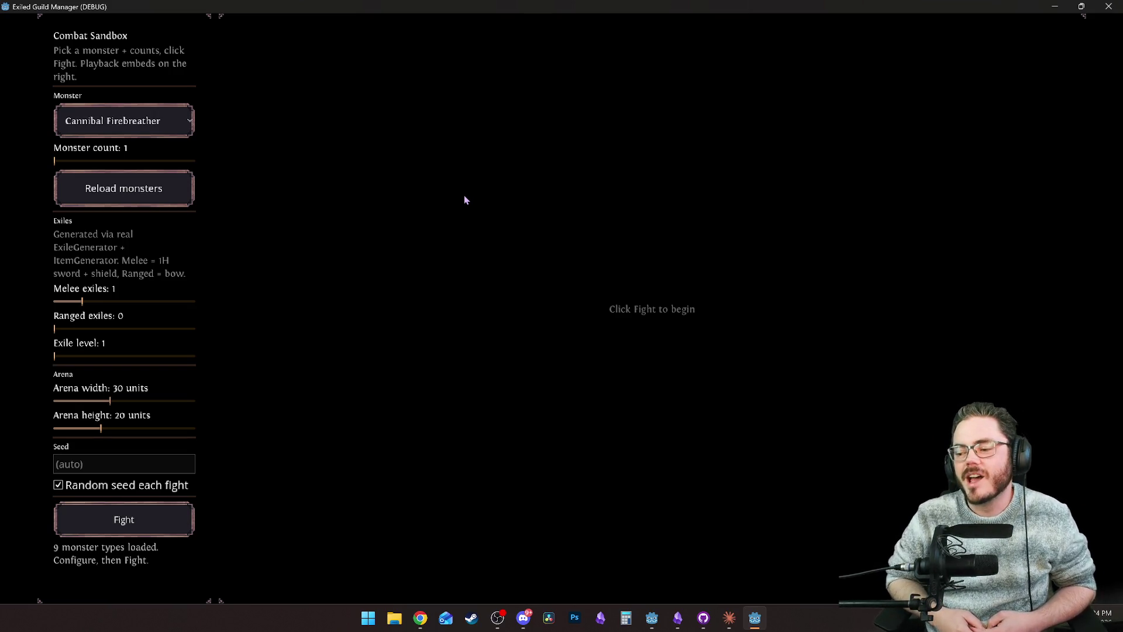
{"action": "left_click", "coordinate": [709, 613]}
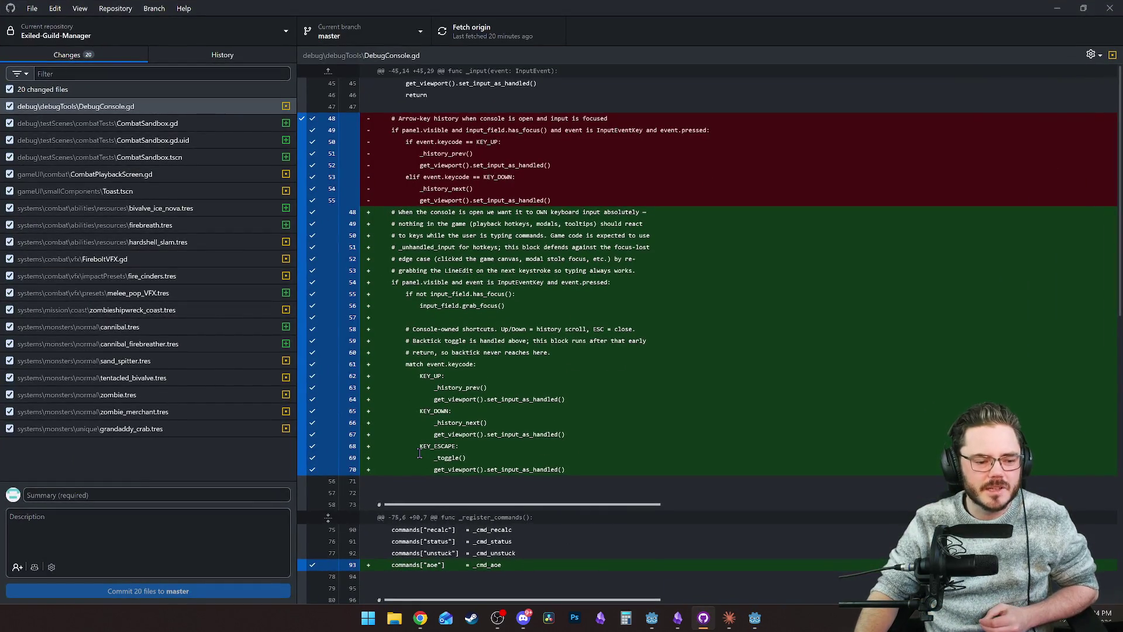
{"action": "left_click", "coordinate": [705, 615]}
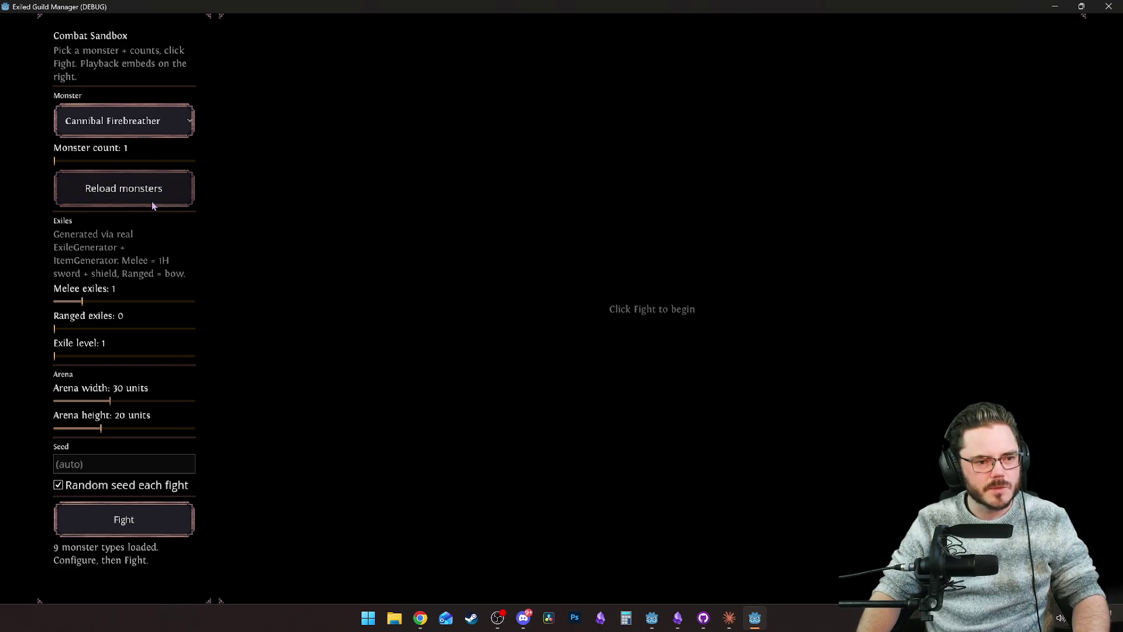
Step: Fight Cannibal Firebreather, pause, and scrub the timeline back to the Breathe Fire hit
{"action": "left_click", "coordinate": [147, 530]}
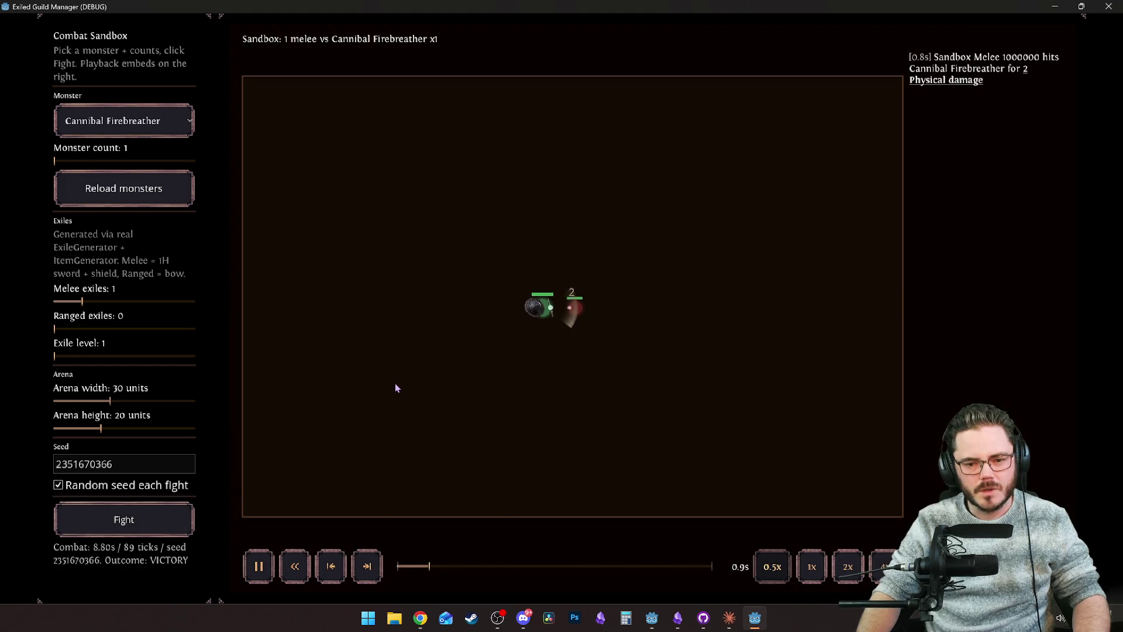
{"action": "left_click", "coordinate": [491, 352]}
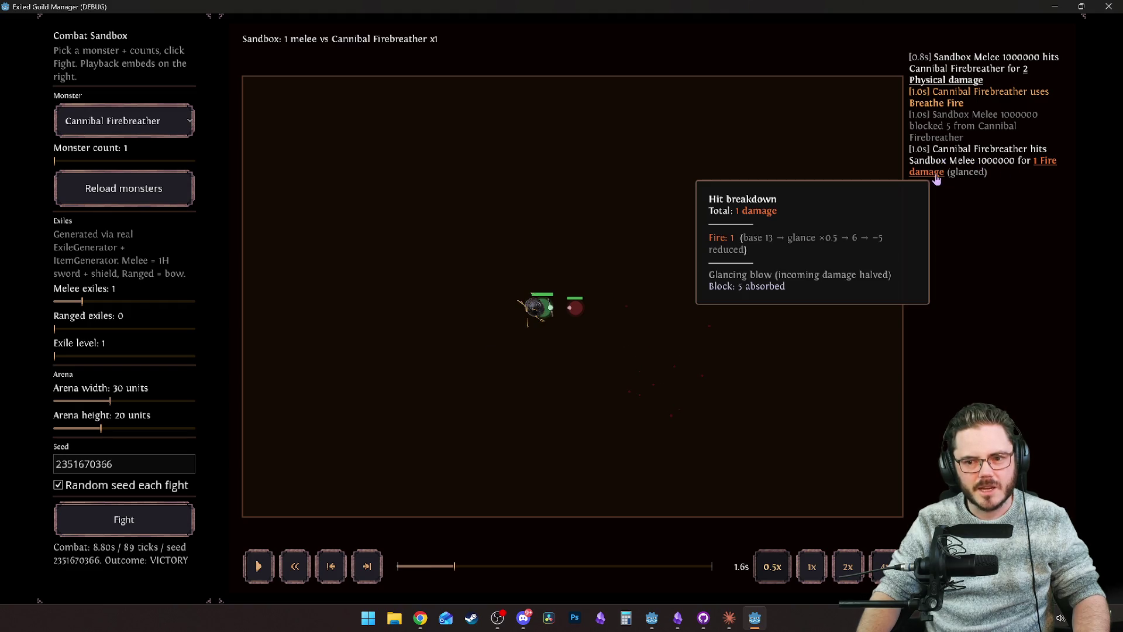
{"action": "left_click_drag", "start_coordinate": [462, 568], "coordinate": [413, 567]}
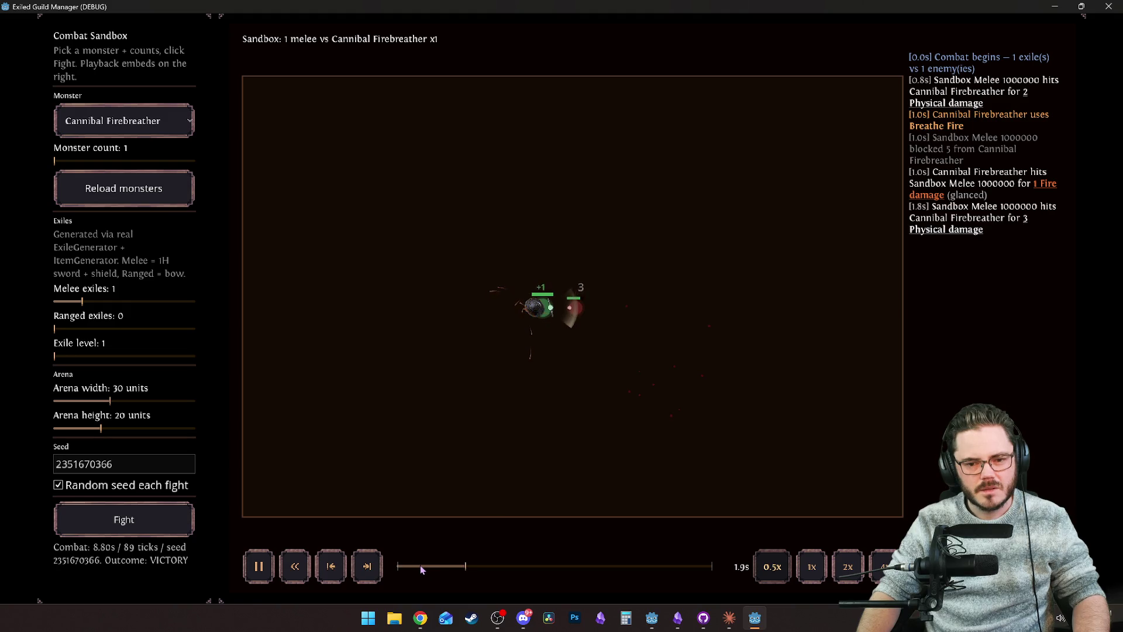
{"action": "left_click", "coordinate": [430, 567]}
{"action": "left_click_drag", "start_coordinate": [430, 567], "coordinate": [398, 567]}
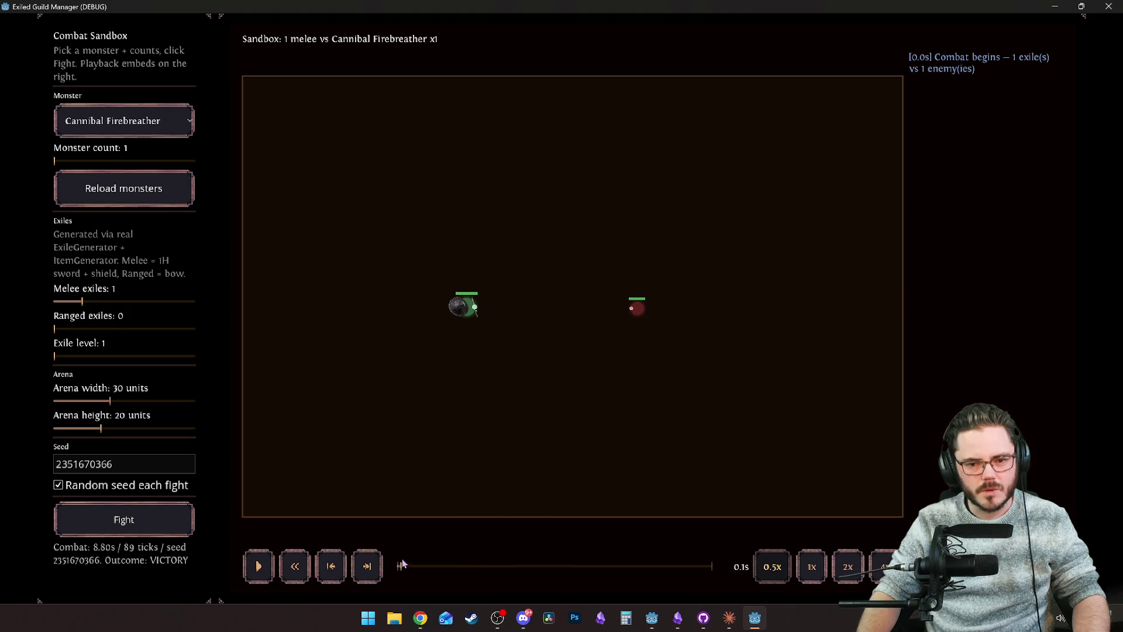
Step: Return to the Godot editor and expand firebreath.tres's settings in the Inspector
{"action": "key", "text": "alt+Tab"}
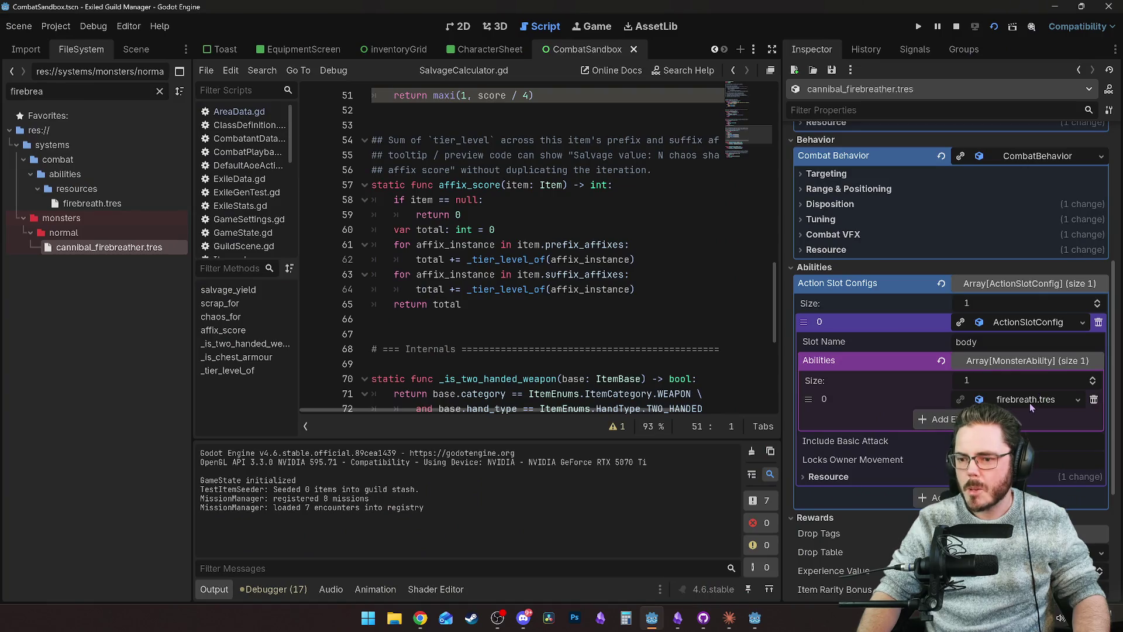
{"action": "left_click", "coordinate": [1036, 399]}
{"action": "scroll", "coordinate": [904, 400], "scroll_direction": "down", "scroll_amount": 10}
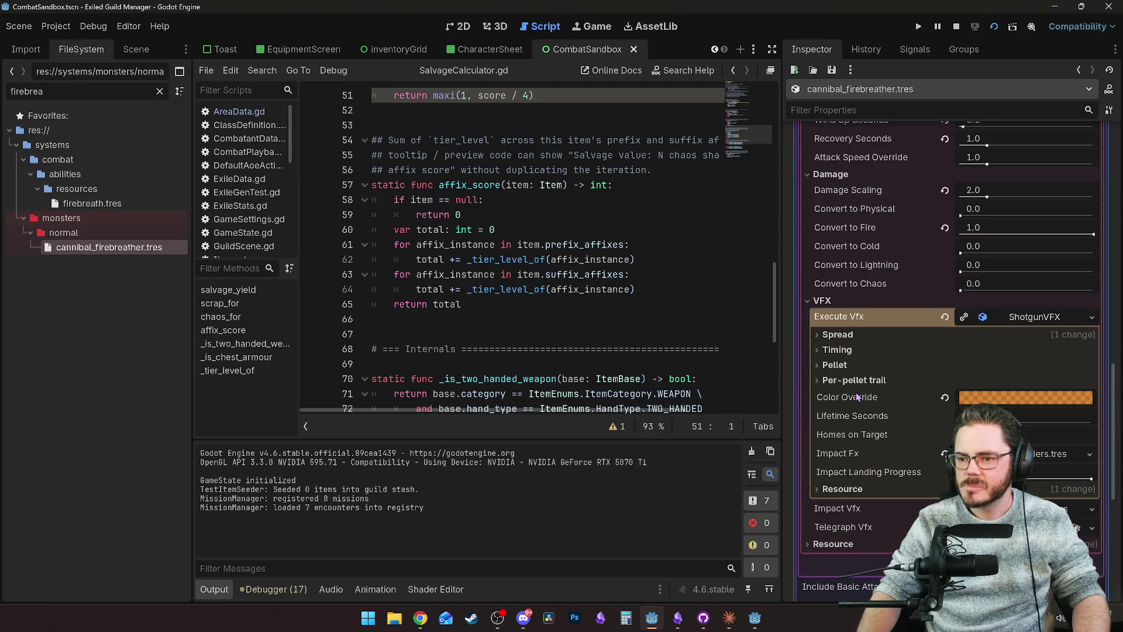